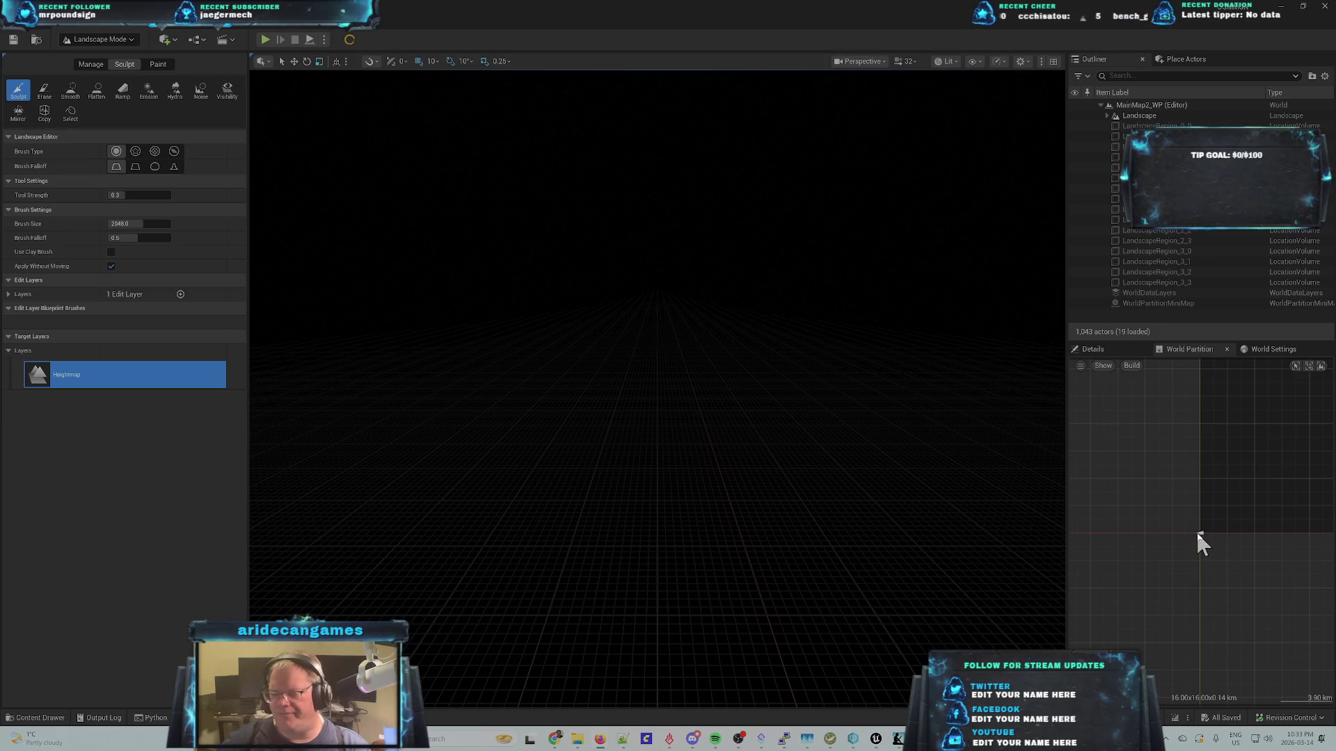
- Zoom the World Partition map to show all 16 landscape regions, then select the third-row region
{"action": "scroll", "coordinate": [1192, 529], "scroll_direction": "down", "scroll_amount": 2}
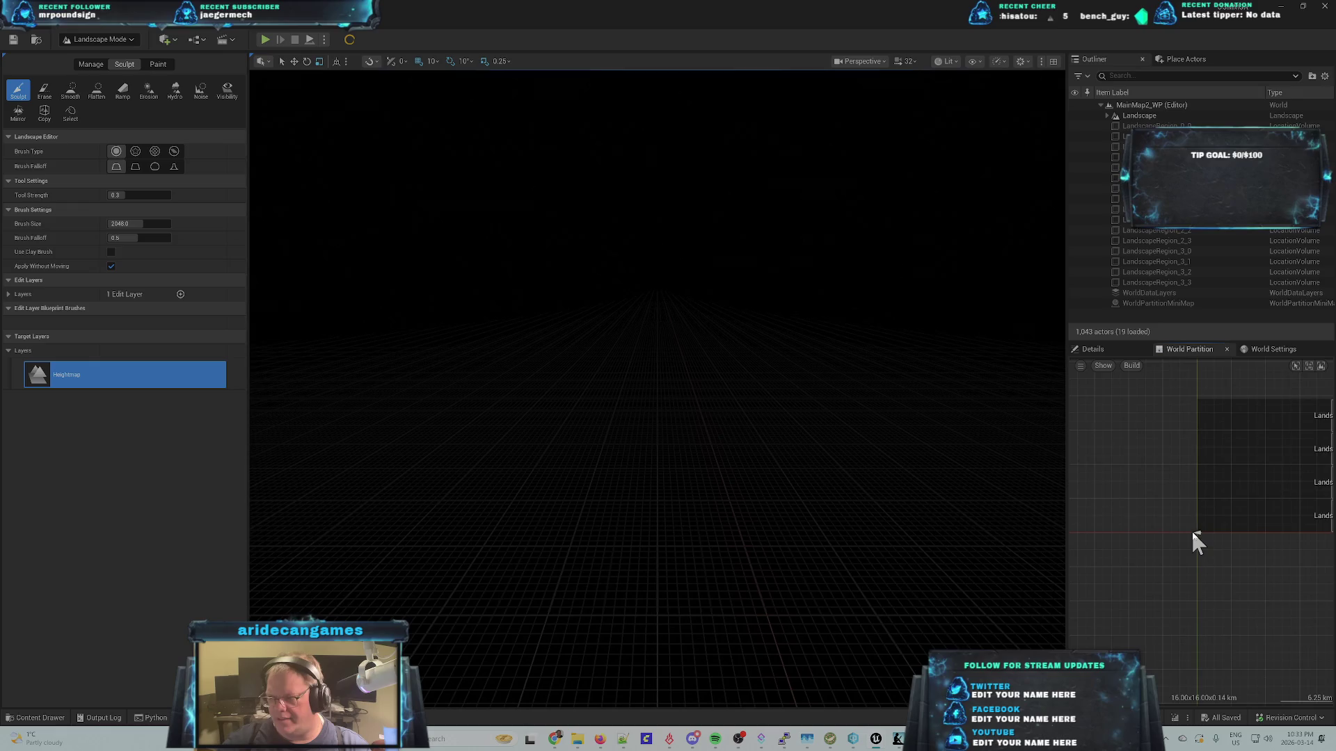
{"action": "scroll", "coordinate": [1192, 529], "scroll_direction": "down", "scroll_amount": 4}
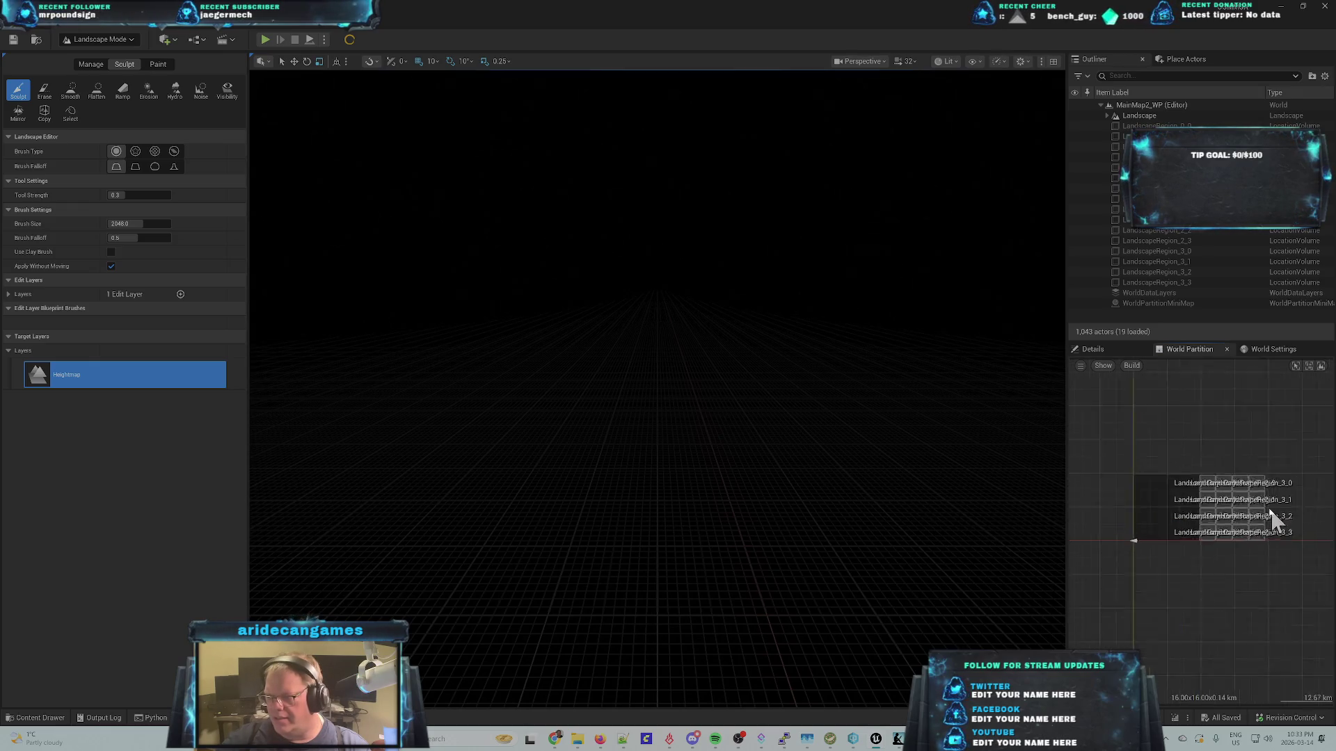
{"action": "scroll", "coordinate": [1187, 530], "scroll_direction": "up", "scroll_amount": 5}
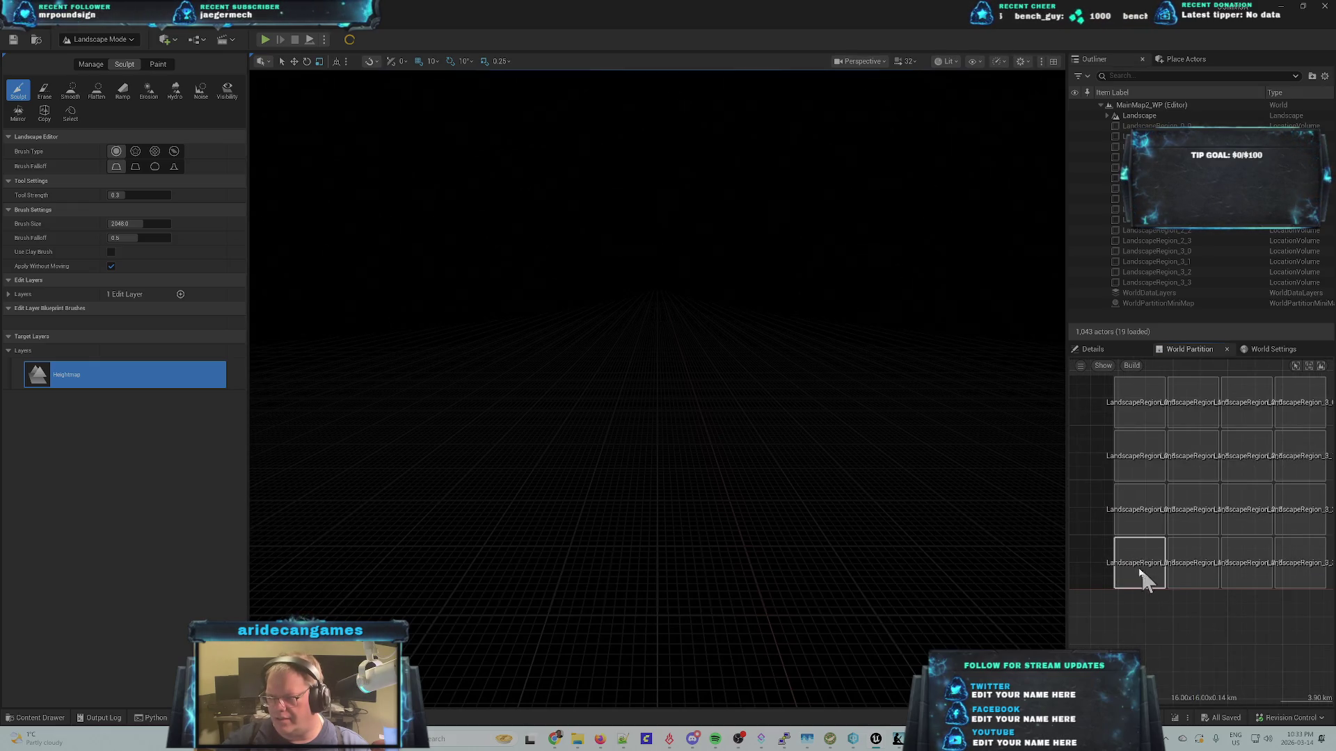
{"action": "left_click", "coordinate": [1131, 553]}
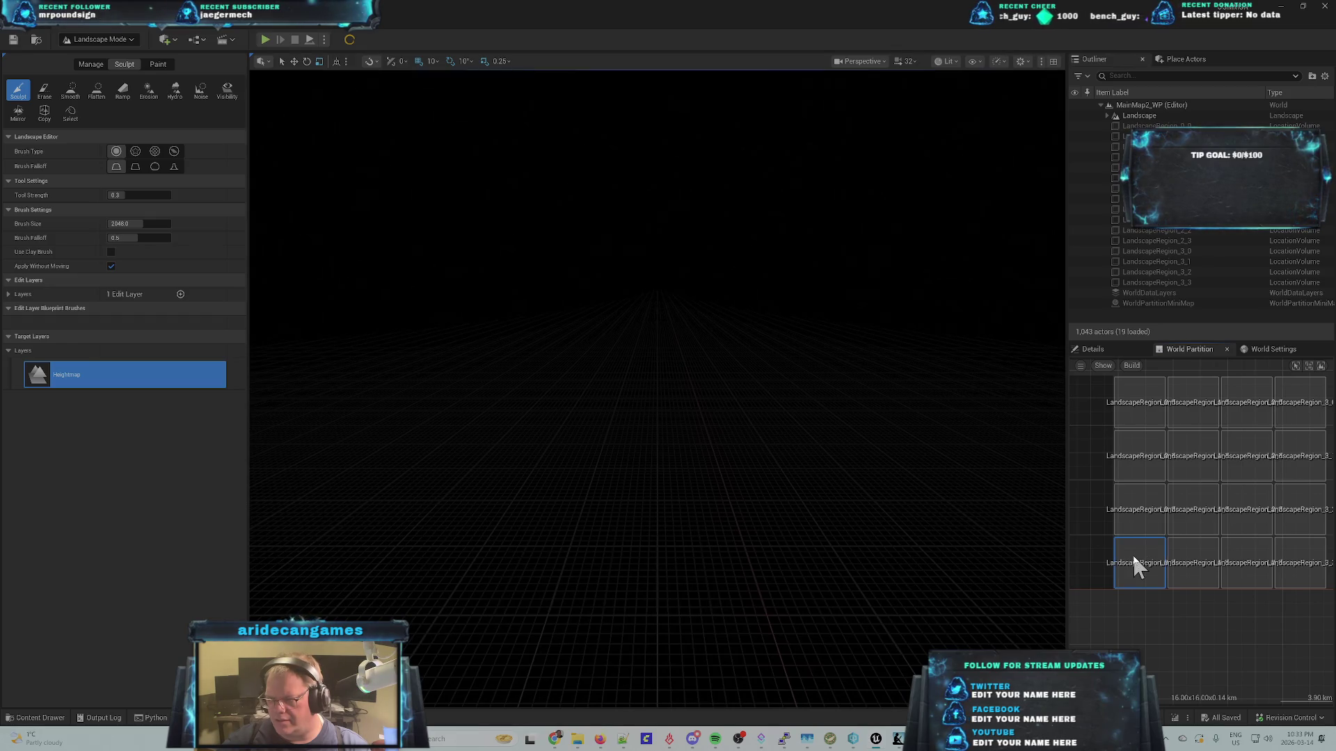
{"action": "left_click", "coordinate": [1137, 506]}
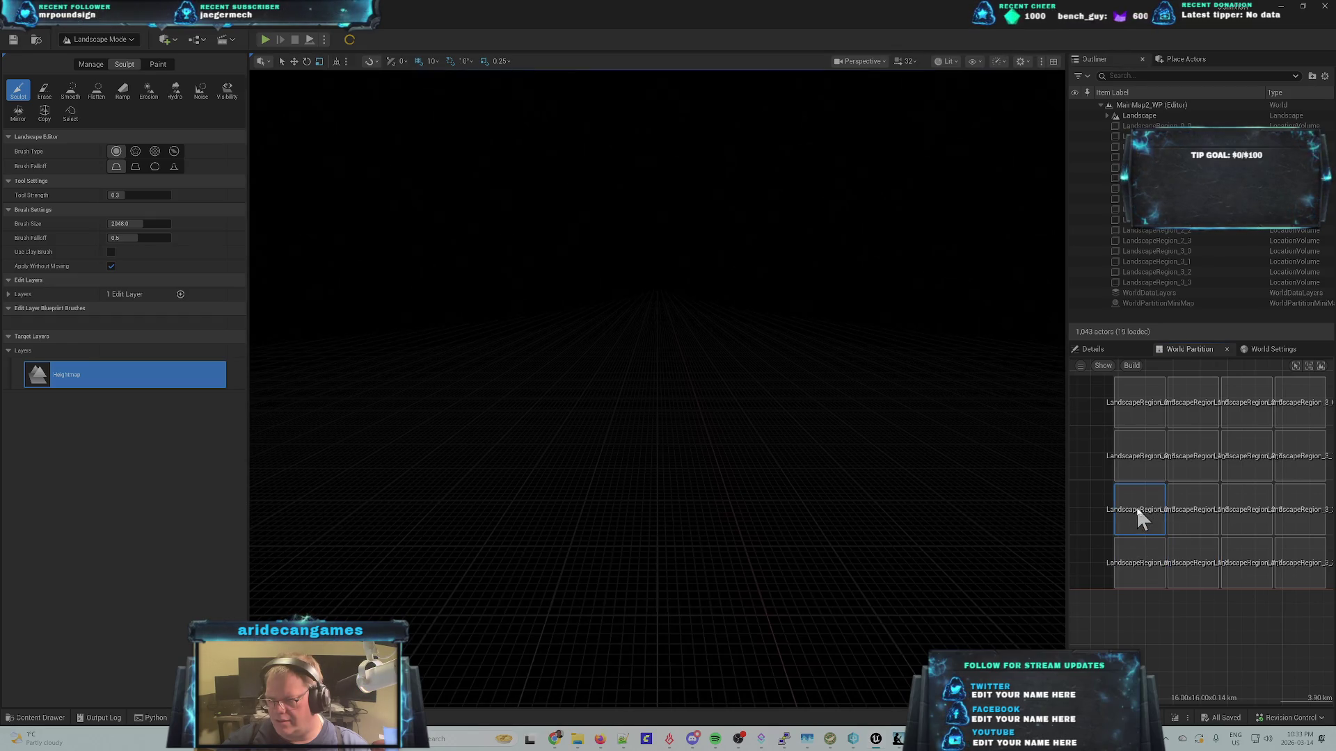
{"action": "left_click", "coordinate": [1201, 530]}
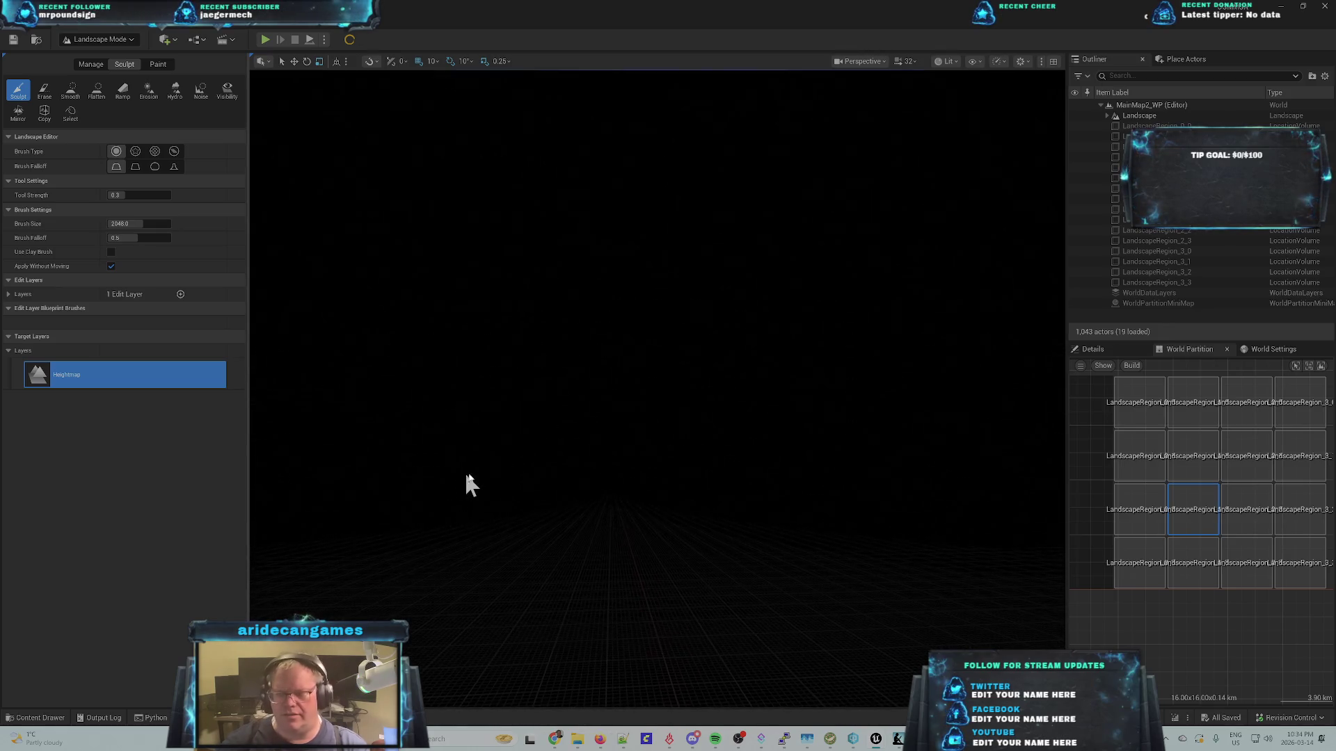
{"action": "left_click", "coordinate": [1145, 488]}
- Move the camera to the selected region with Move Camera Here, then list Landscape's streaming proxies
{"action": "right_click", "coordinate": [1143, 489]}
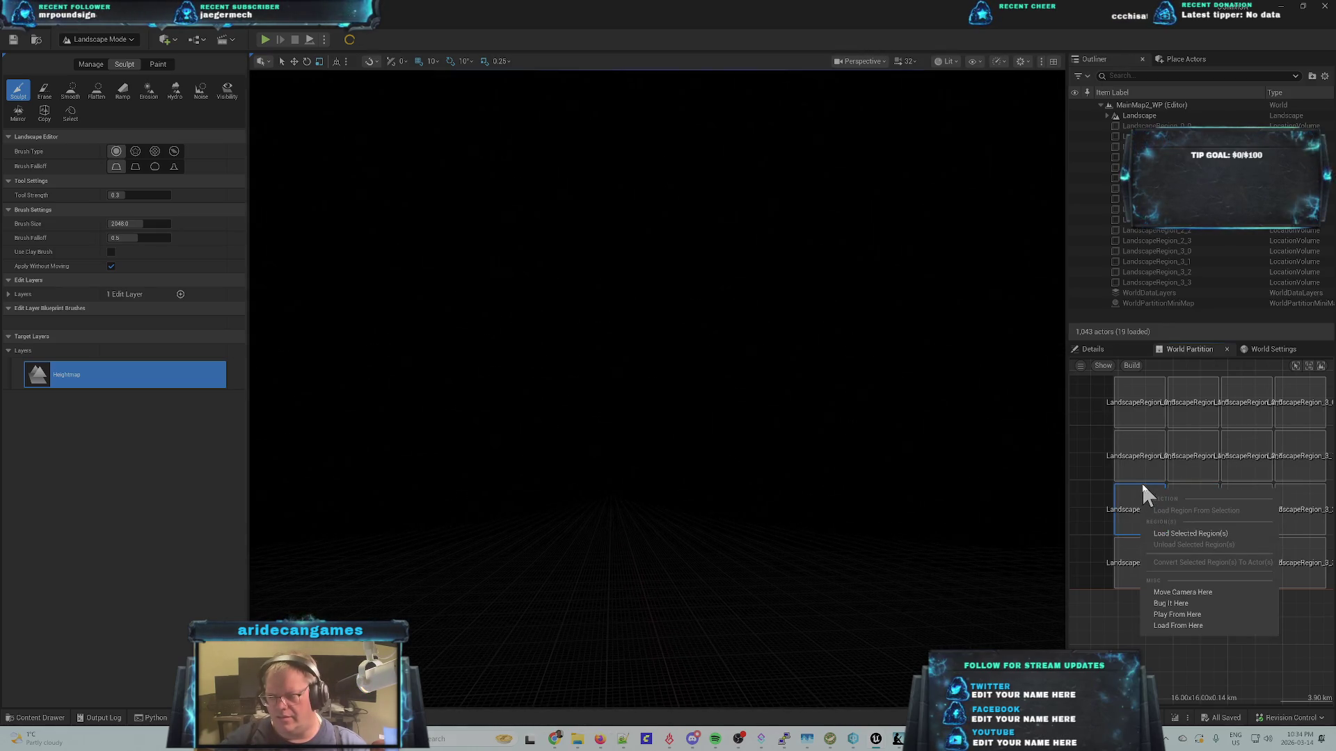
{"action": "left_click", "coordinate": [1191, 593]}
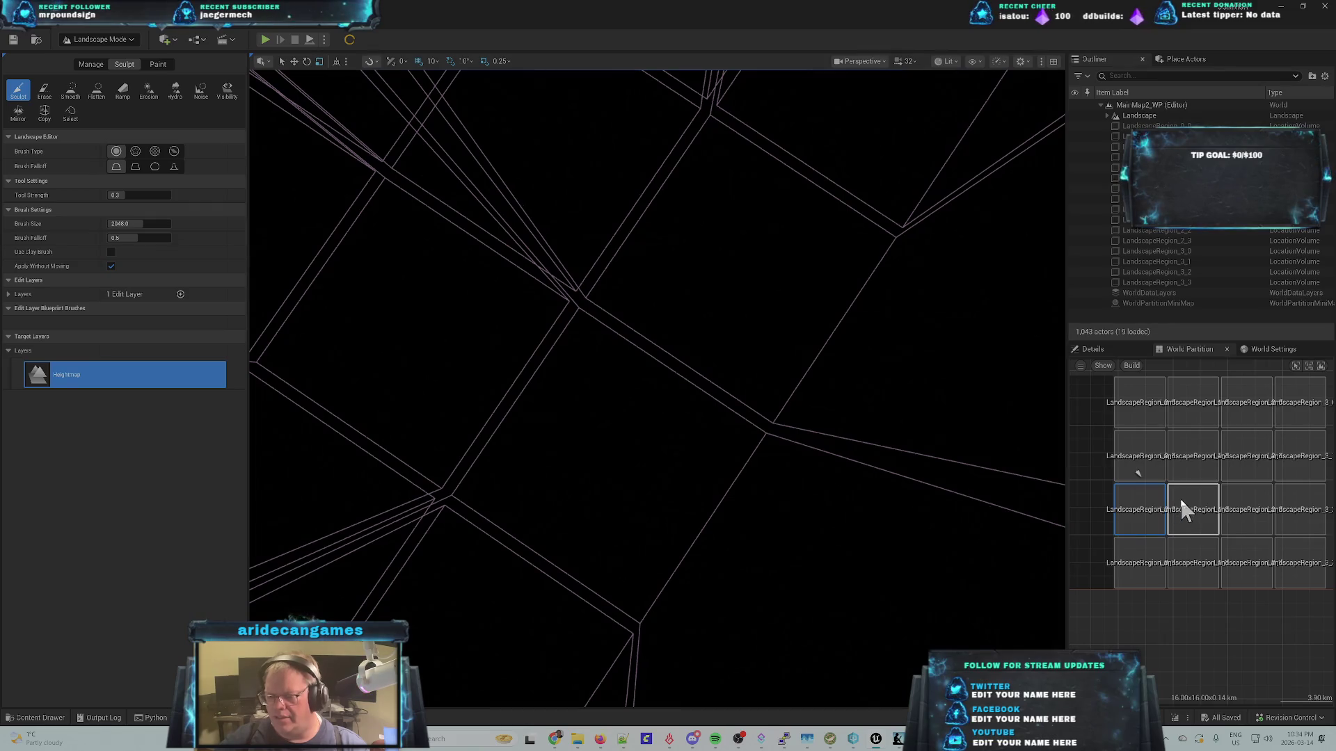
{"action": "scroll", "coordinate": [1141, 505], "scroll_direction": "up", "scroll_amount": 5}
{"action": "scroll", "coordinate": [1141, 505], "scroll_direction": "up", "scroll_amount": 3}
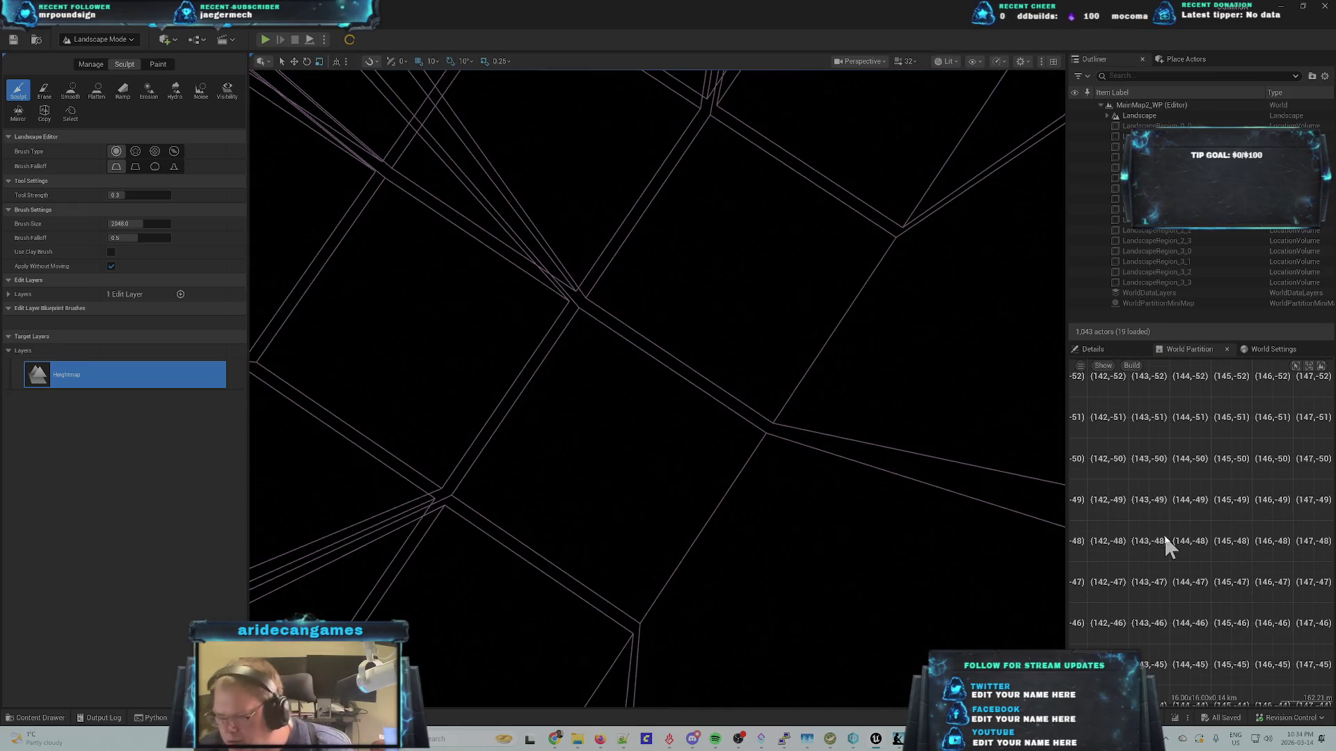
{"action": "scroll", "coordinate": [1161, 515], "scroll_direction": "up", "scroll_amount": 2}
{"action": "scroll", "coordinate": [1137, 493], "scroll_direction": "up", "scroll_amount": 2}
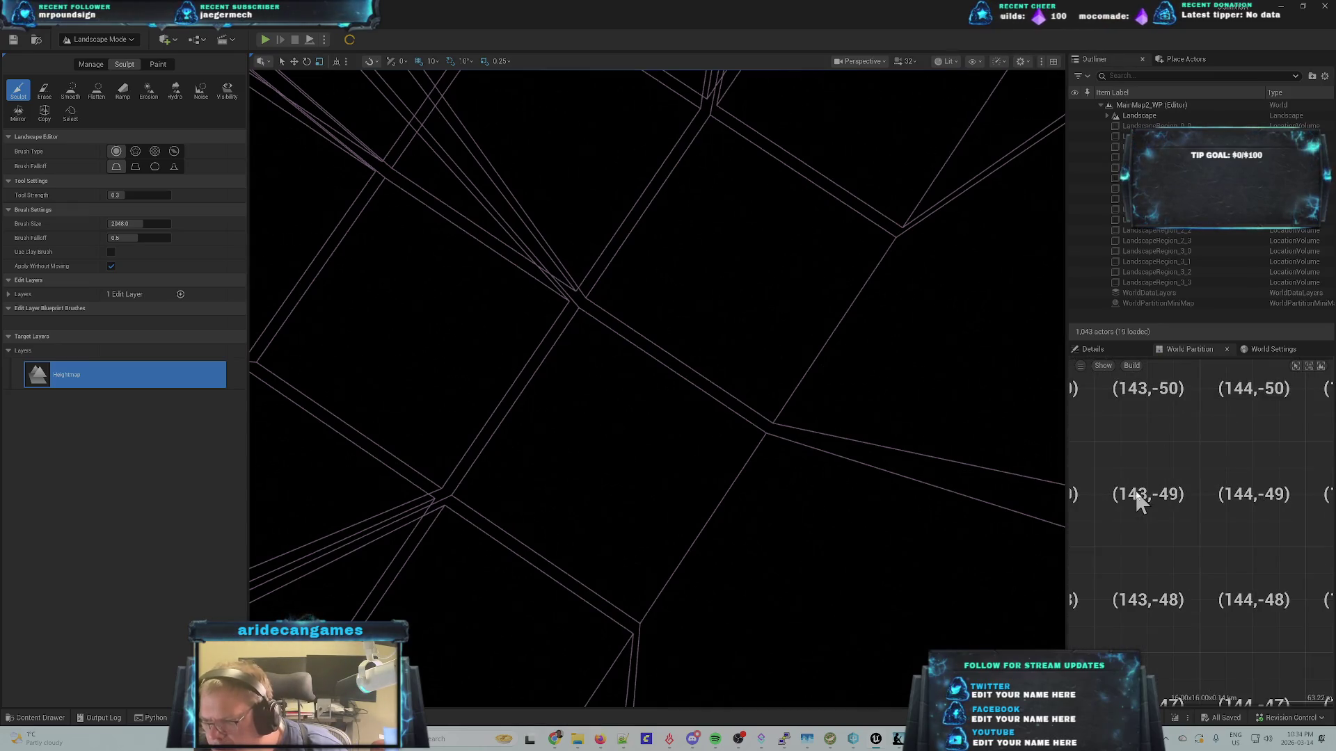
{"action": "scroll", "coordinate": [1162, 519], "scroll_direction": "down", "scroll_amount": 5}
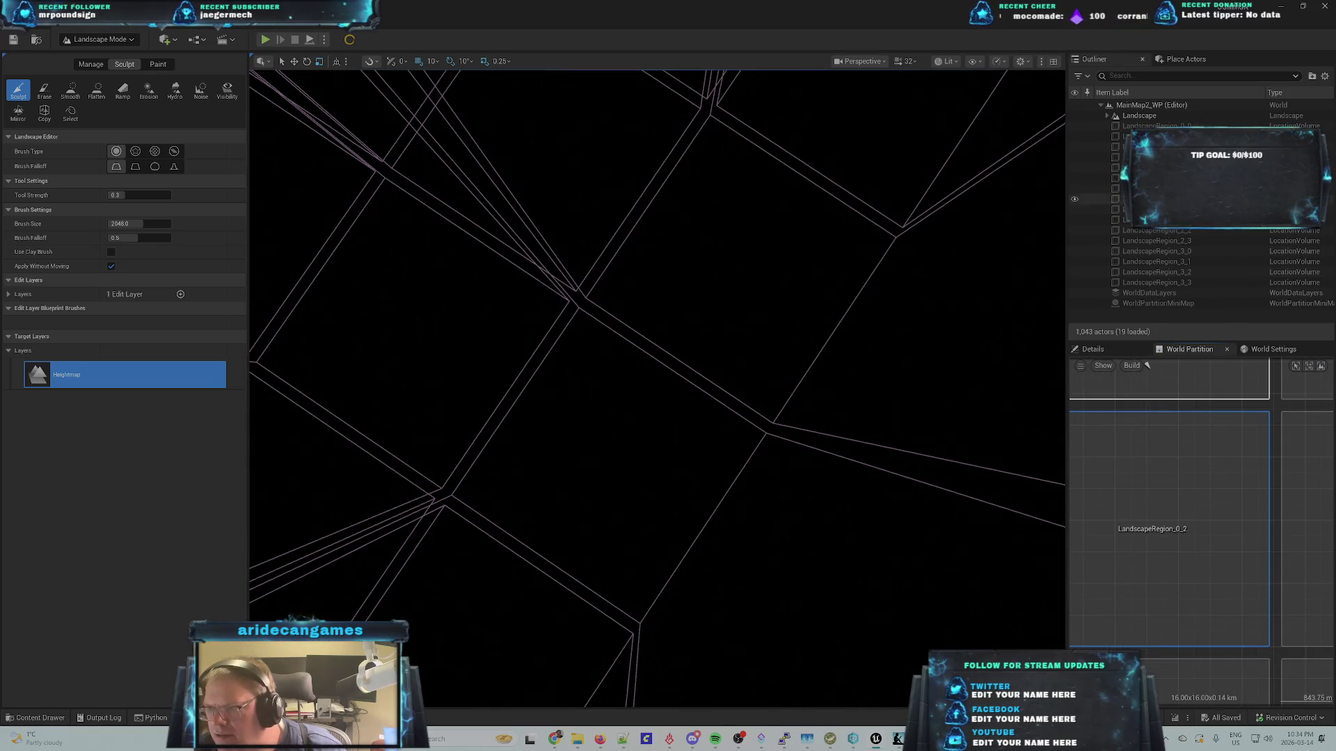
{"action": "left_click", "coordinate": [1106, 116]}
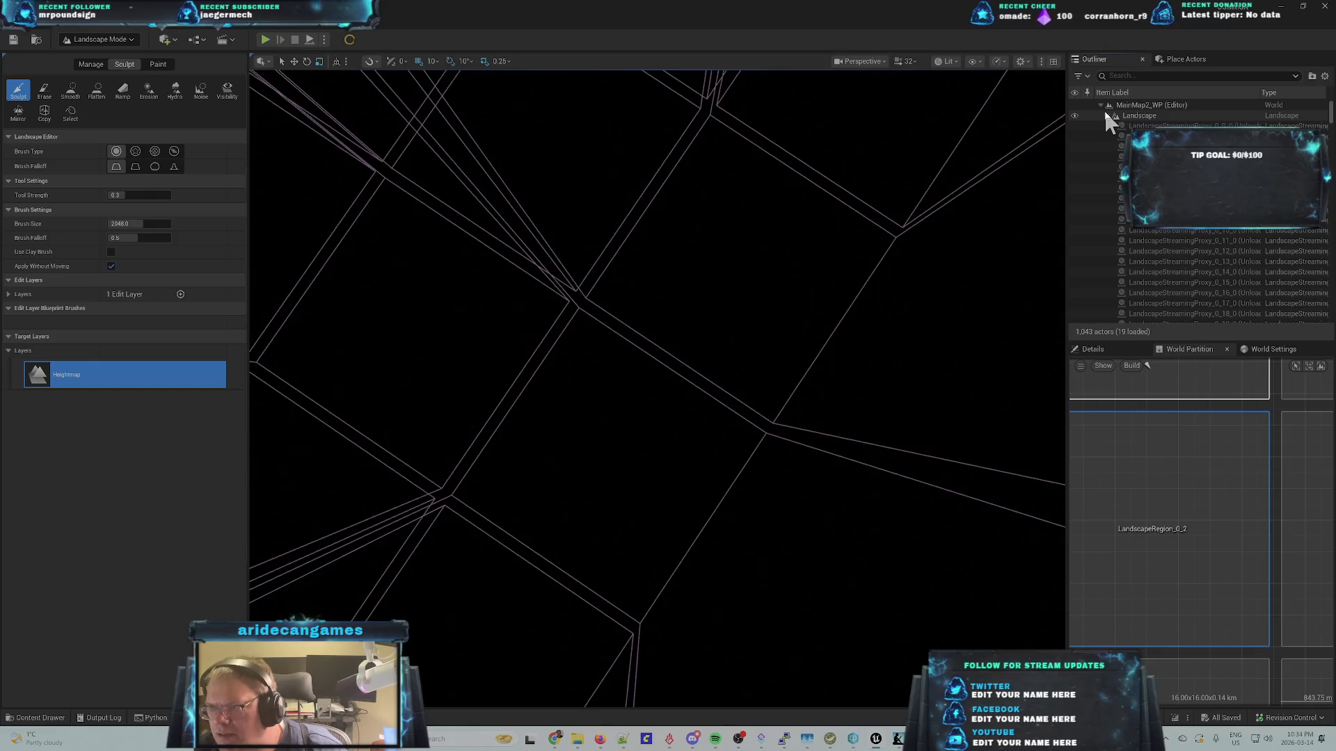
- Select the Landscape actor so Details shows Landscape (Instance) transform and information values
{"action": "mouse_move", "coordinate": [1330, 110]}
{"action": "left_mouse_down"}
{"action": "mouse_move", "coordinate": [1330, 341]}
{"action": "mouse_move", "coordinate": [1330, 112]}
{"action": "left_mouse_up"}
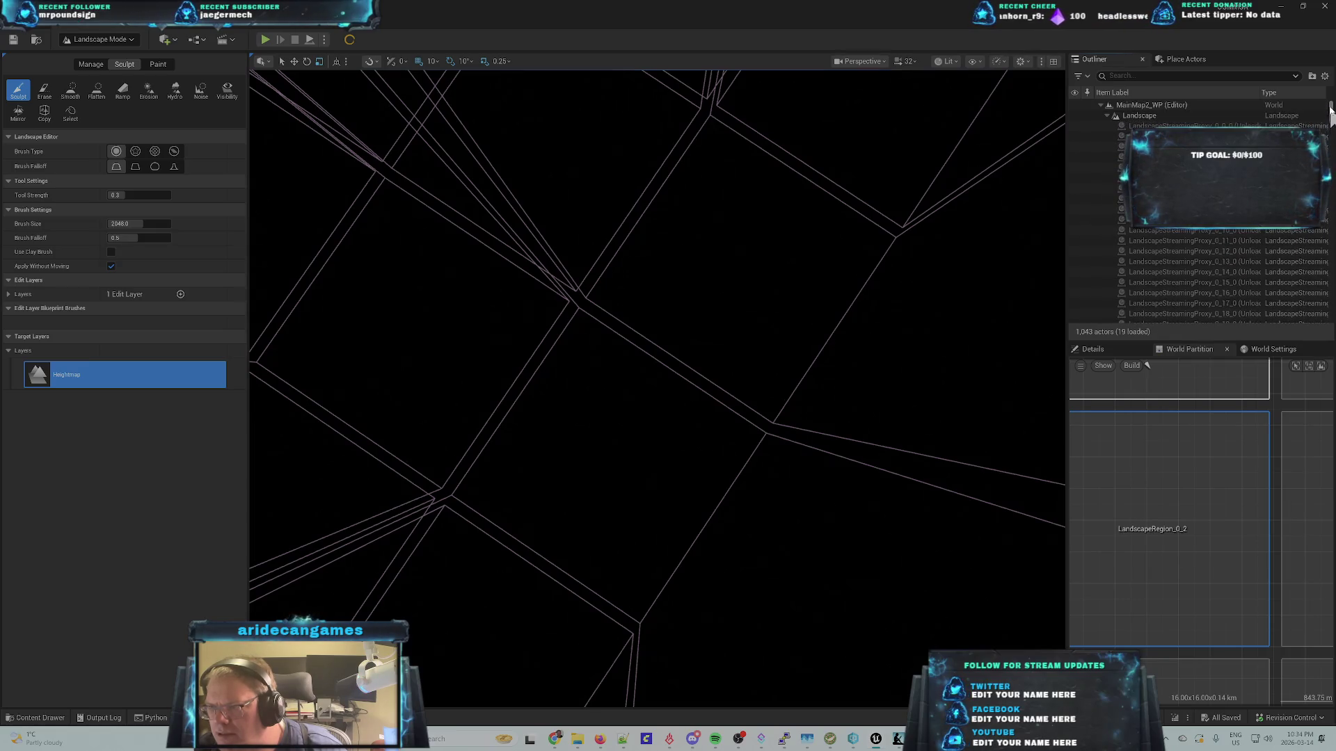
{"action": "right_click", "coordinate": [1141, 117]}
{"action": "mouse_move", "coordinate": [1176, 419]}
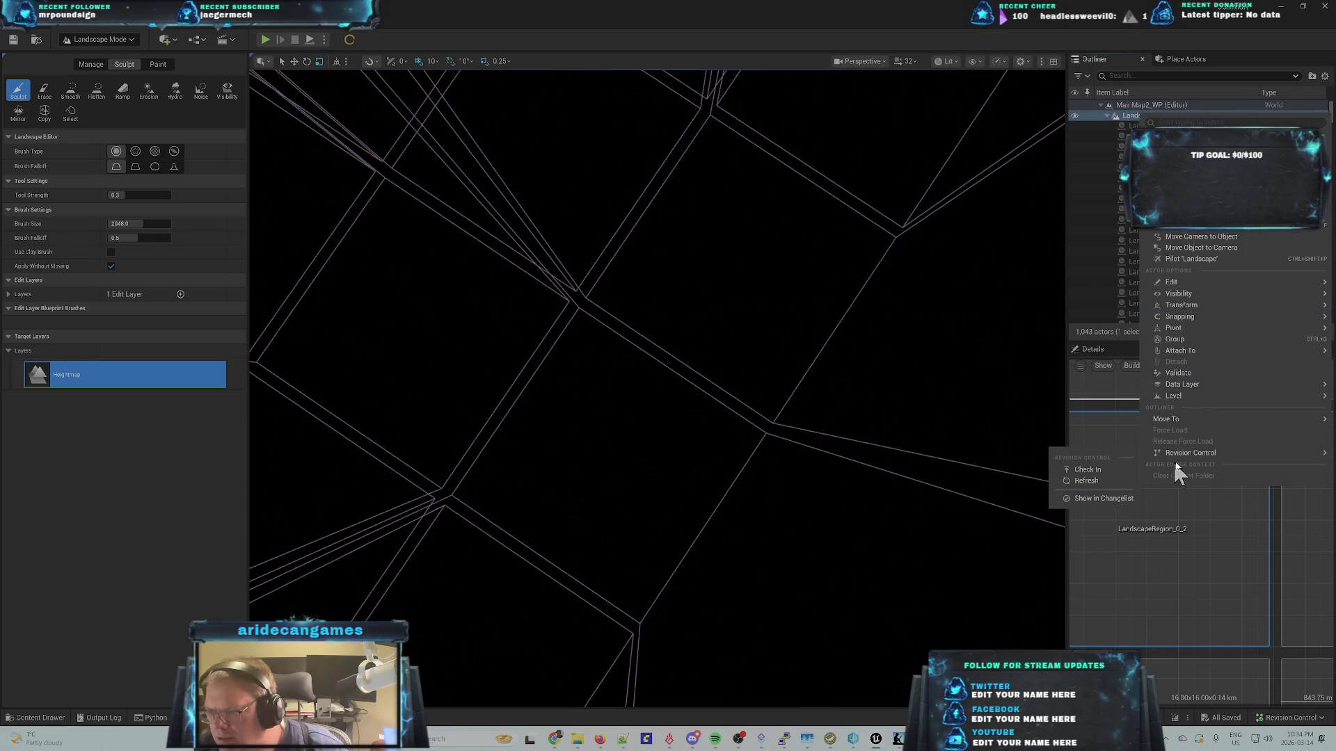
{"action": "left_click", "coordinate": [1113, 345]}
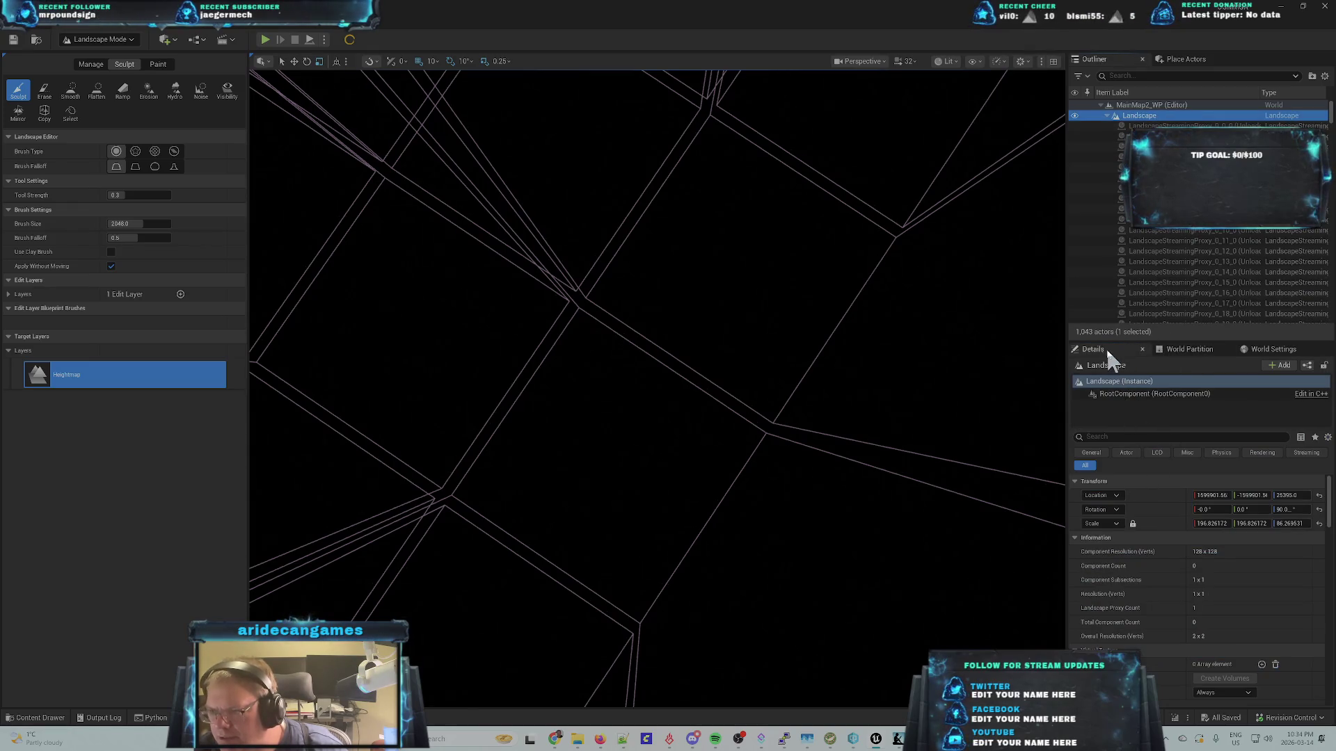
{"action": "scroll", "coordinate": [1149, 501], "scroll_direction": "down", "scroll_amount": 3}
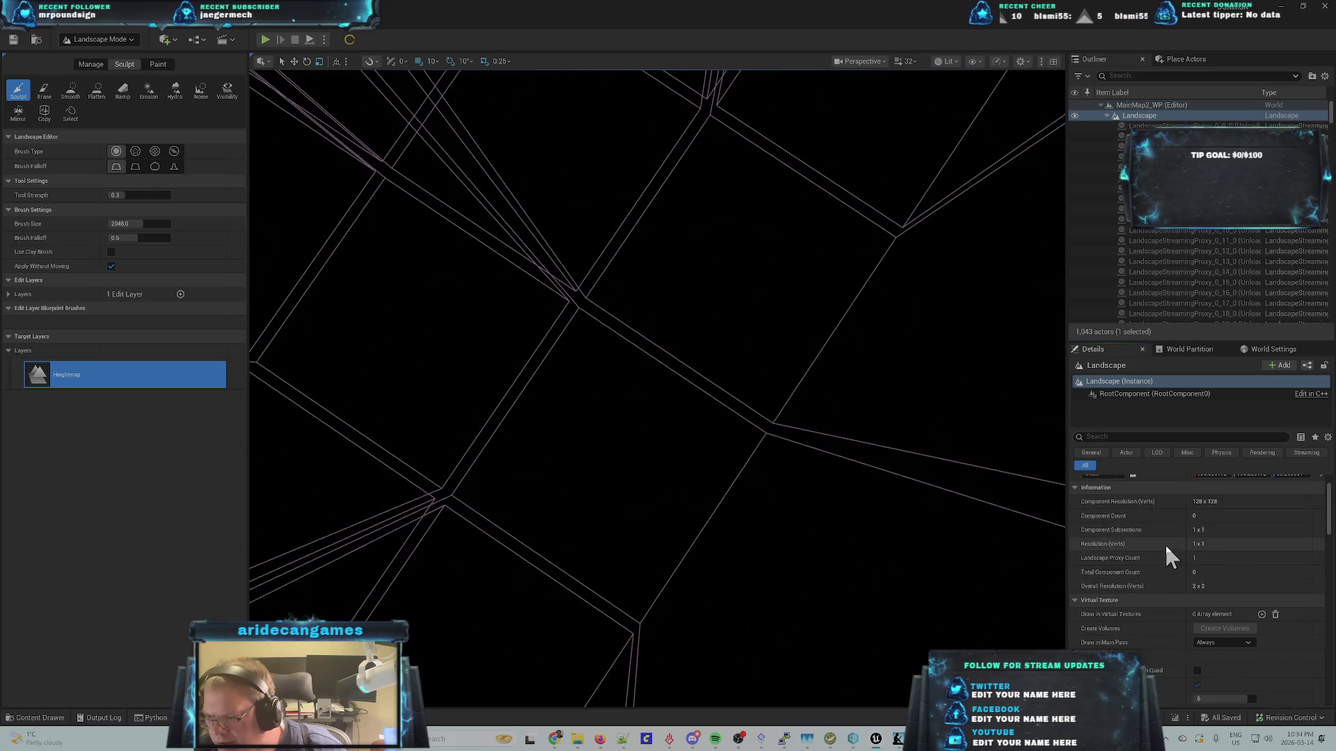
{"action": "scroll", "coordinate": [1166, 539], "scroll_direction": "up", "scroll_amount": 1}
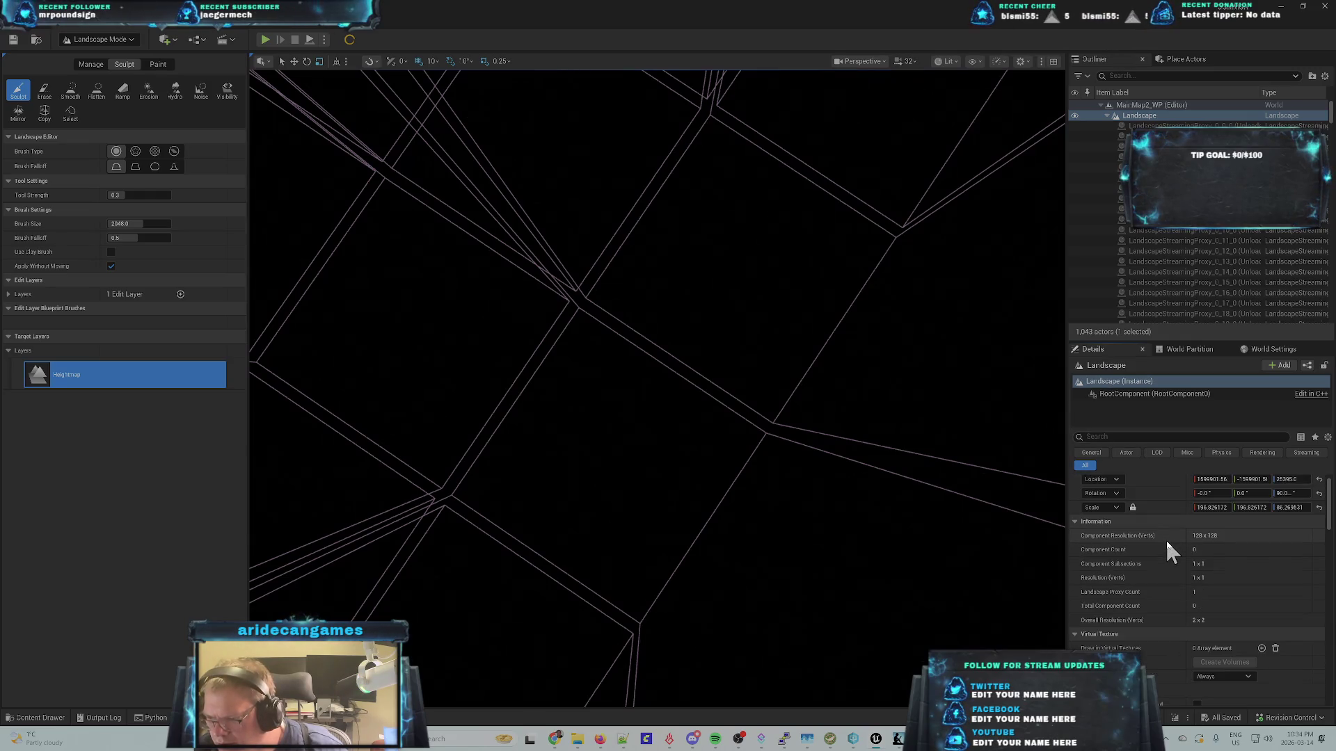
{"action": "scroll", "coordinate": [1170, 586], "scroll_direction": "down", "scroll_amount": 2}
{"action": "scroll", "coordinate": [1169, 587], "scroll_direction": "down", "scroll_amount": 5}
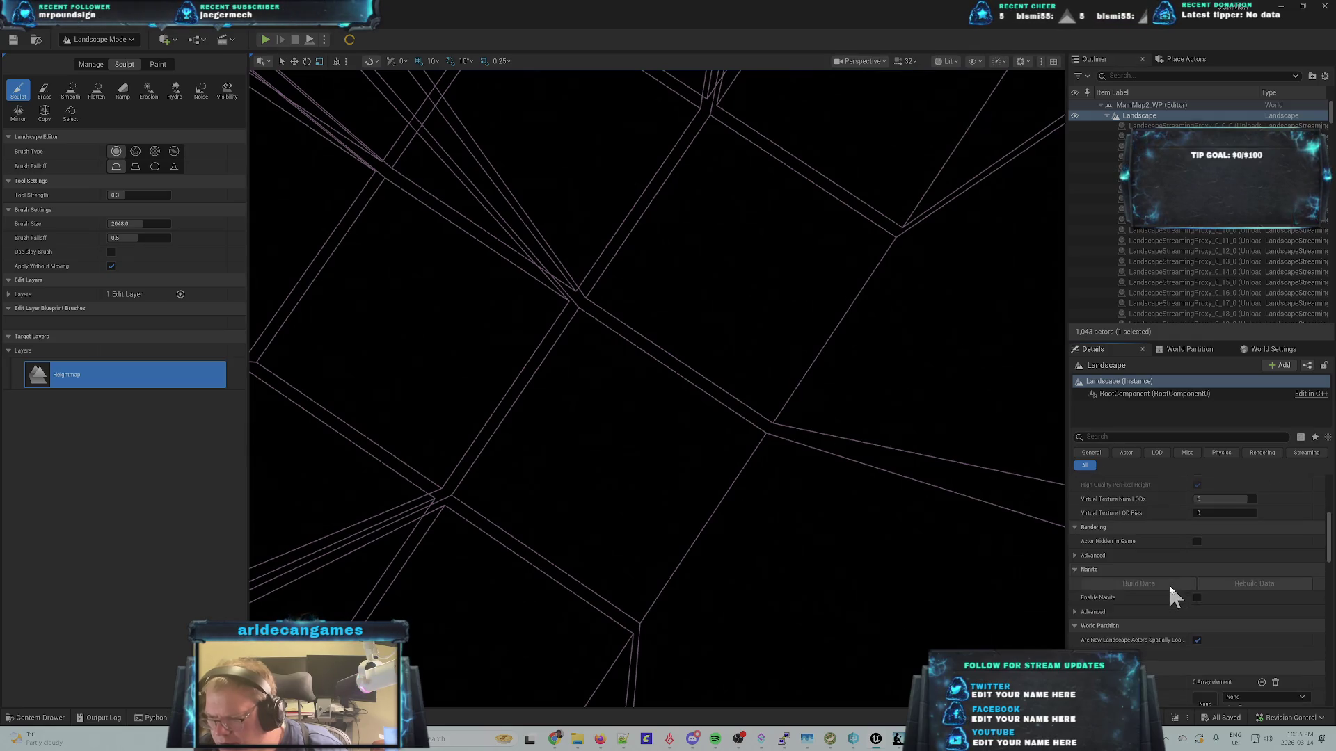
{"action": "scroll", "coordinate": [1165, 612], "scroll_direction": "down", "scroll_amount": 5}
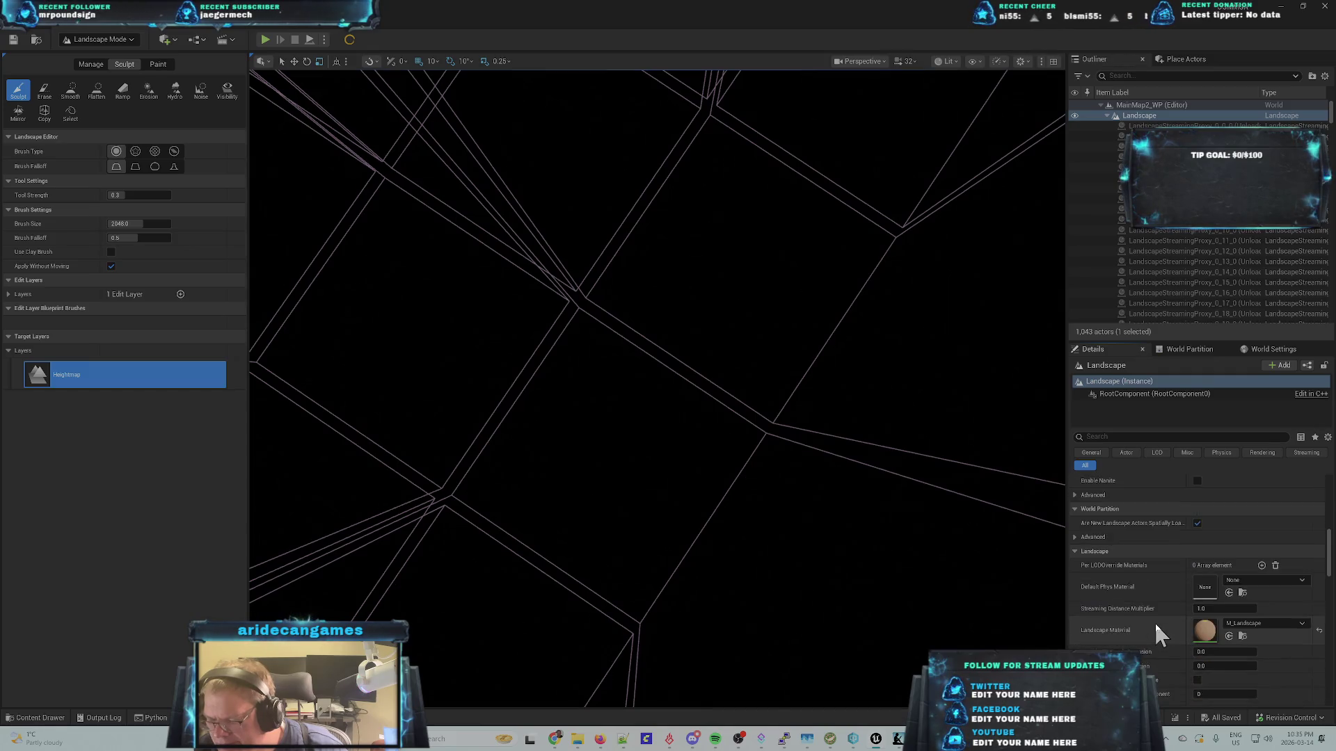
{"action": "scroll", "coordinate": [1154, 602], "scroll_direction": "down", "scroll_amount": 3}
{"action": "type", "text": "scre"}
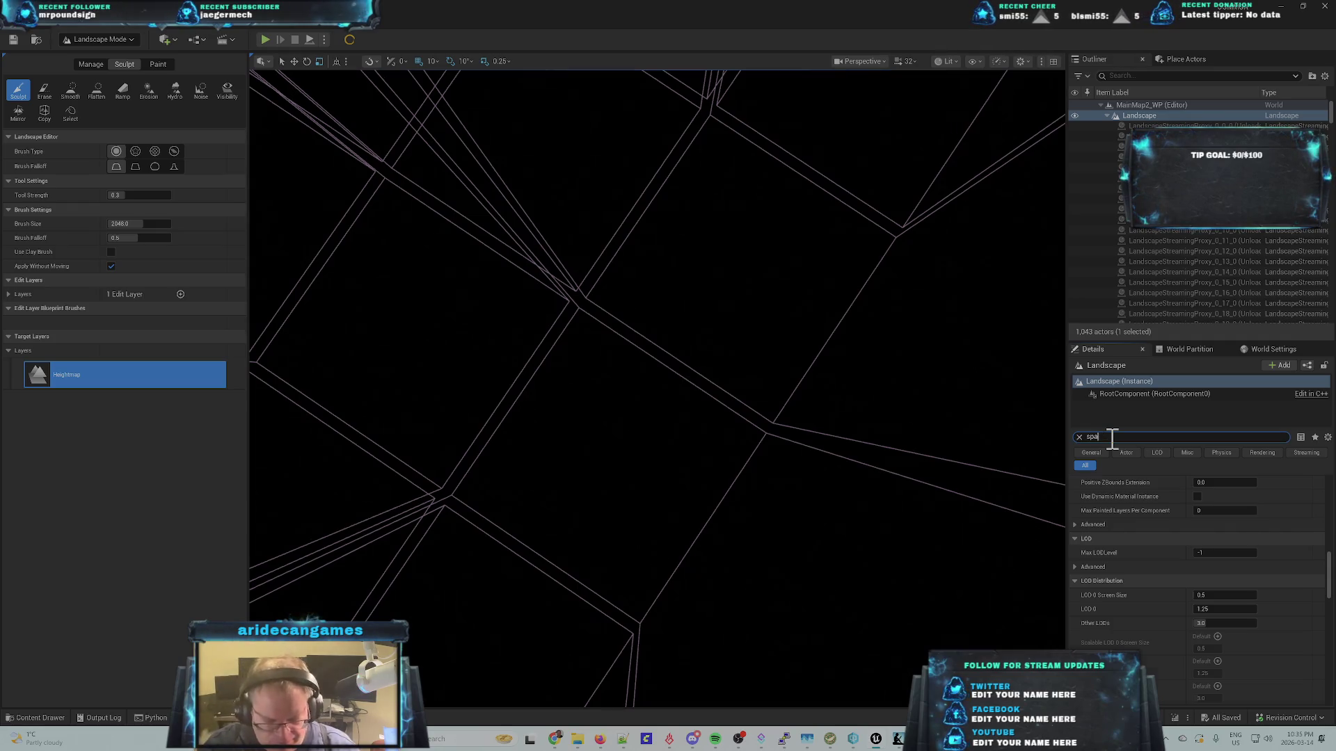
{"action": "type", "text": "t"}
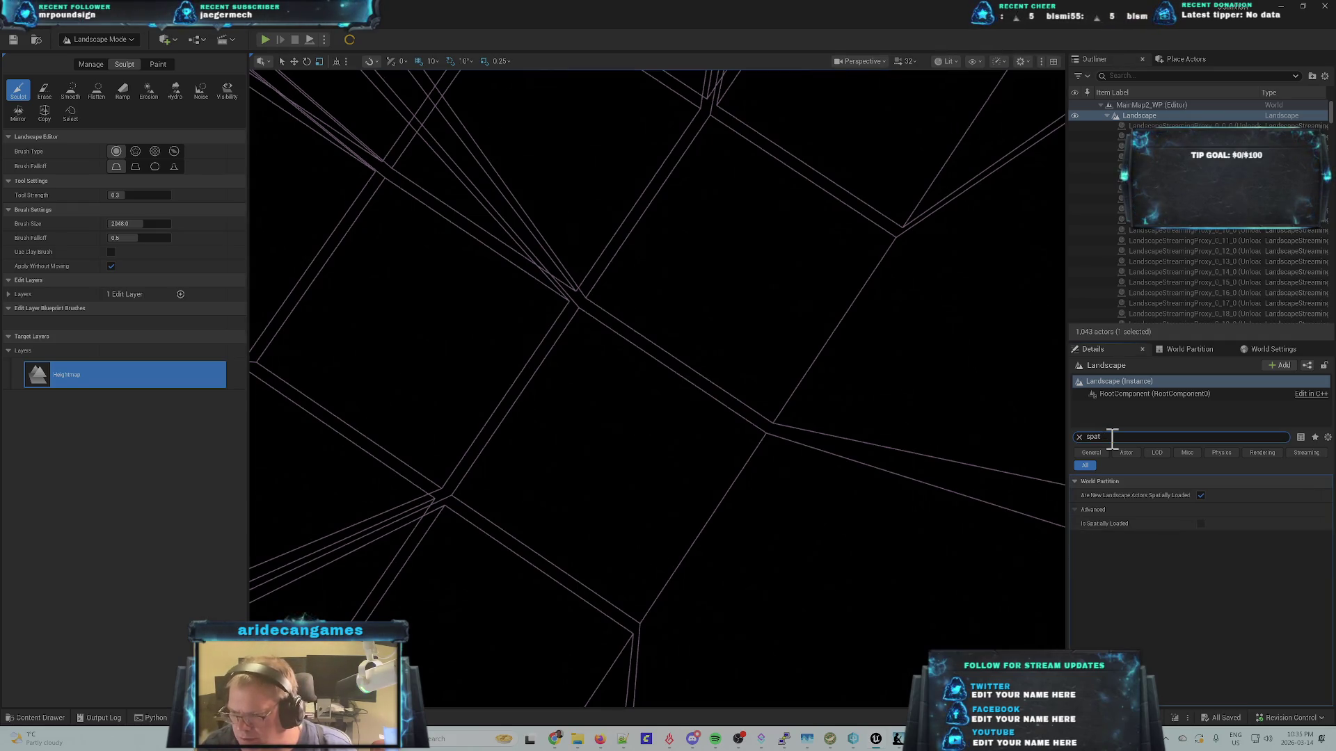
{"action": "key", "text": "BackSpace"}
{"action": "key", "text": "BackSpace"}
{"action": "key", "text": "BackSpace"}
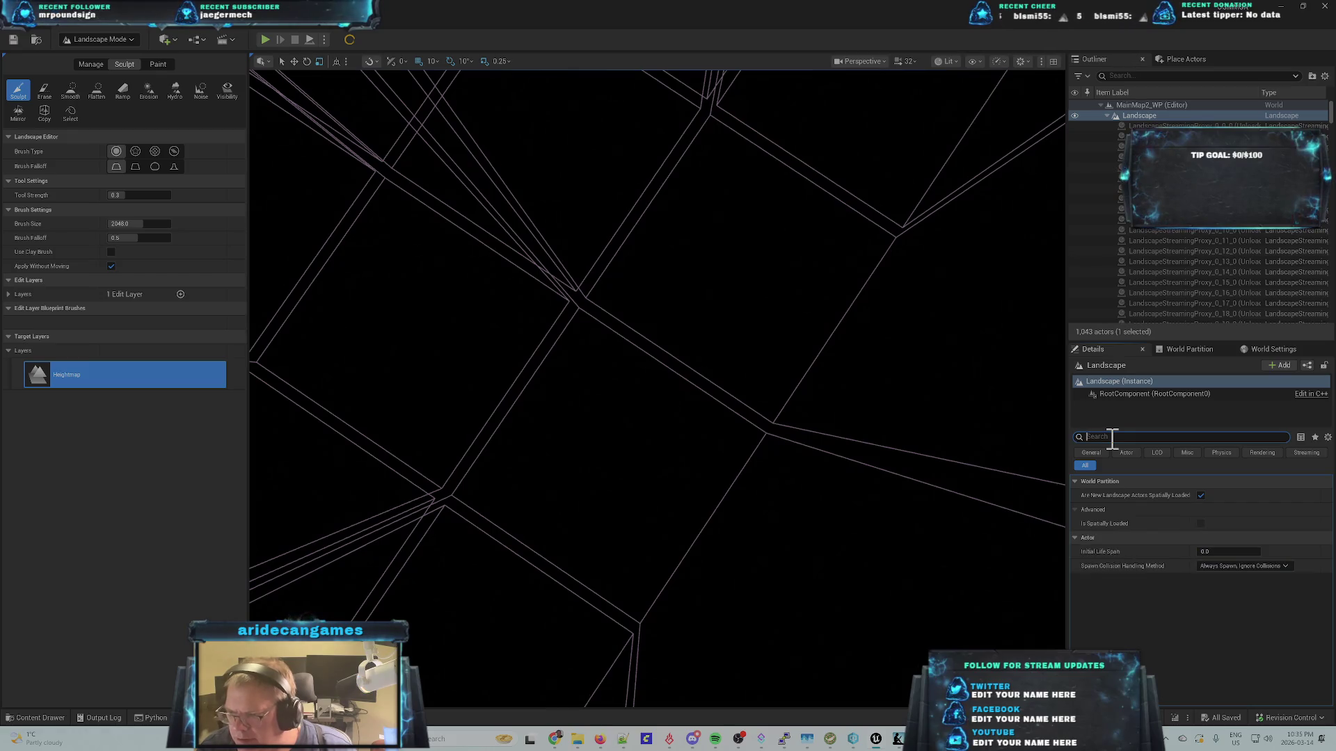
{"action": "left_click", "coordinate": [1182, 348]}
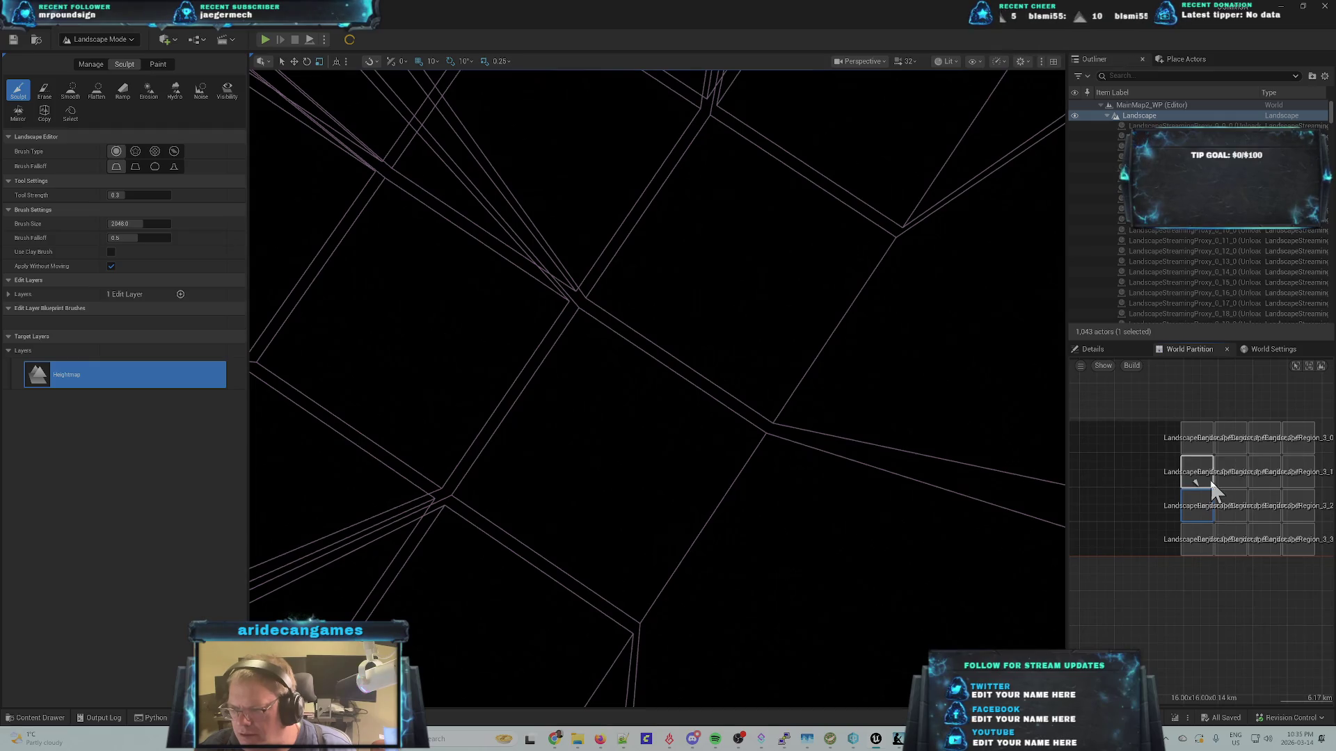
{"action": "scroll", "coordinate": [1211, 491], "scroll_direction": "up", "scroll_amount": 3}
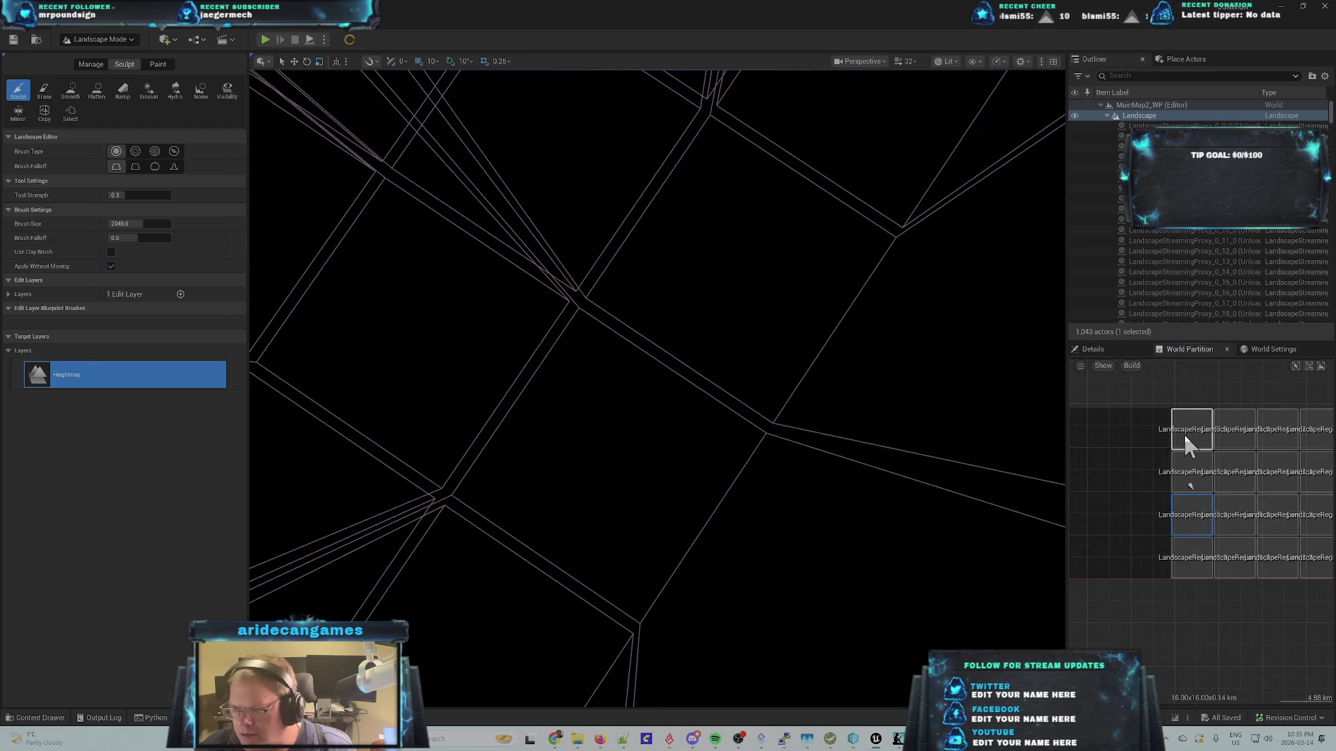
{"action": "right_click", "coordinate": [1187, 511]}
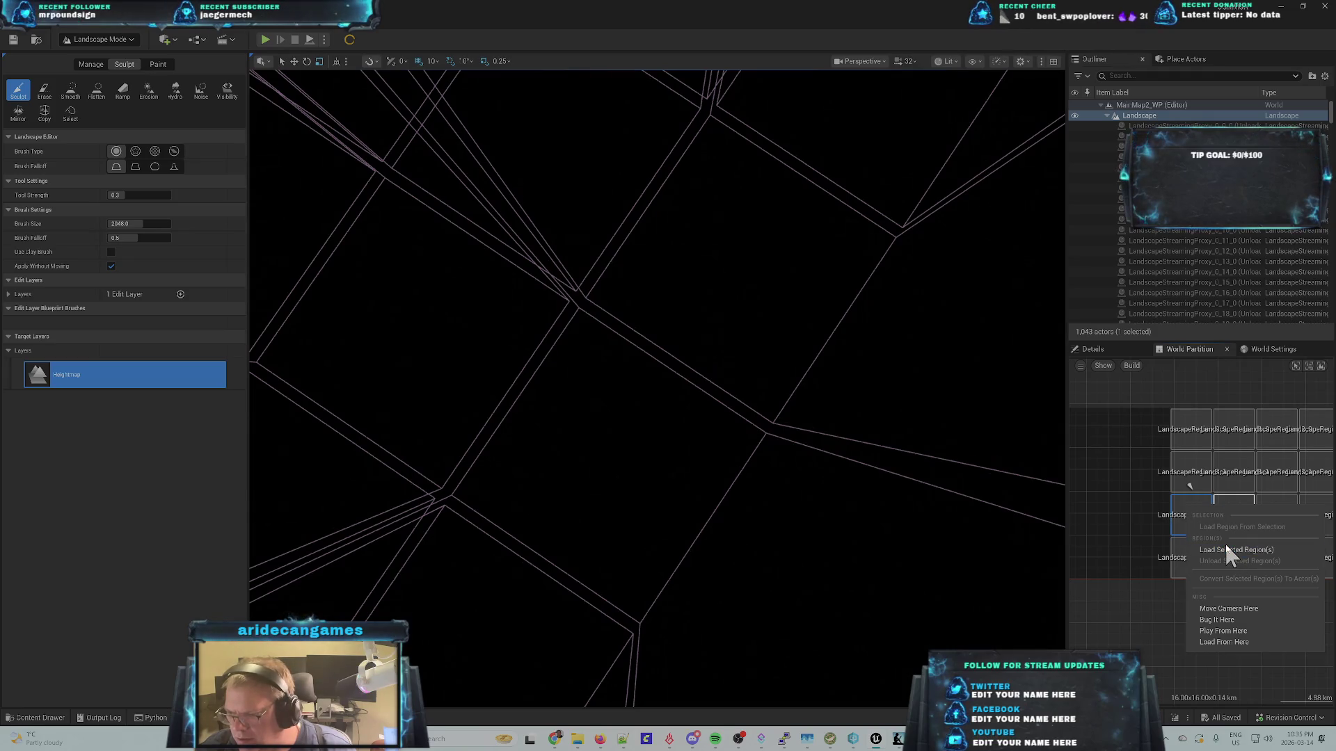
{"action": "left_click", "coordinate": [1134, 478]}
{"action": "left_click_drag", "start_coordinate": [1151, 409], "coordinate": [1333, 583]}
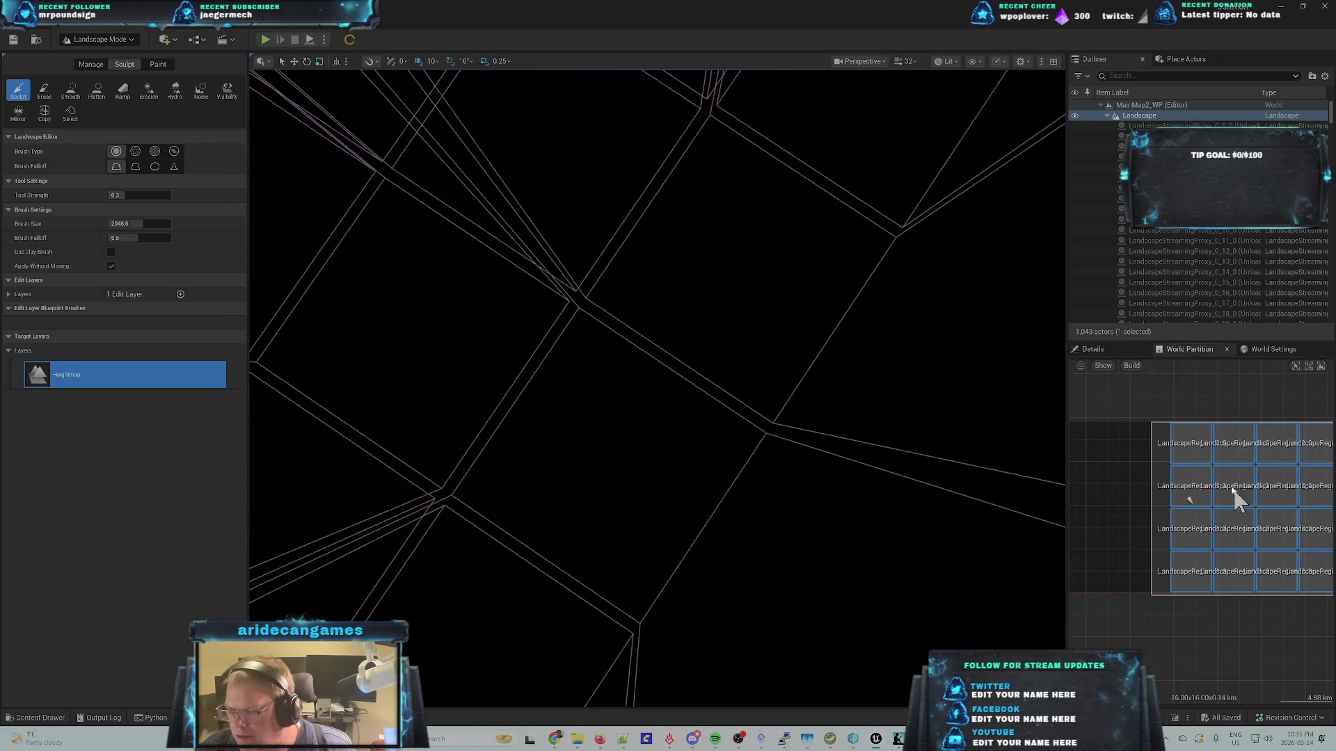
{"action": "right_click", "coordinate": [1187, 447]}
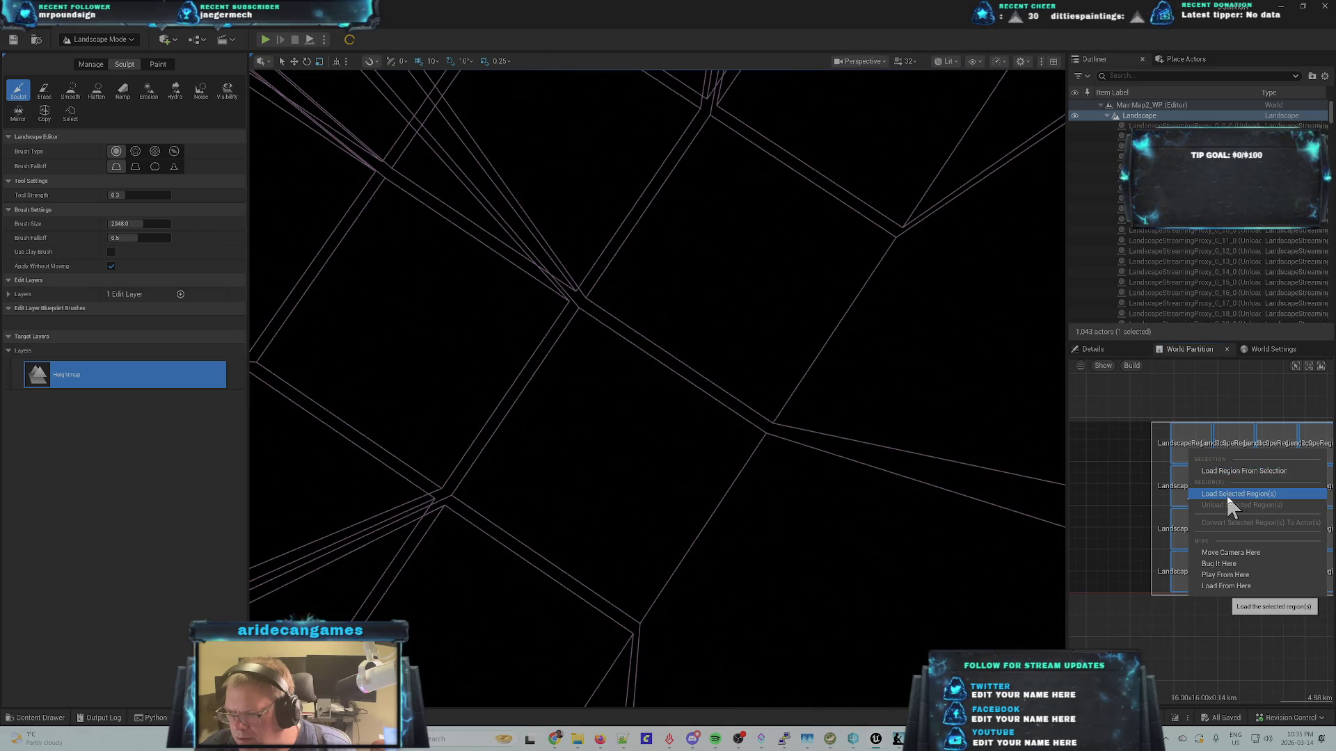
{"action": "left_click", "coordinate": [1227, 496]}
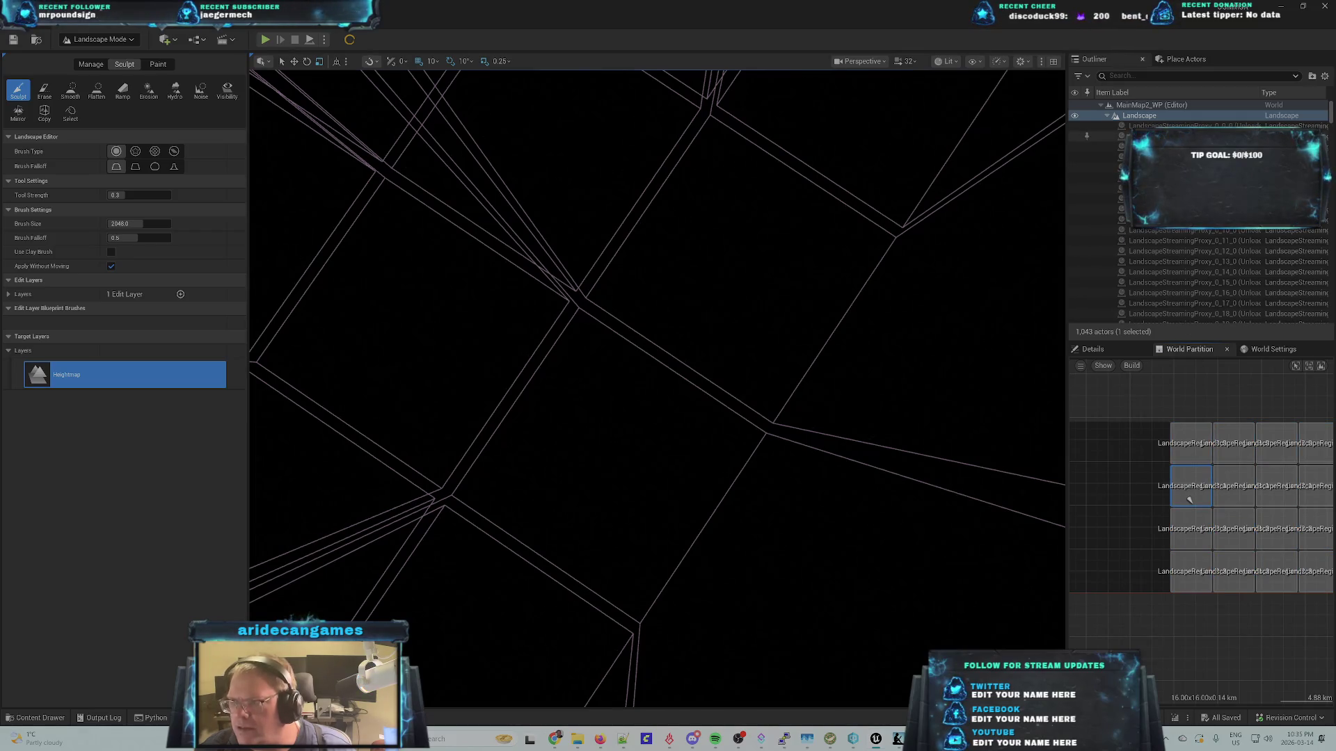
{"action": "key", "text": "Down"}
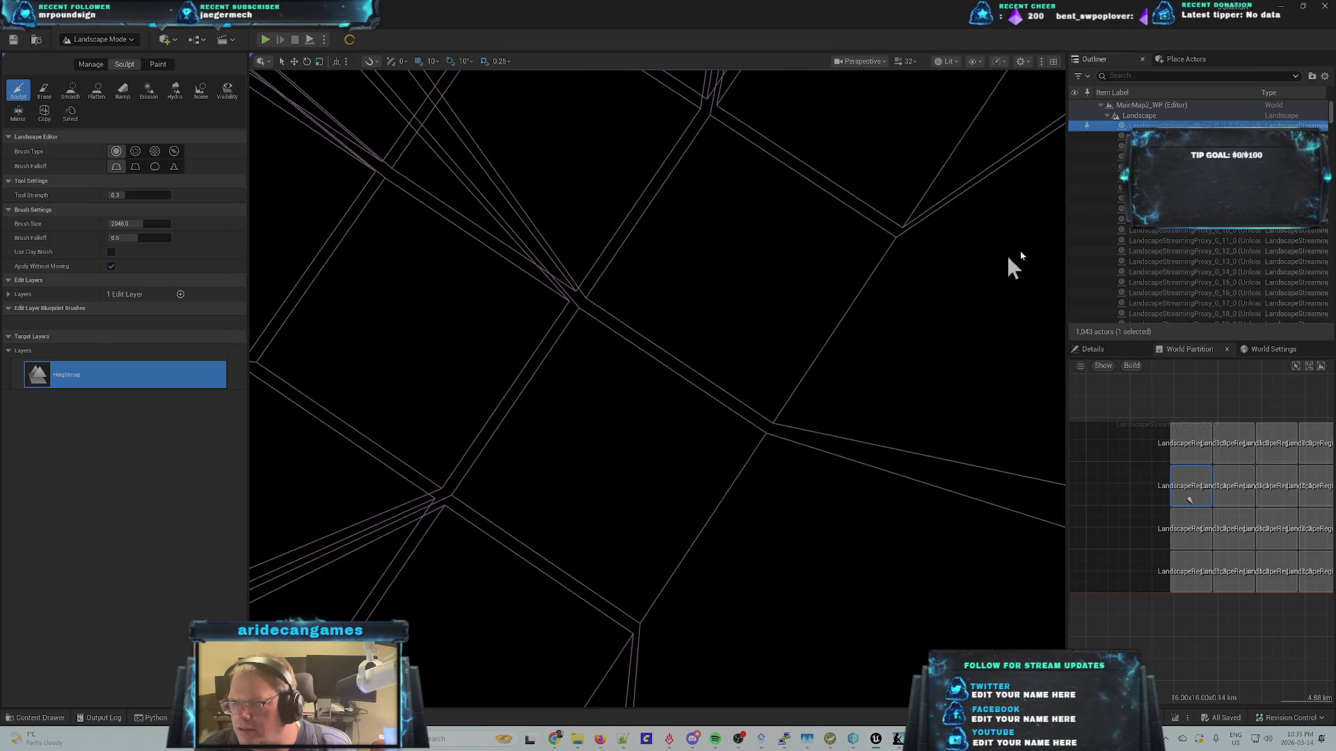
{"action": "left_click", "coordinate": [1100, 348]}
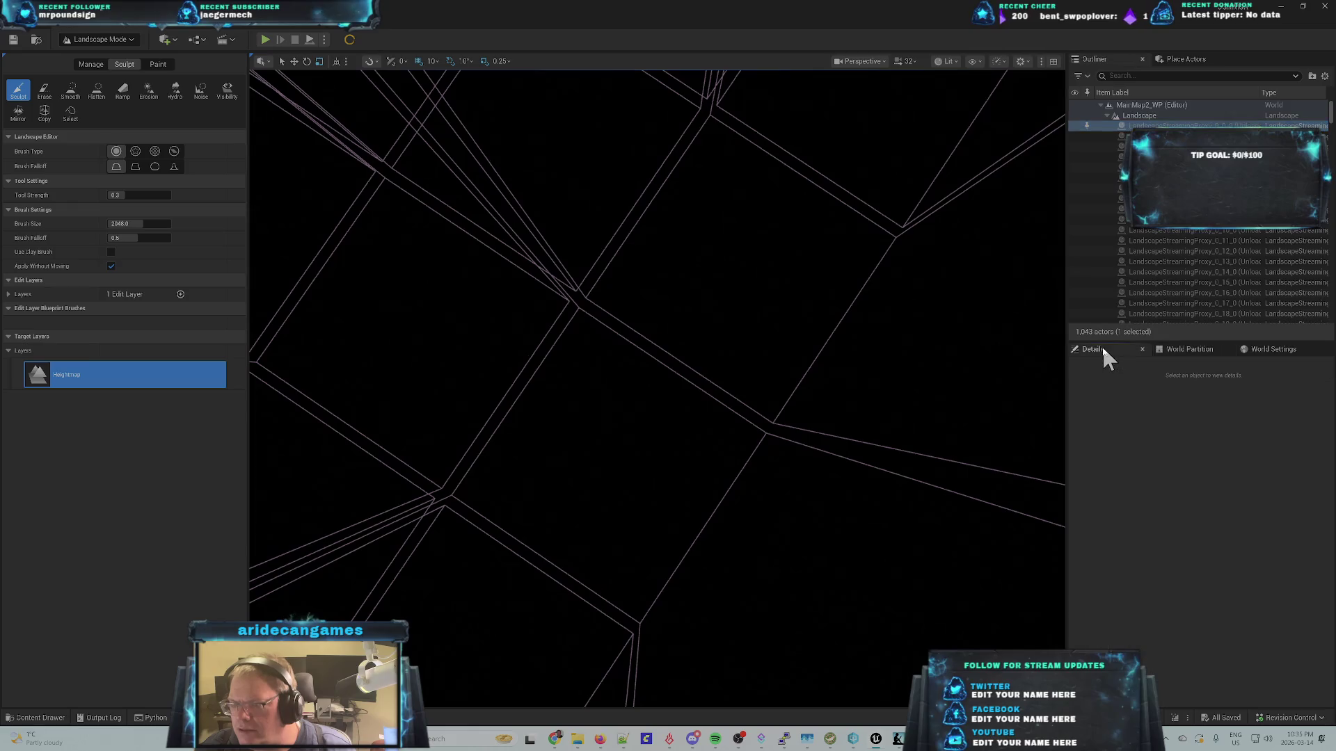
{"action": "left_click", "coordinate": [1203, 350]}
{"action": "left_click", "coordinate": [1267, 348]}
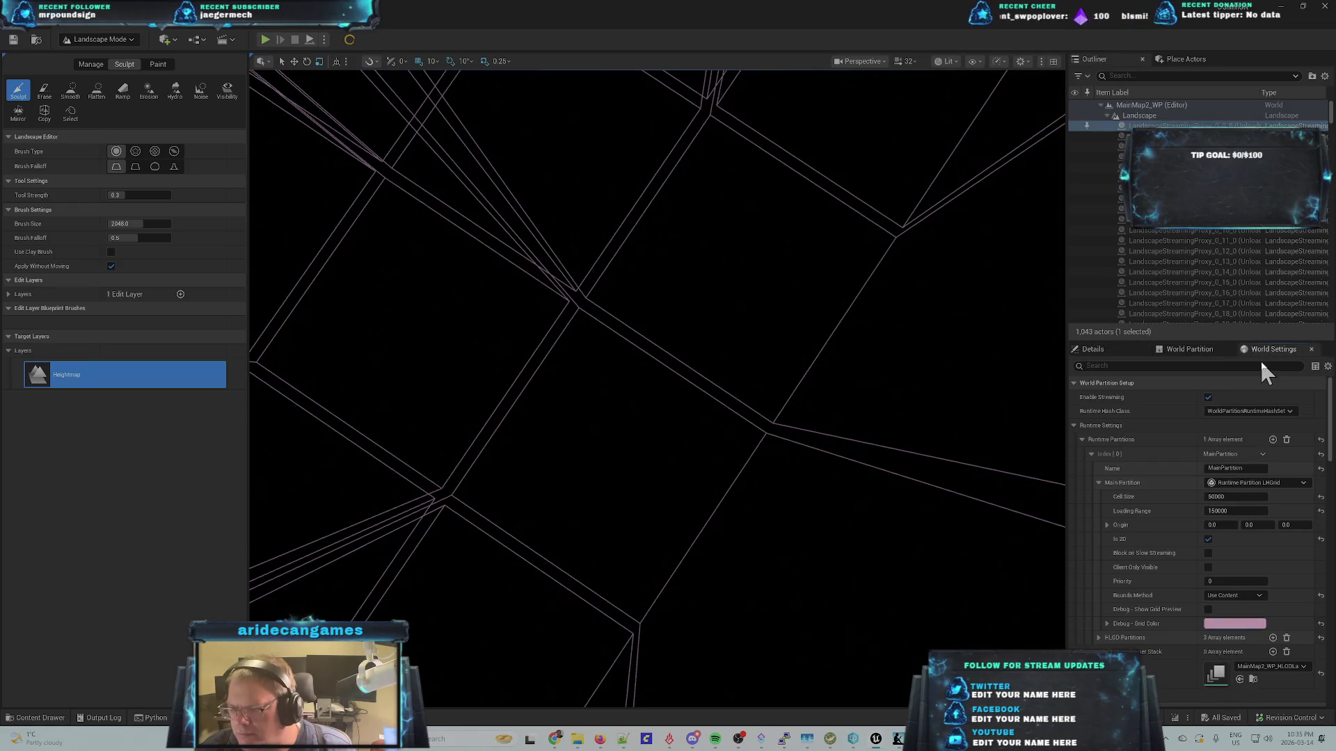
{"action": "left_click", "coordinate": [1183, 350]}
{"action": "left_click", "coordinate": [1102, 349]}
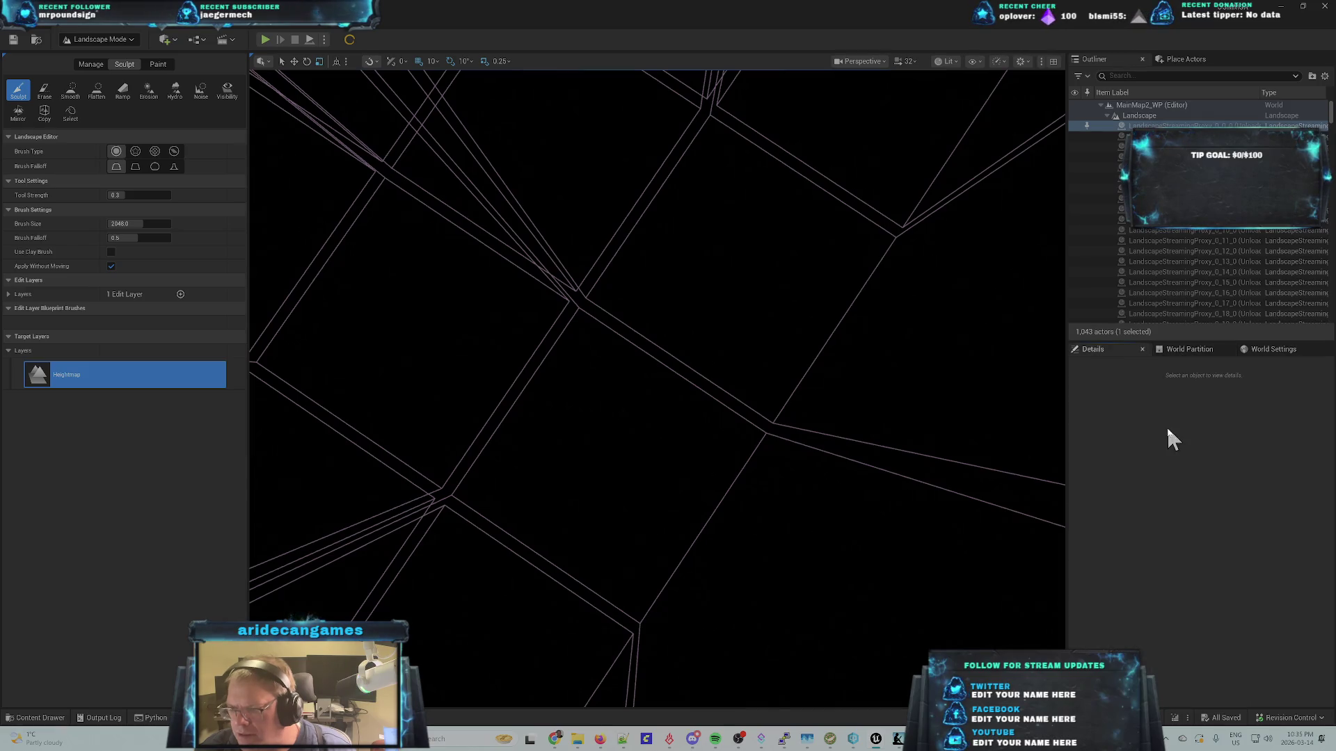
{"action": "left_click", "coordinate": [1190, 351]}
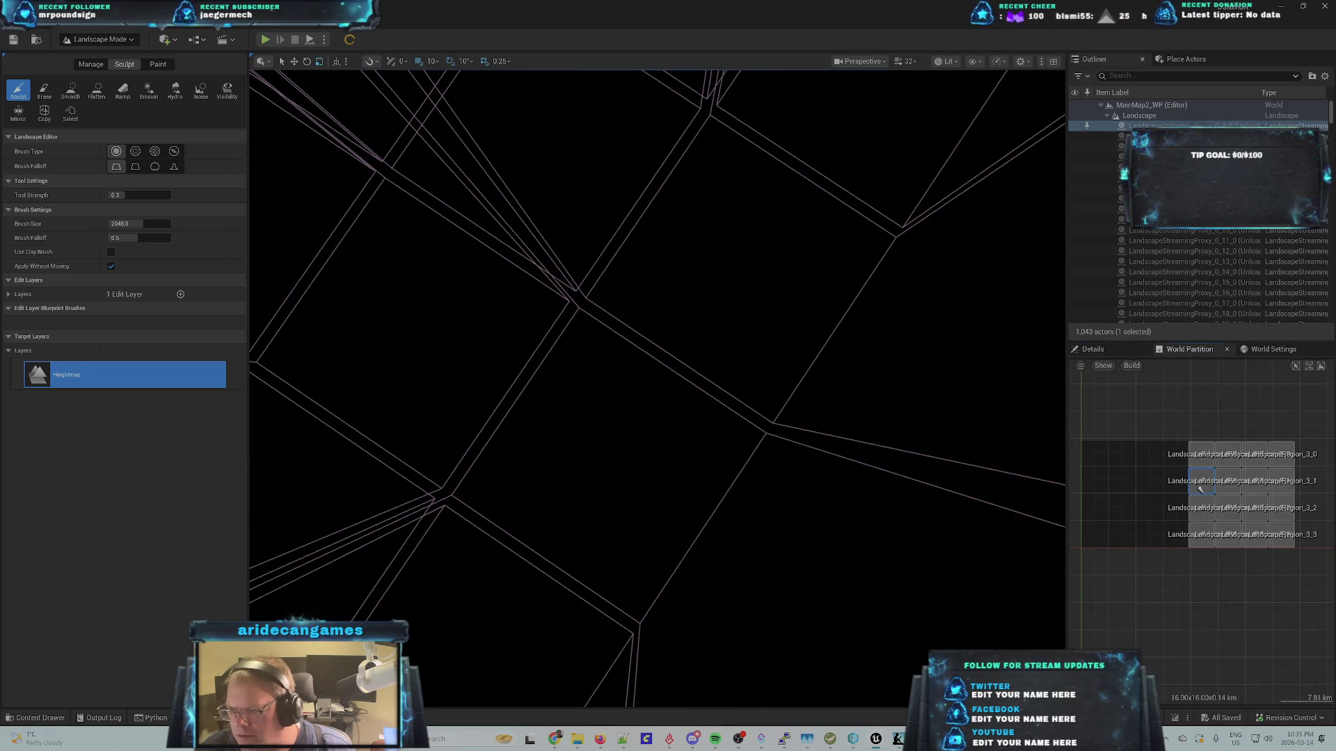
- Select the whole Landscape actor, frame it in the viewport with F, and open its actions
{"action": "scroll", "coordinate": [1284, 514], "scroll_direction": "up", "scroll_amount": 5}
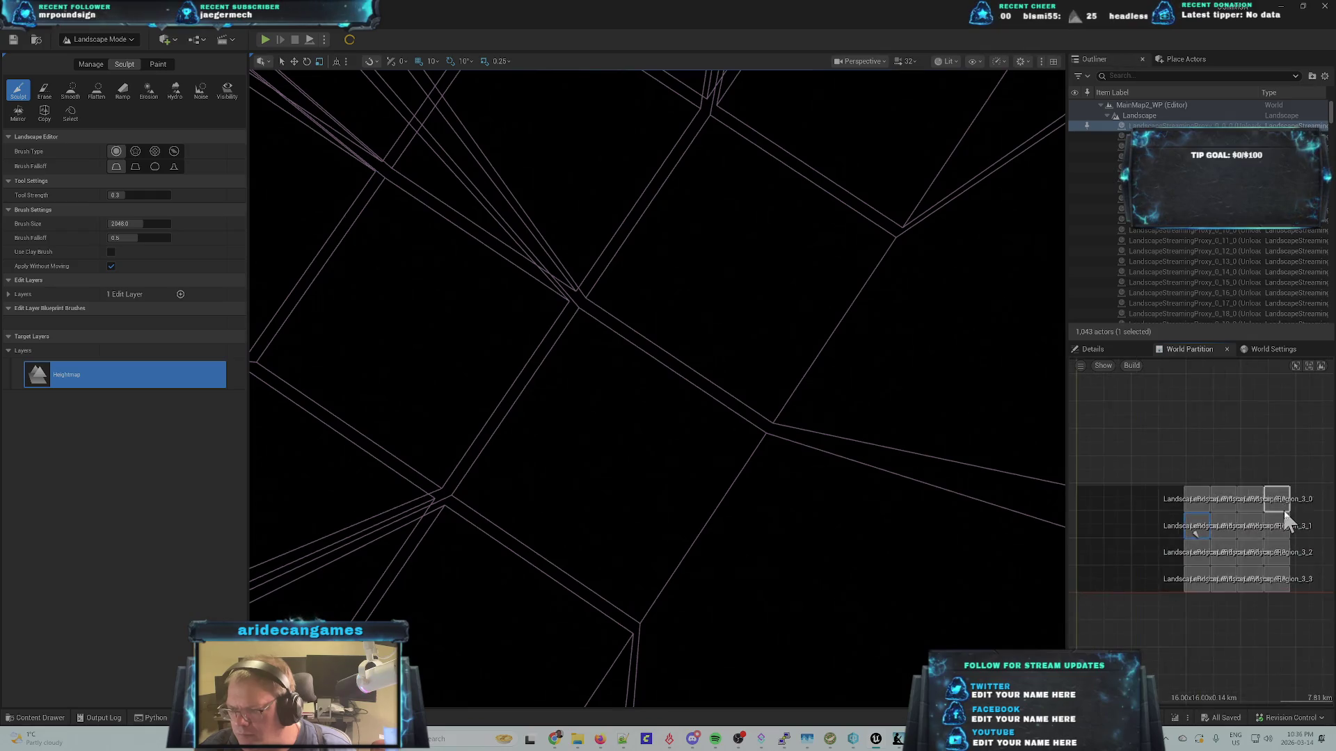
{"action": "scroll", "coordinate": [1183, 547], "scroll_direction": "down", "scroll_amount": 5}
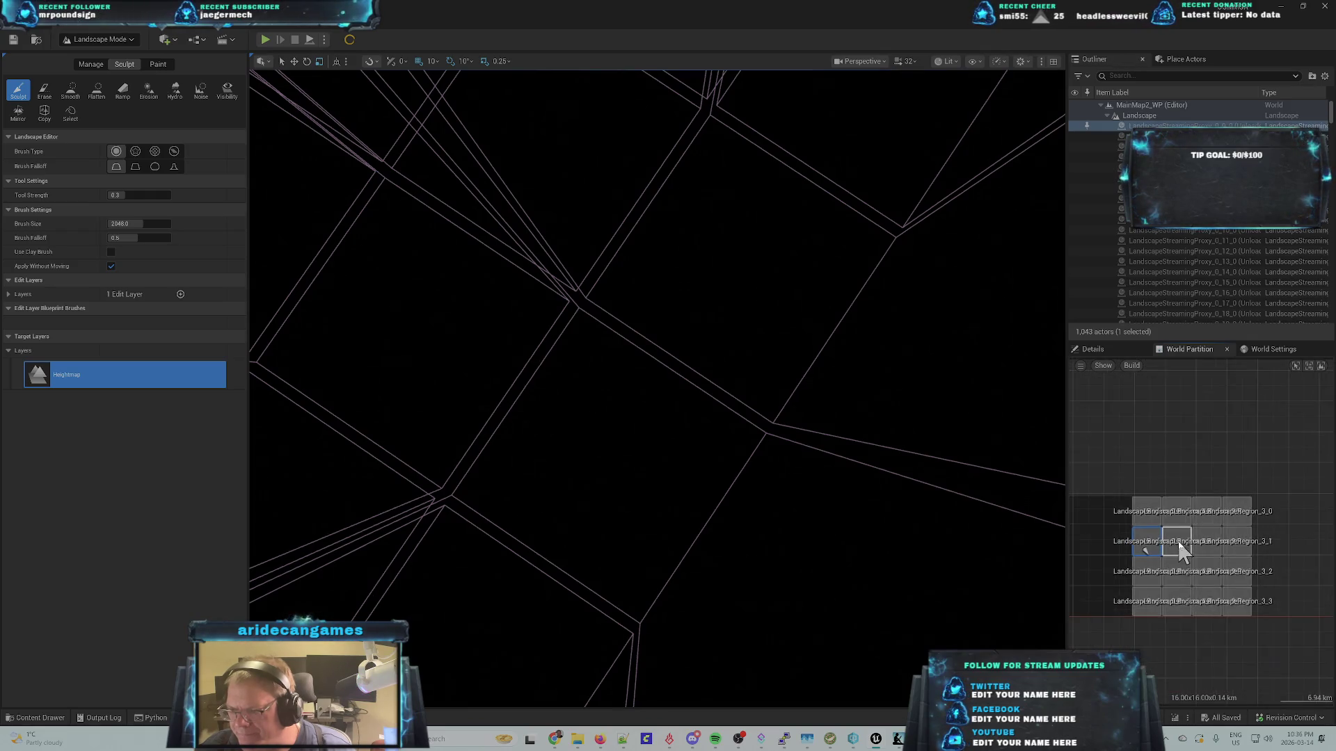
{"action": "scroll", "coordinate": [1179, 547], "scroll_direction": "down", "scroll_amount": 3}
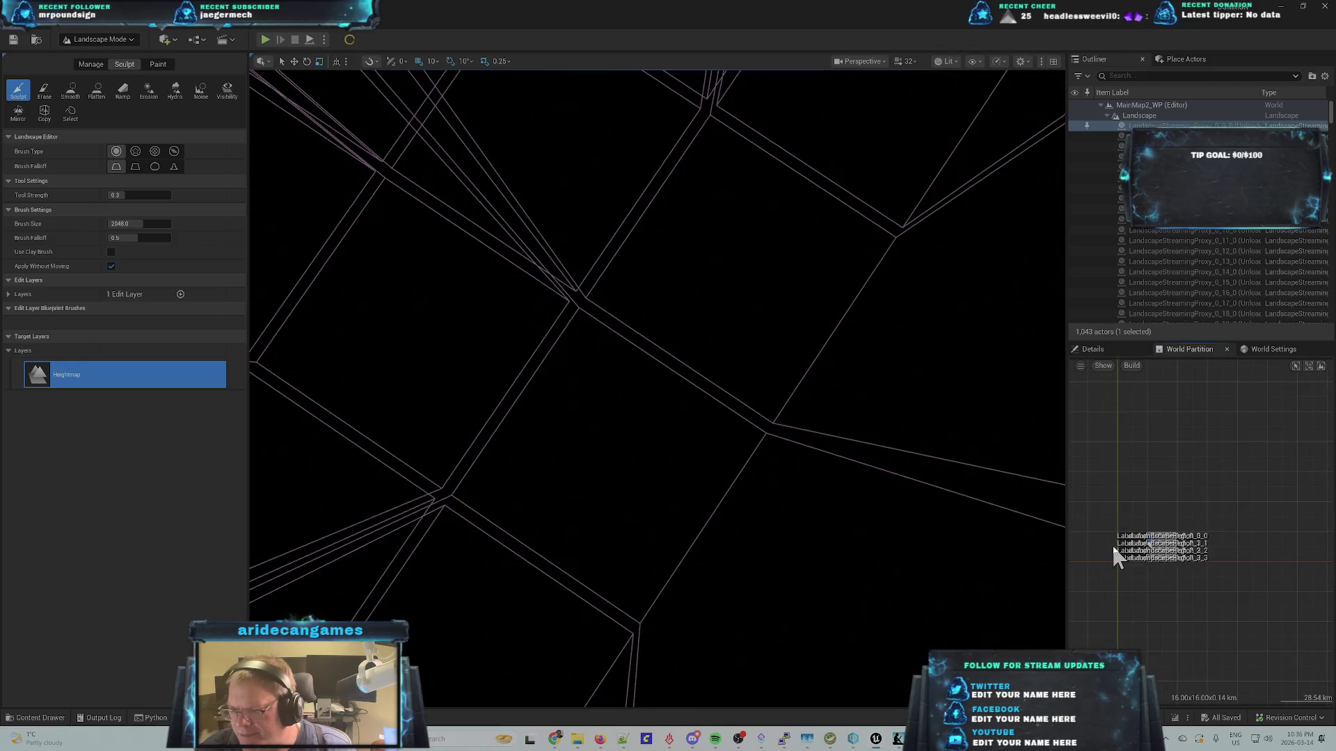
{"action": "left_click", "coordinate": [1139, 116]}
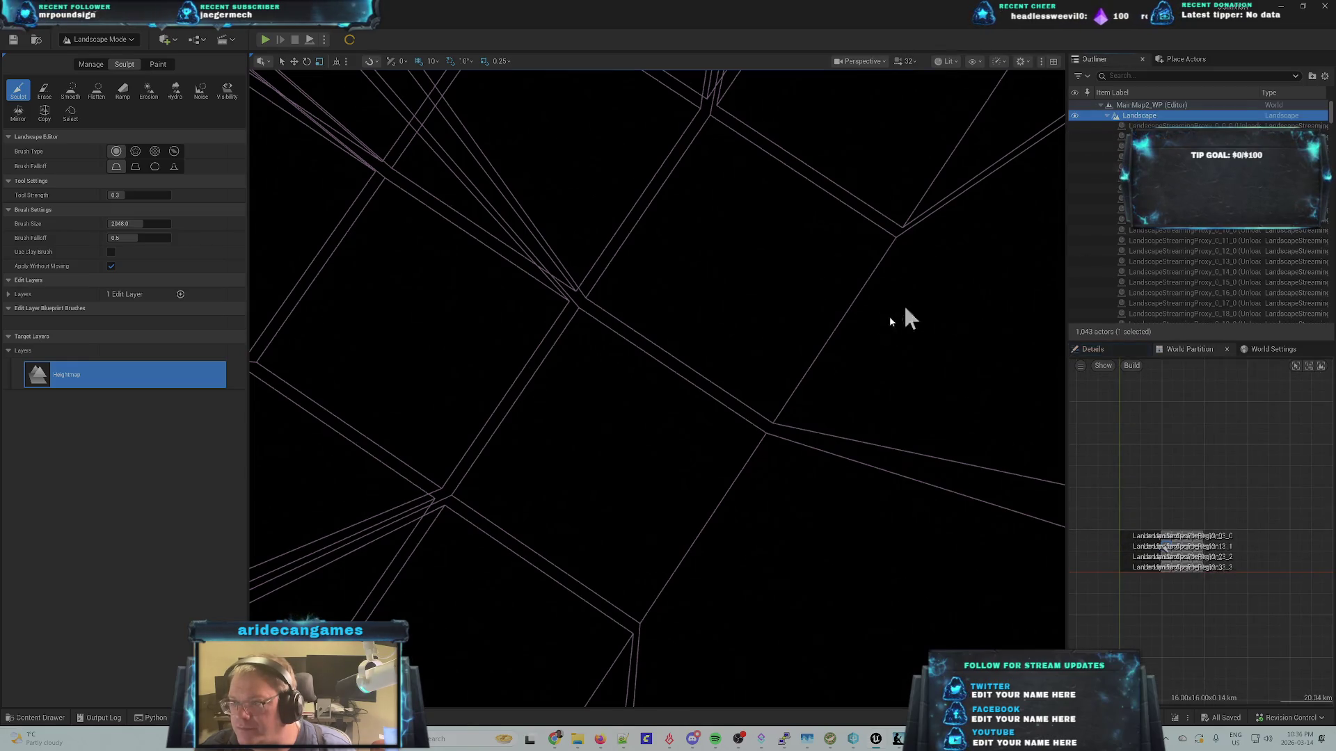
{"action": "key", "text": "f"}
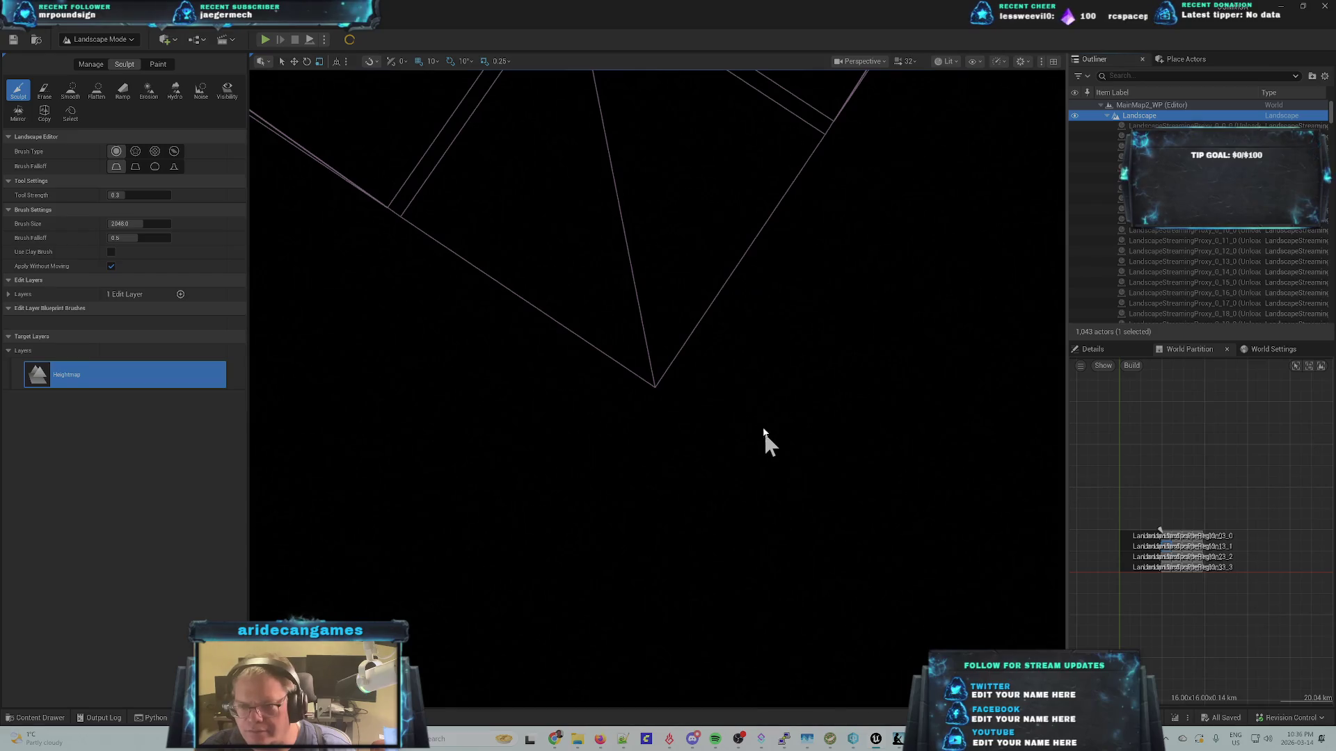
{"action": "right_click", "coordinate": [1145, 119]}
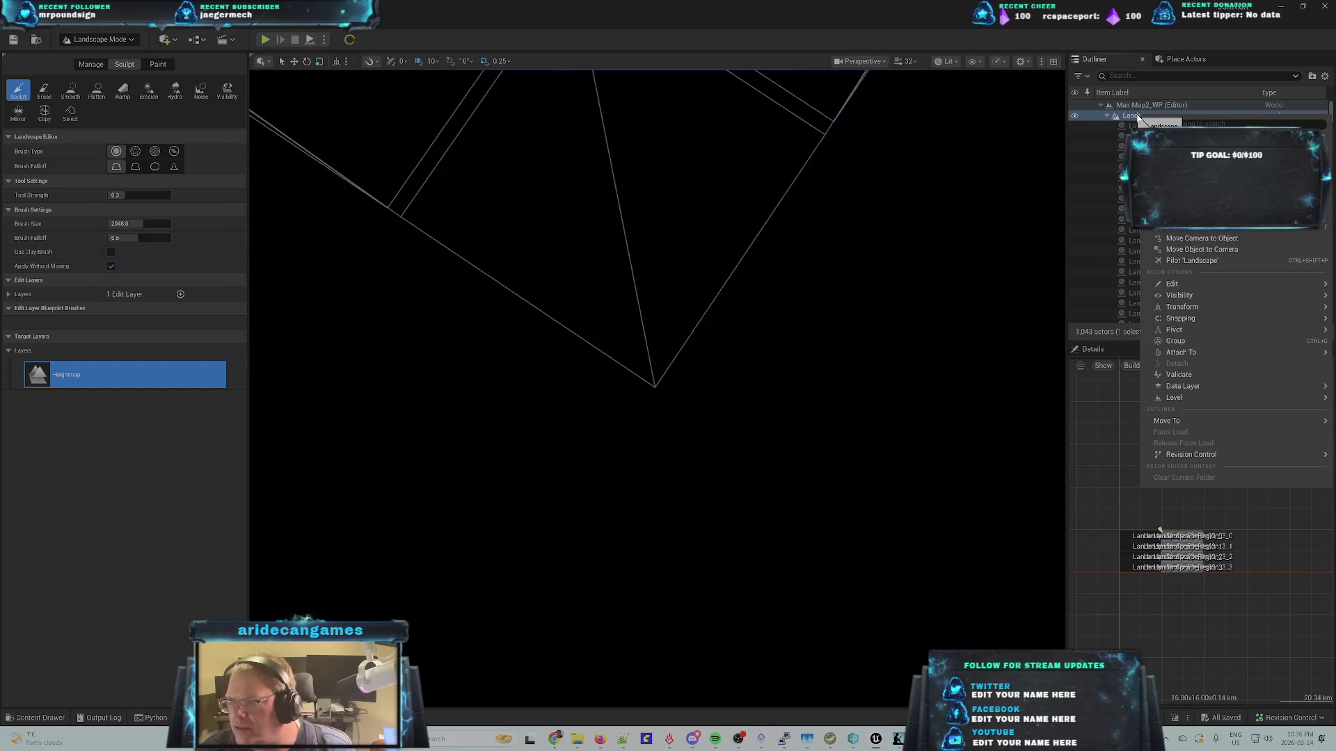
- Select the landscape proxy rows and zoom the viewport onto the green tile with its brown ridge
{"action": "left_click", "coordinate": [1096, 128]}
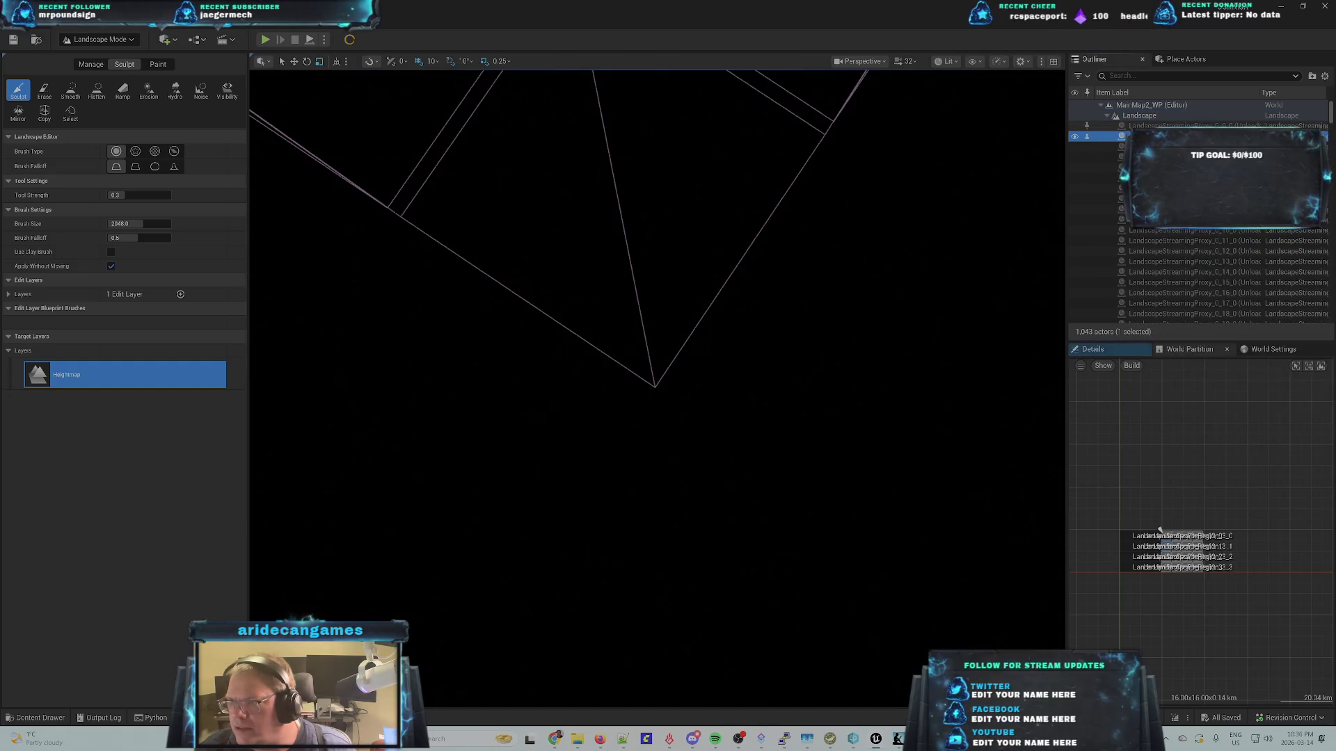
{"action": "left_click", "coordinate": [1155, 125]}
{"action": "left_click", "coordinate": [1151, 137]}
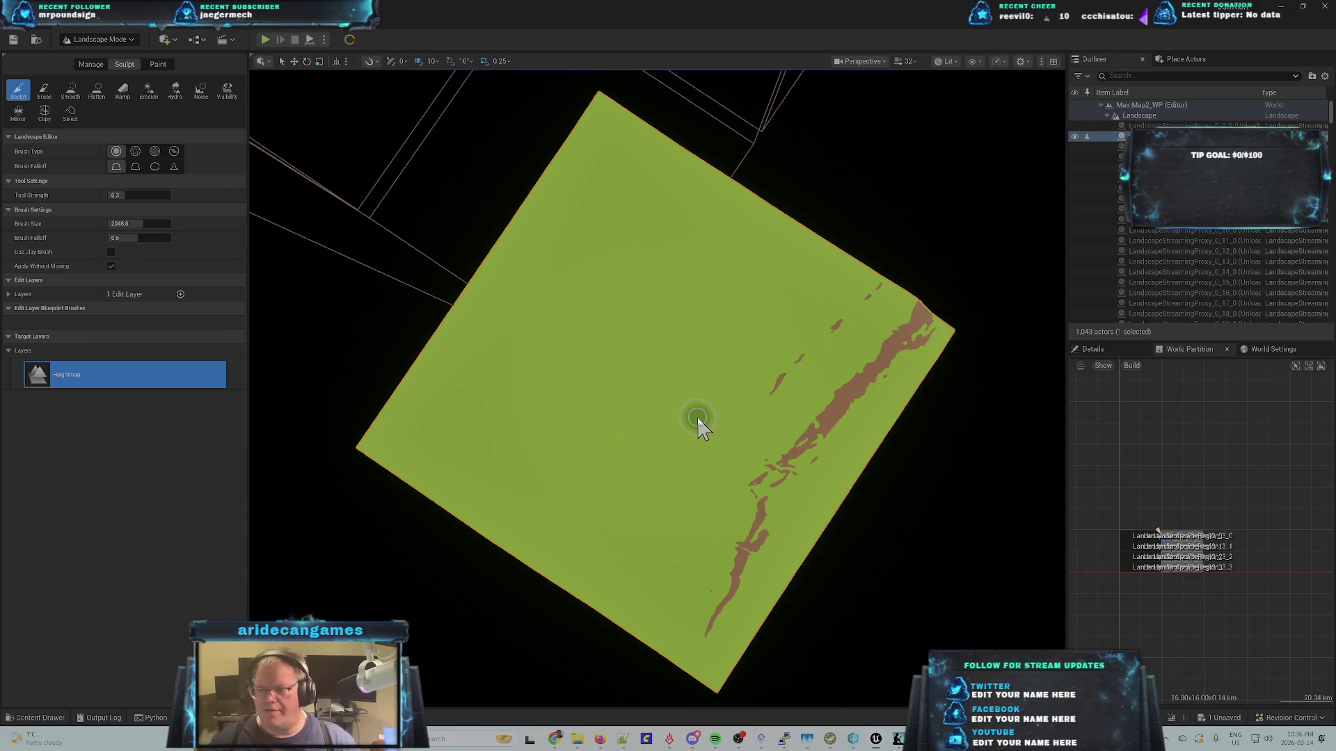
{"action": "scroll", "coordinate": [781, 415], "scroll_direction": "up", "scroll_amount": 5}
{"action": "scroll", "coordinate": [727, 471], "scroll_direction": "up", "scroll_amount": 2}
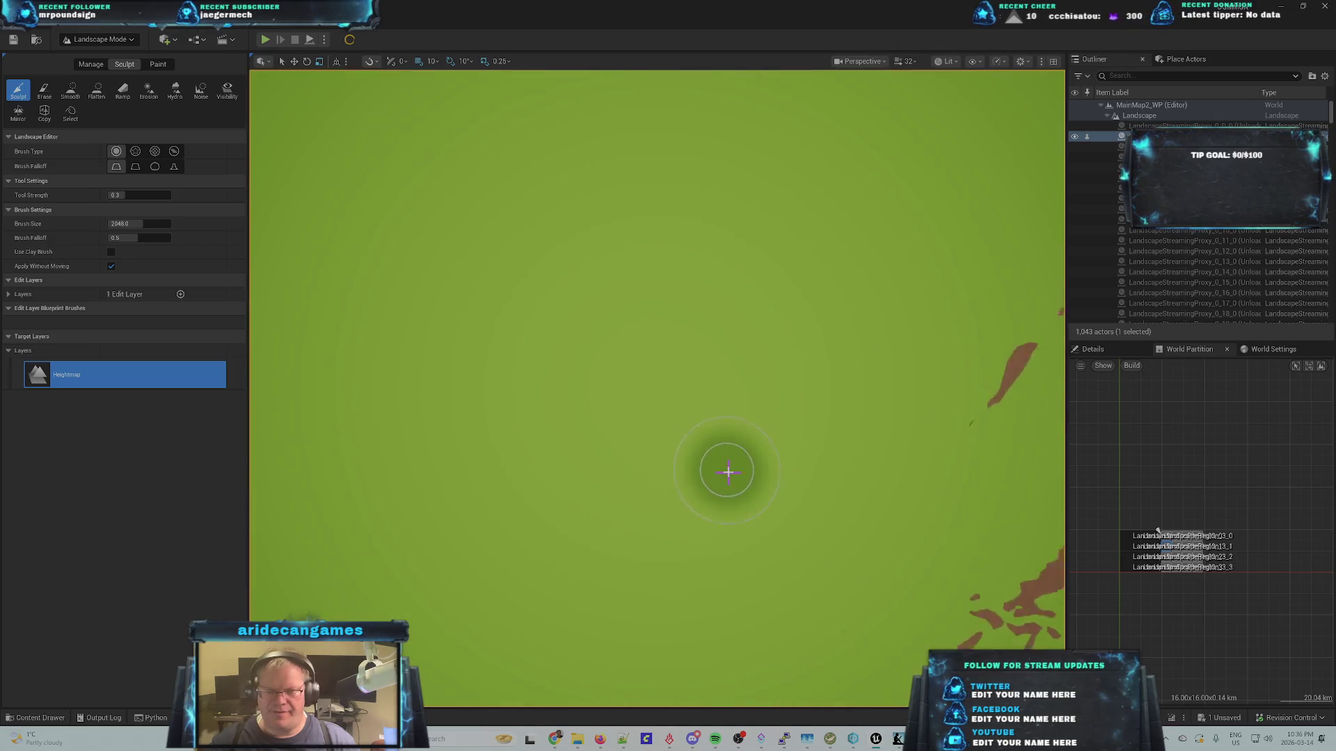
{"action": "scroll", "coordinate": [724, 468], "scroll_direction": "down", "scroll_amount": 5}
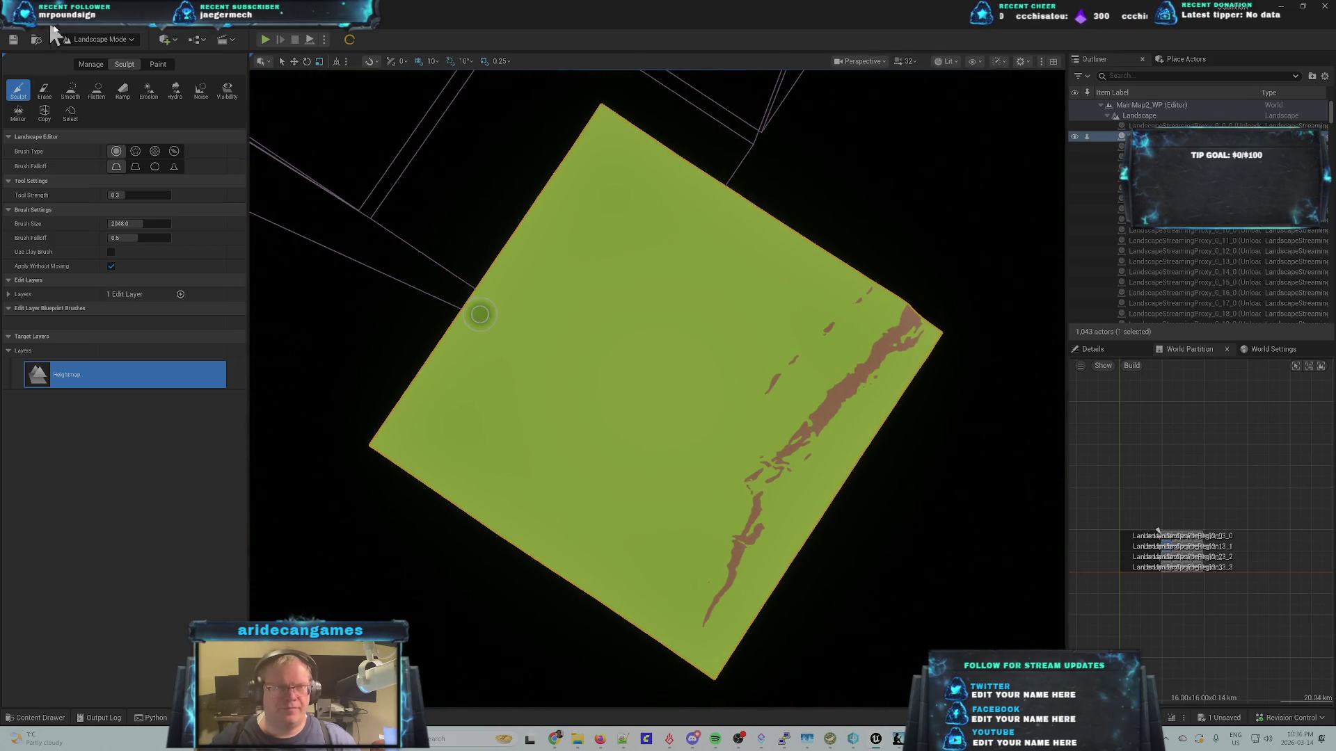
{"action": "left_click", "coordinate": [135, 39]}
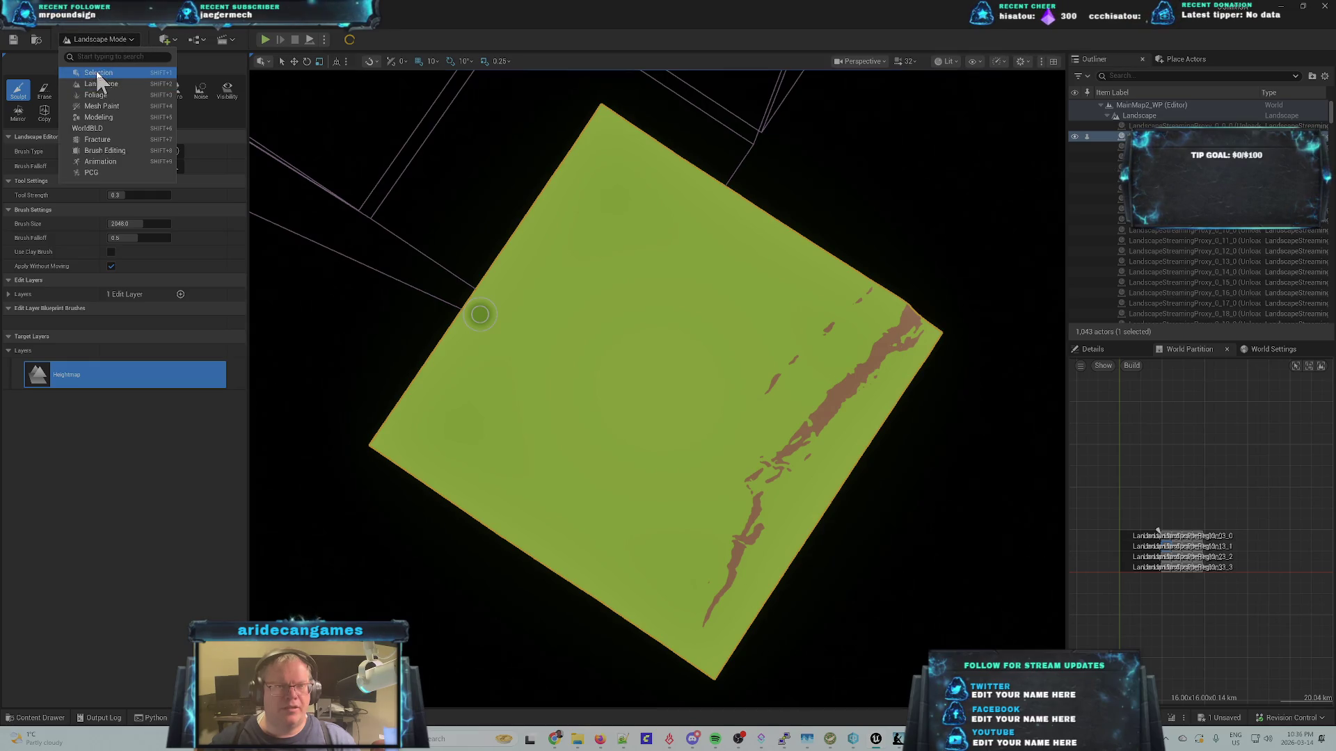
- Switch to Selection Mode, frame LandscapeStreamingProxy_0_0_0, then select the next proxy
{"action": "left_click", "coordinate": [105, 74]}
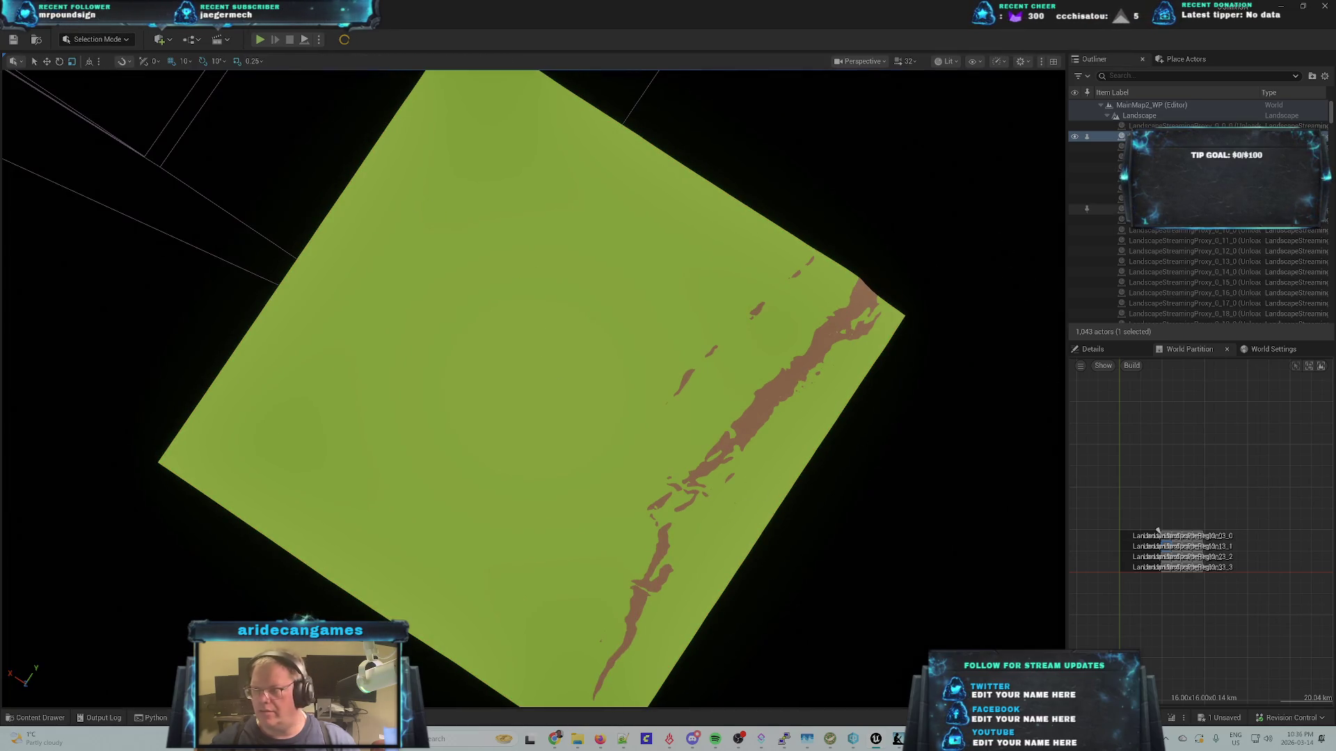
{"action": "left_click", "coordinate": [1169, 126]}
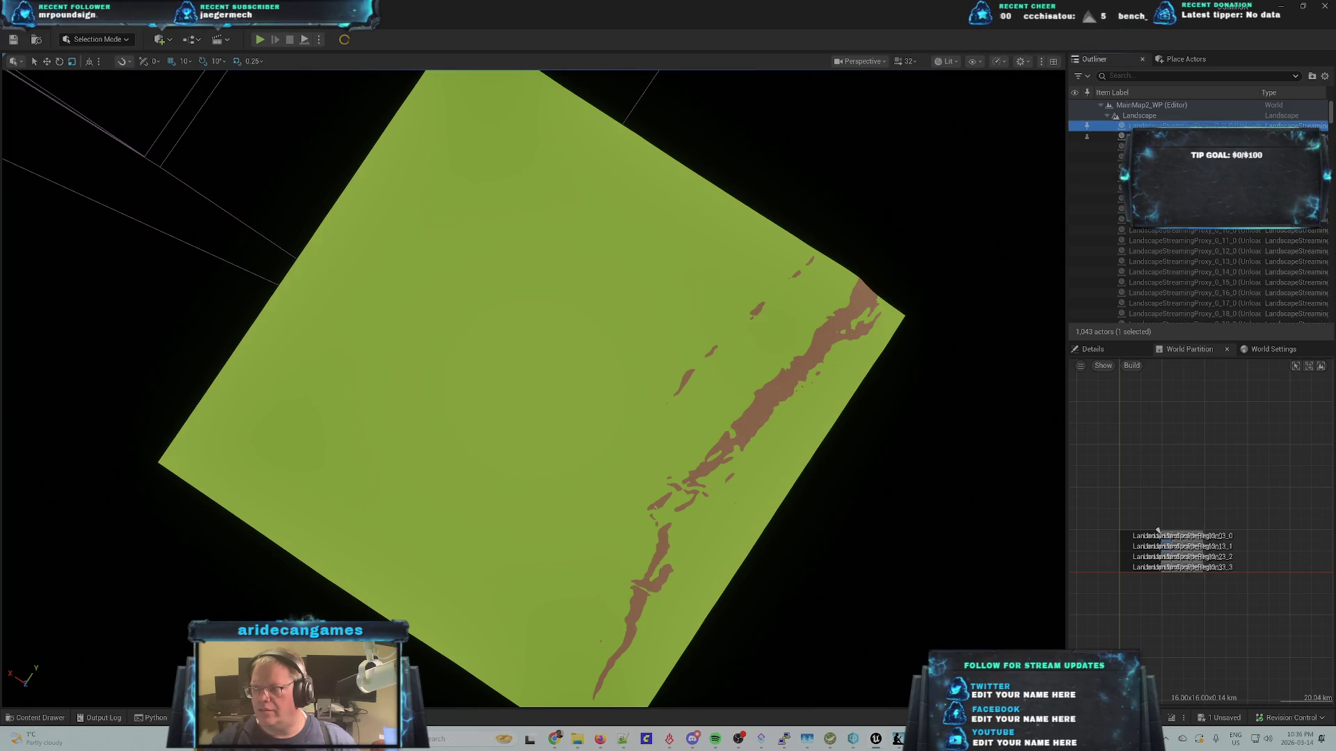
{"action": "key", "text": "f"}
{"action": "right_click", "coordinate": [1204, 127]}
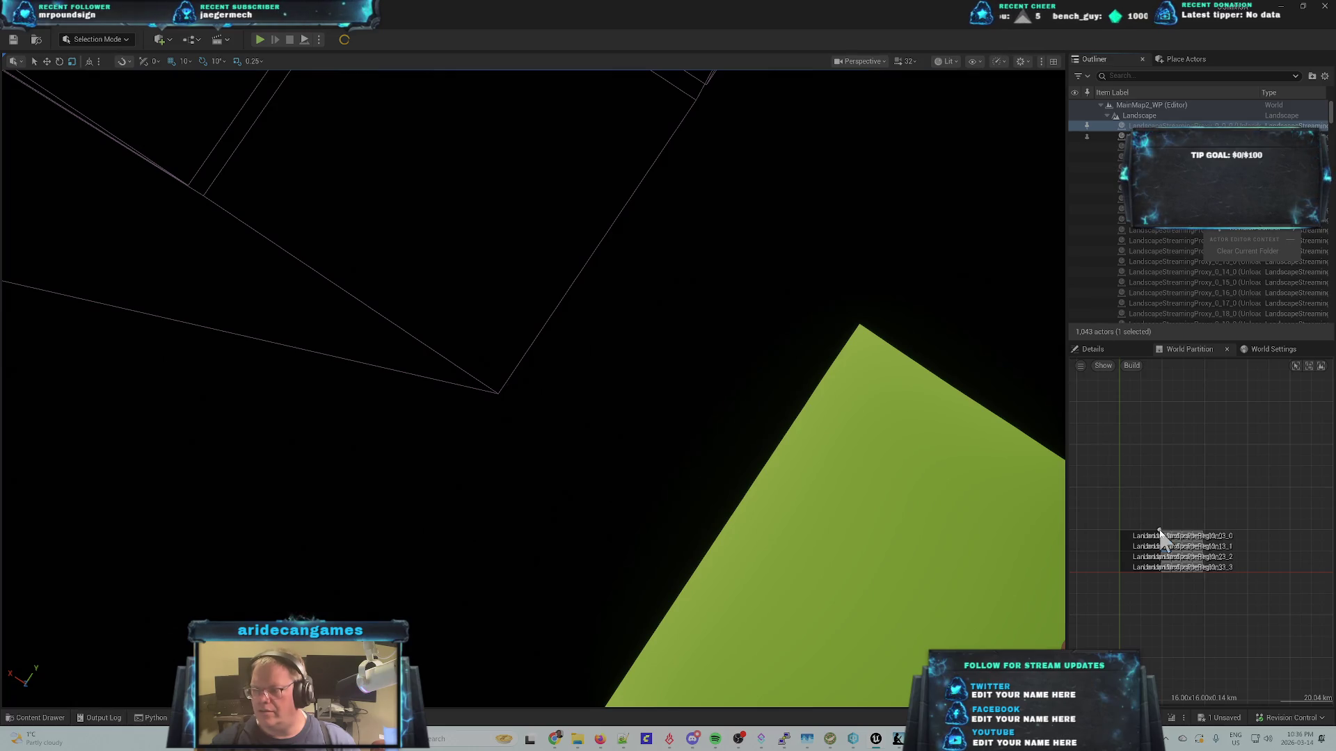
{"action": "key", "text": "Escape"}
{"action": "key", "text": "Down"}
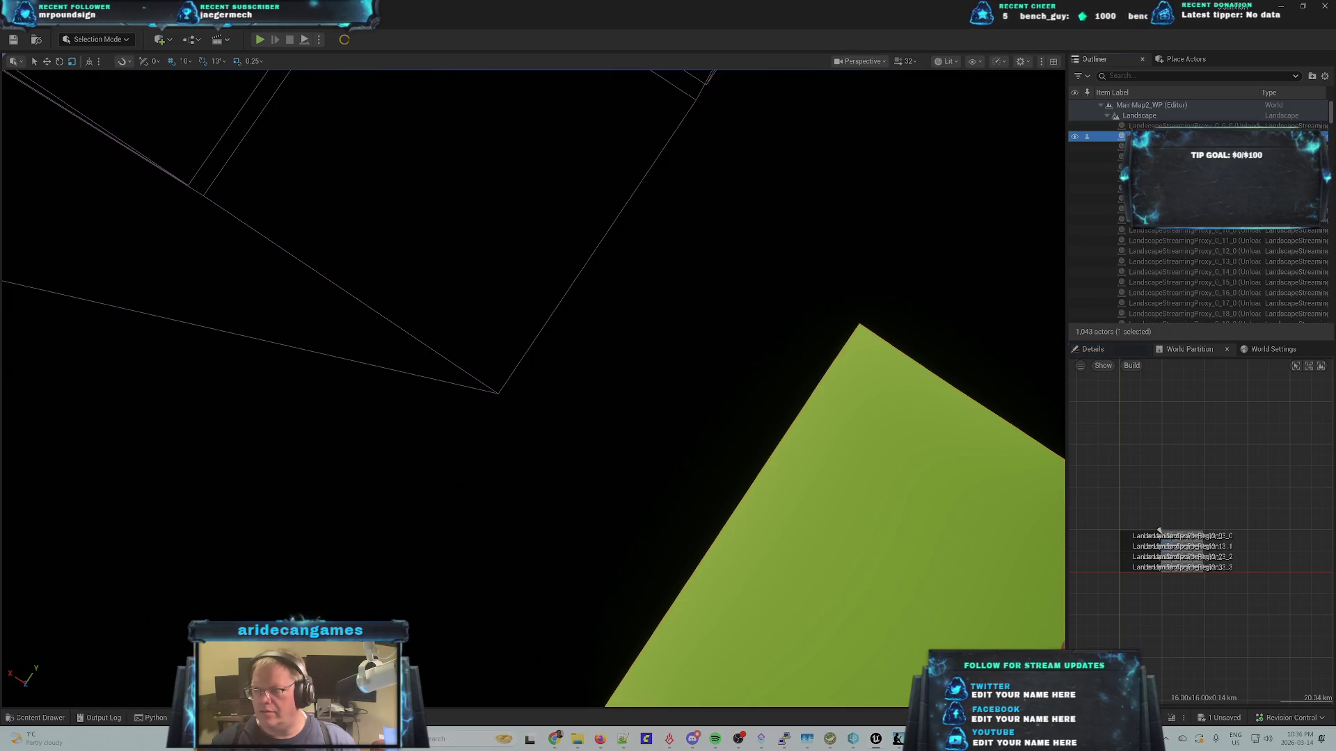
{"action": "scroll", "coordinate": [1155, 550], "scroll_direction": "up", "scroll_amount": 10}
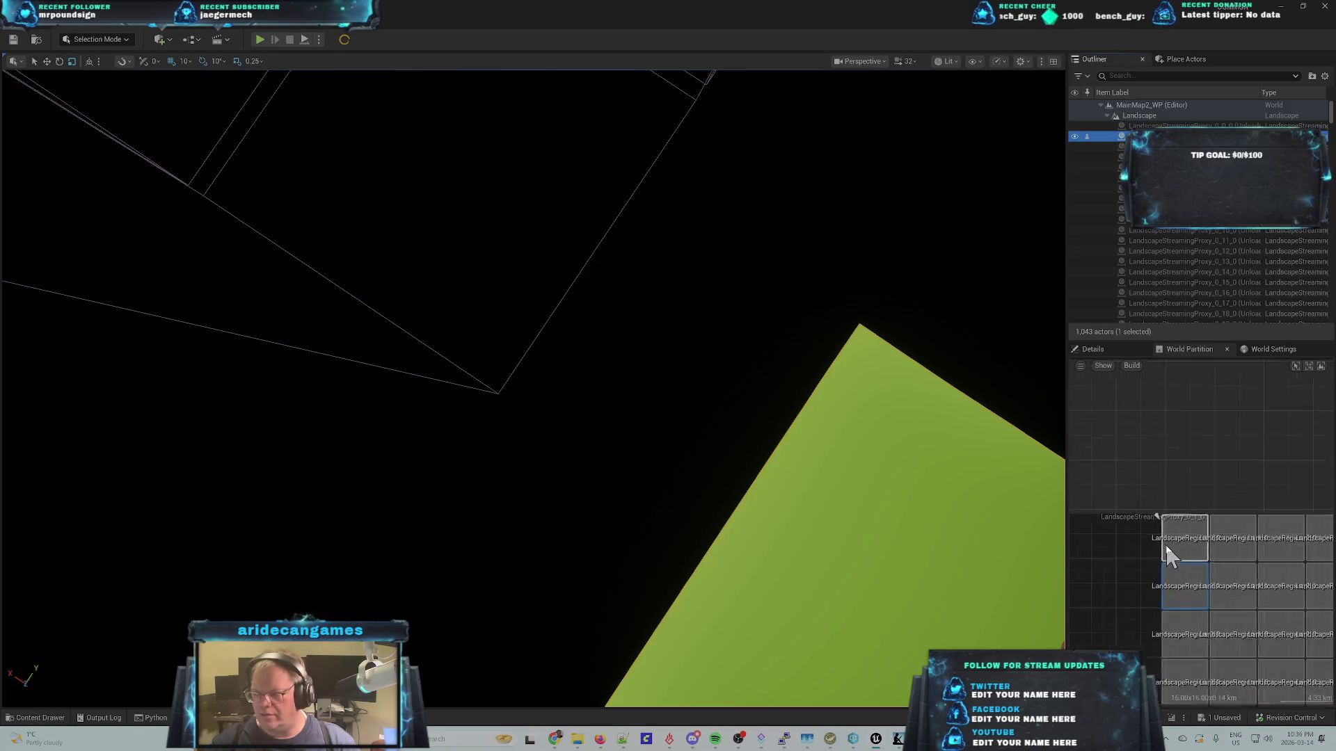
{"action": "scroll", "coordinate": [1106, 549], "scroll_direction": "up", "scroll_amount": 1}
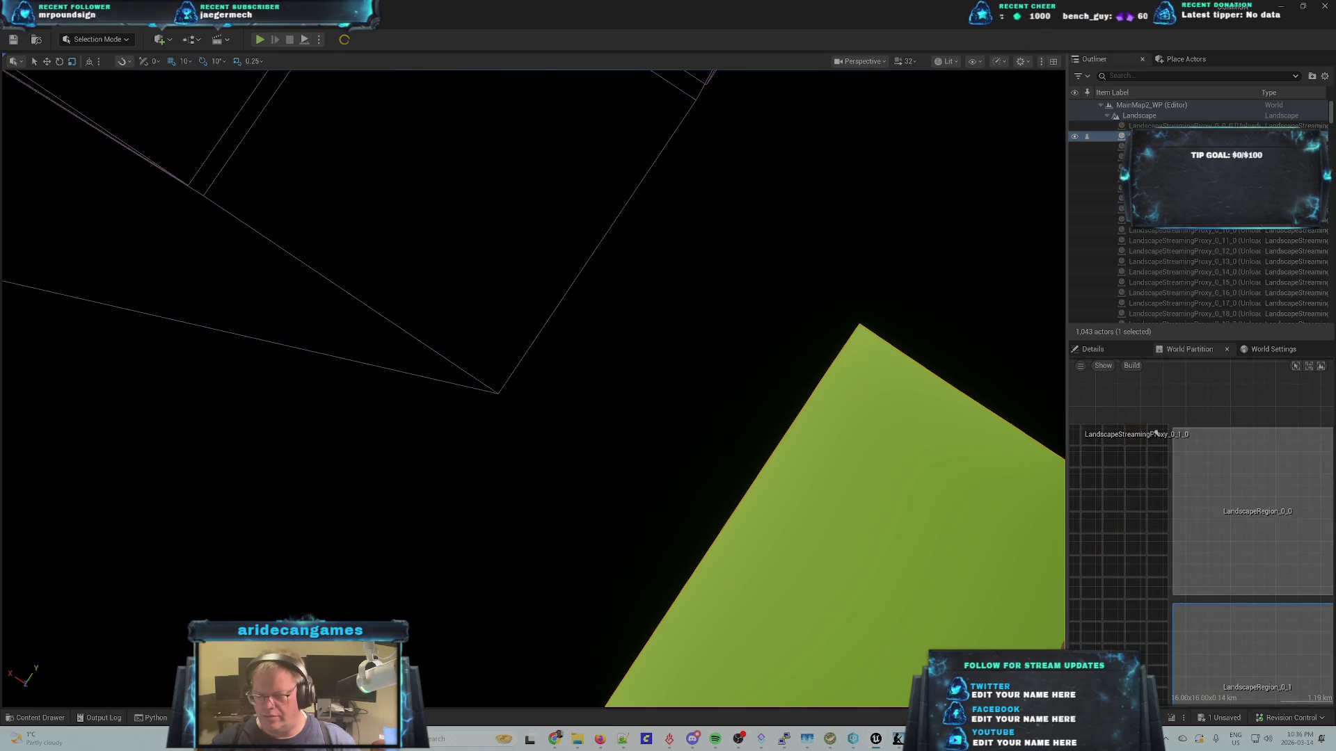
- Frame the proxy at a low oblique angle and select landscape tiles on the partition map
{"action": "key", "text": "f"}
{"action": "left_click_drag", "start_coordinate": [818, 598], "coordinate": [819, 598]}
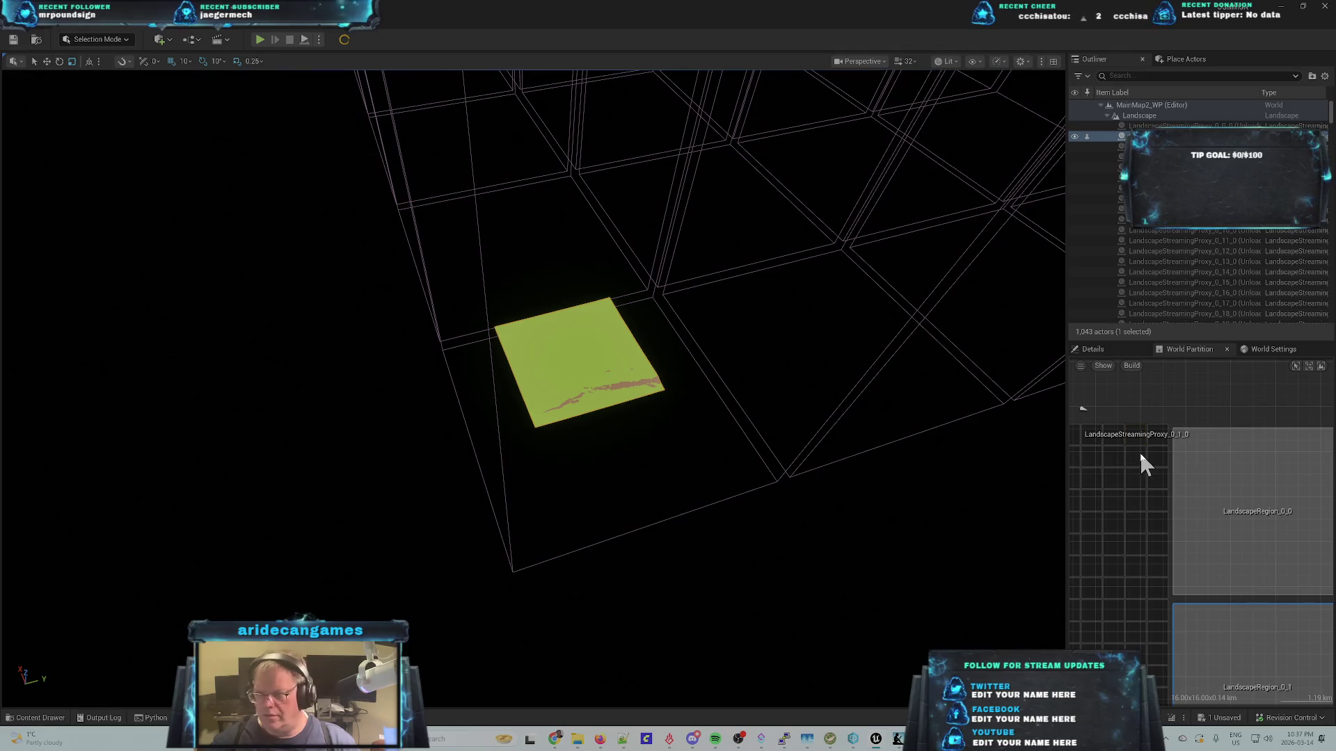
{"action": "scroll", "coordinate": [1140, 457], "scroll_direction": "down", "scroll_amount": 6}
{"action": "scroll", "coordinate": [1130, 494], "scroll_direction": "up", "scroll_amount": 5}
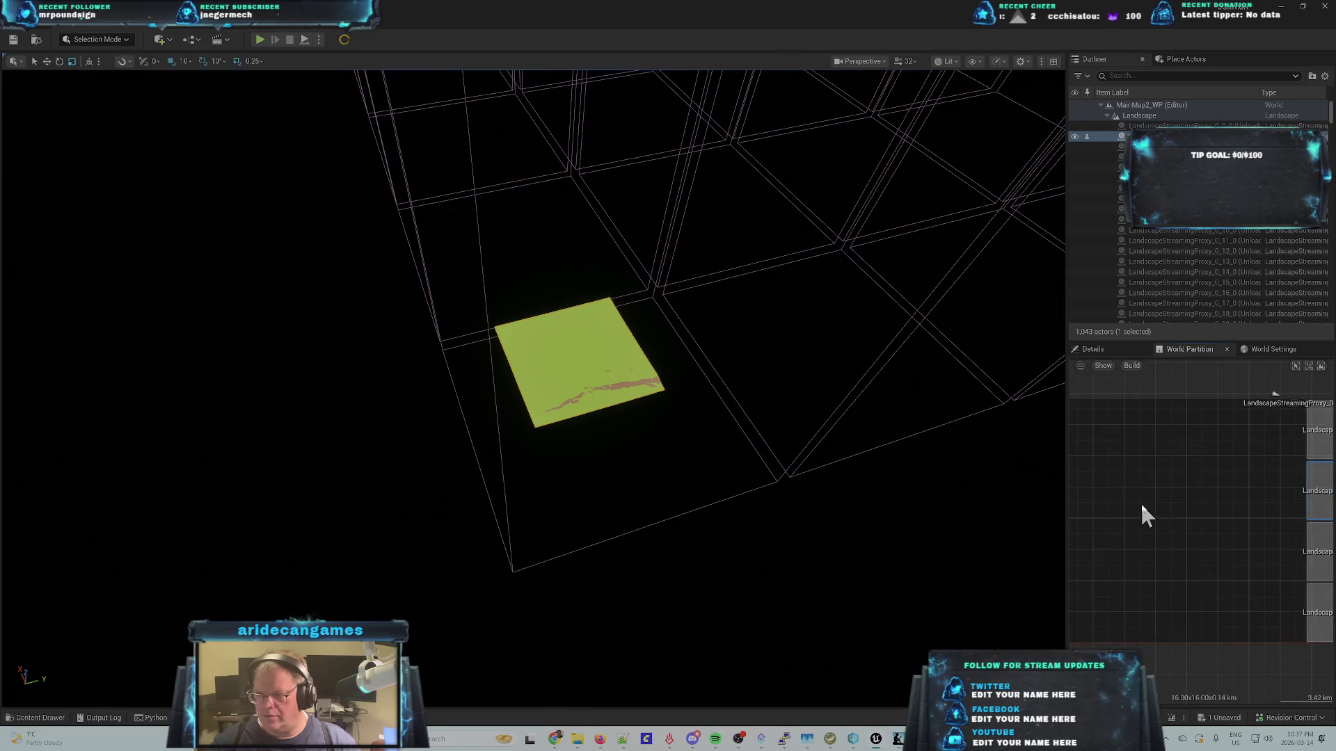
{"action": "scroll", "coordinate": [1138, 498], "scroll_direction": "down", "scroll_amount": 1}
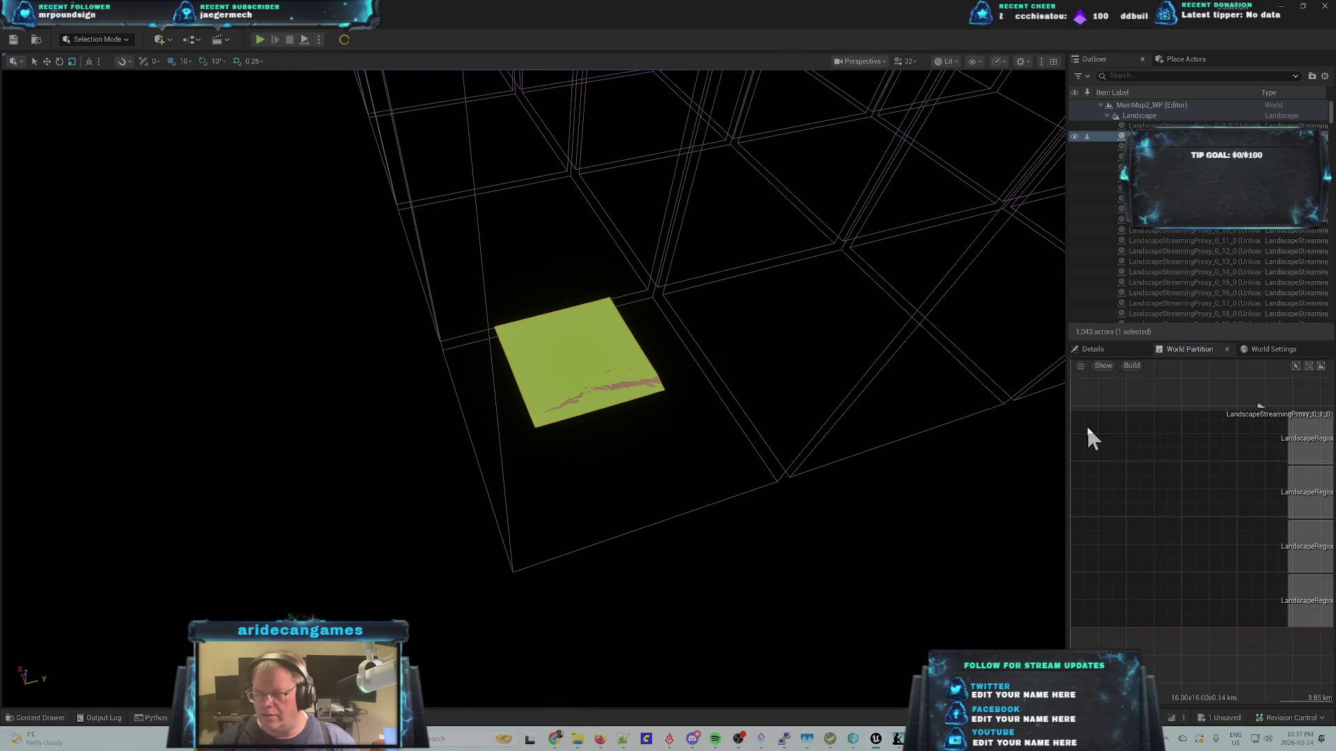
{"action": "scroll", "coordinate": [1104, 420], "scroll_direction": "down", "scroll_amount": 3}
{"action": "mouse_move", "coordinate": [1071, 394]}
{"action": "left_mouse_down"}
{"action": "mouse_move", "coordinate": [1171, 574]}
{"action": "mouse_move", "coordinate": [1223, 620]}
{"action": "mouse_move", "coordinate": [1221, 610]}
{"action": "left_mouse_up"}
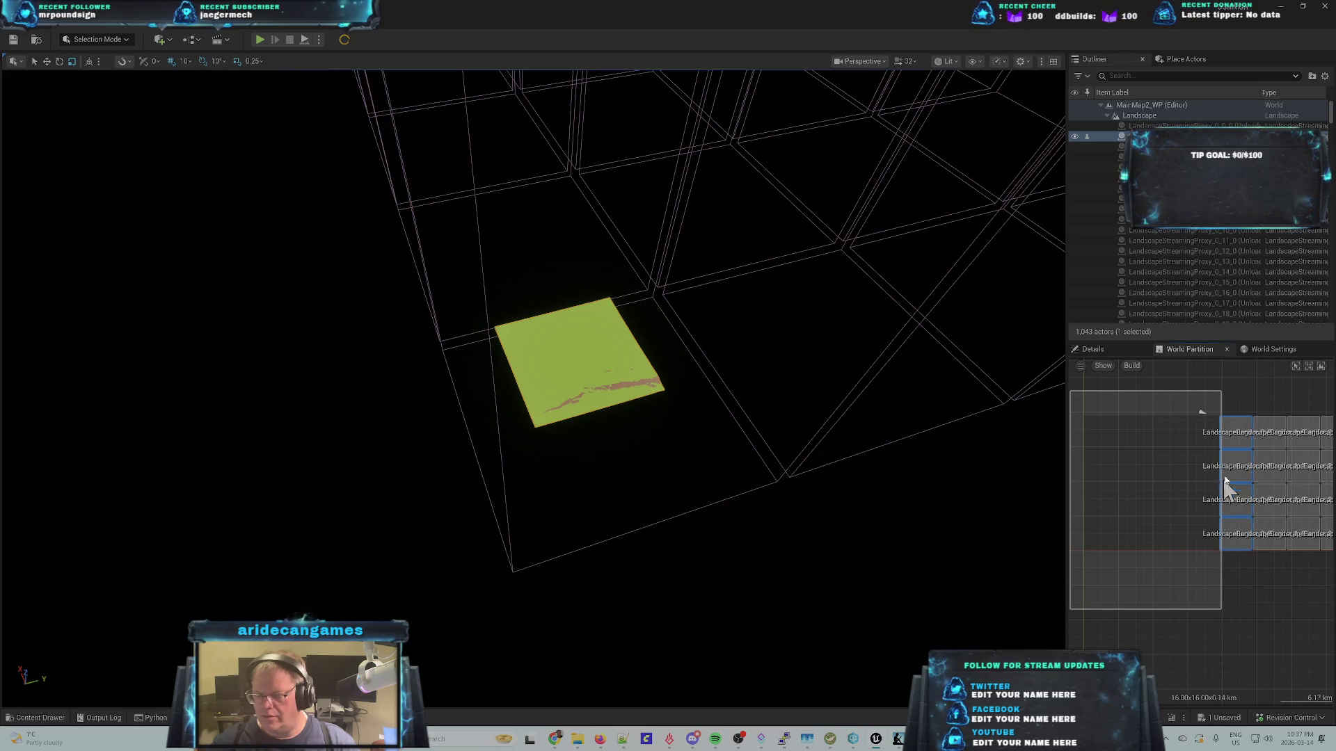
{"action": "scroll", "coordinate": [1226, 468], "scroll_direction": "down", "scroll_amount": 1}
{"action": "left_click", "coordinate": [1252, 428]}
{"action": "scroll", "coordinate": [1242, 483], "scroll_direction": "down", "scroll_amount": 1}
{"action": "scroll", "coordinate": [1224, 487], "scroll_direction": "up", "scroll_amount": 2}
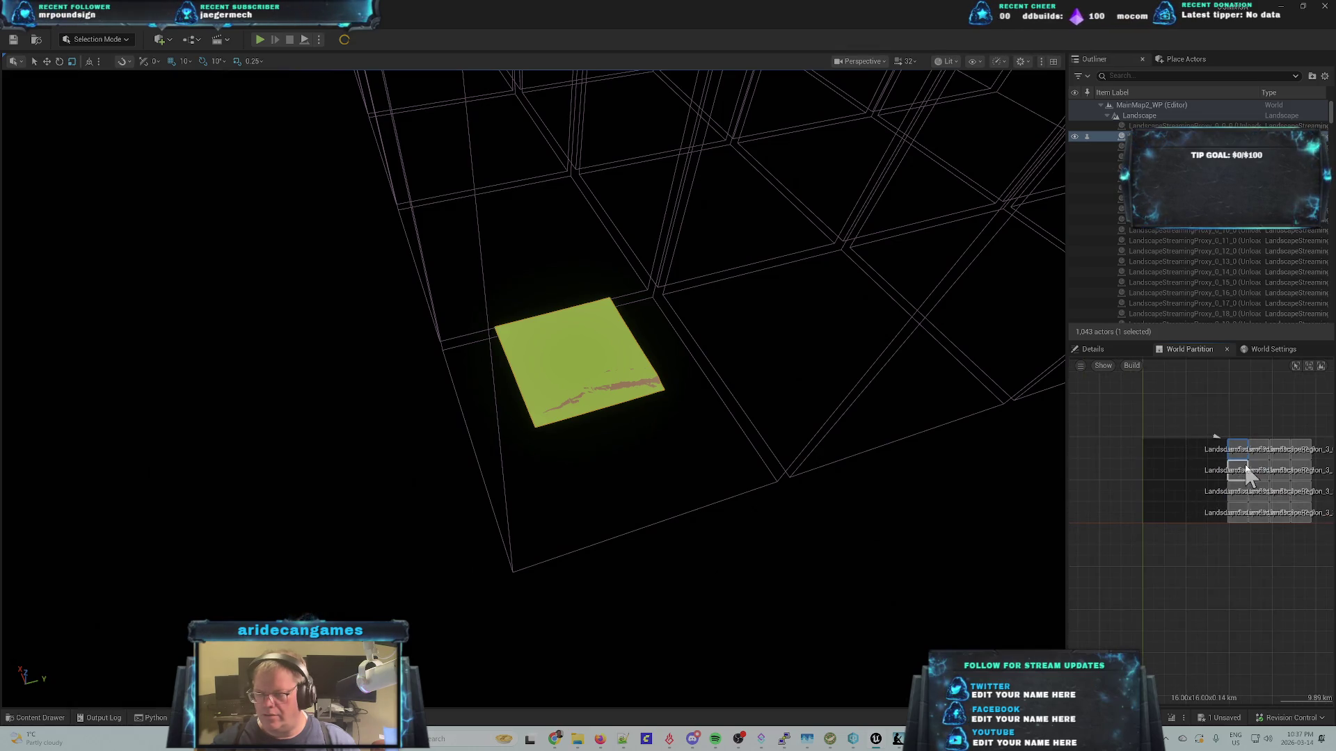
{"action": "scroll", "coordinate": [1256, 432], "scroll_direction": "up", "scroll_amount": 3}
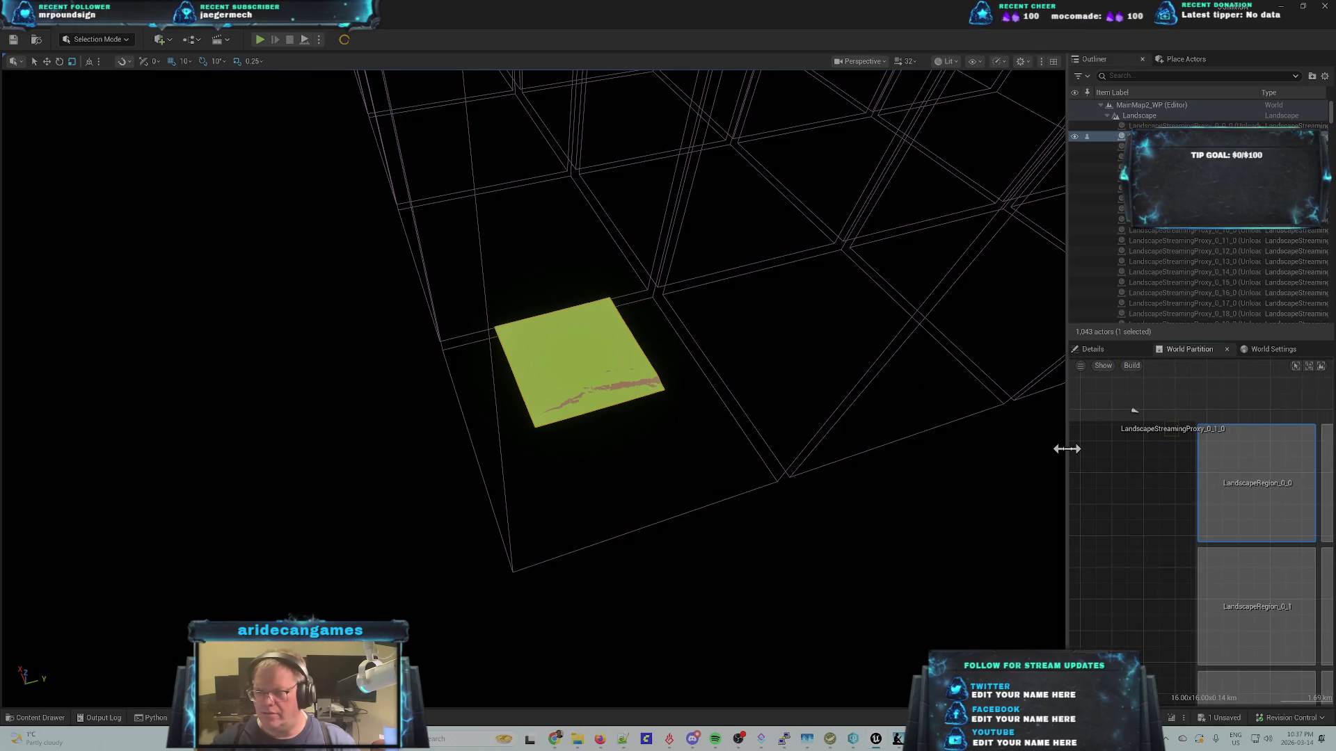
- Deselect everything, fly toward the tile, and switch to Top orthographic view with Alt+J
{"action": "left_click", "coordinate": [656, 456]}
{"action": "left_click_drag", "start_coordinate": [657, 456], "coordinate": [659, 460]}
{"action": "key", "text": "alt+j"}
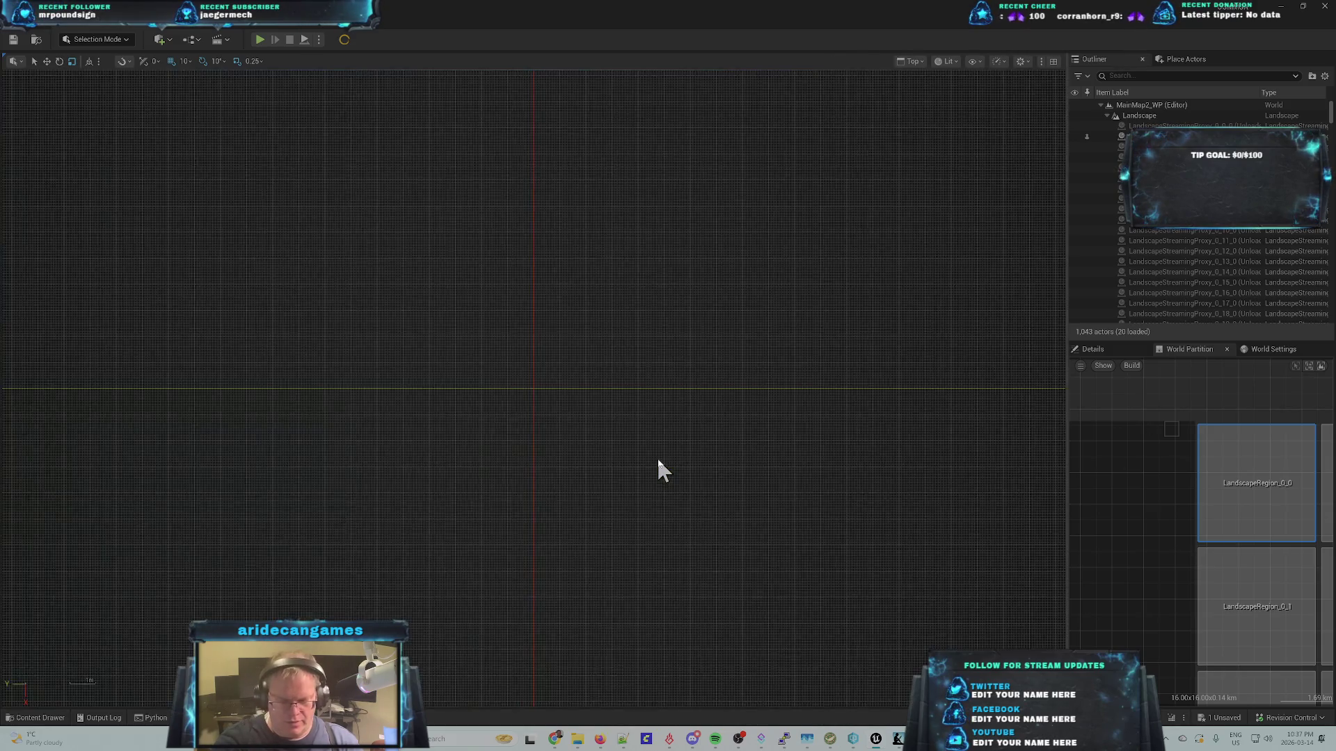
- Select a landscape streaming proxy and frame it in the top view
{"action": "scroll", "coordinate": [635, 453], "scroll_direction": "down", "scroll_amount": 5}
{"action": "scroll", "coordinate": [654, 459], "scroll_direction": "down", "scroll_amount": 5}
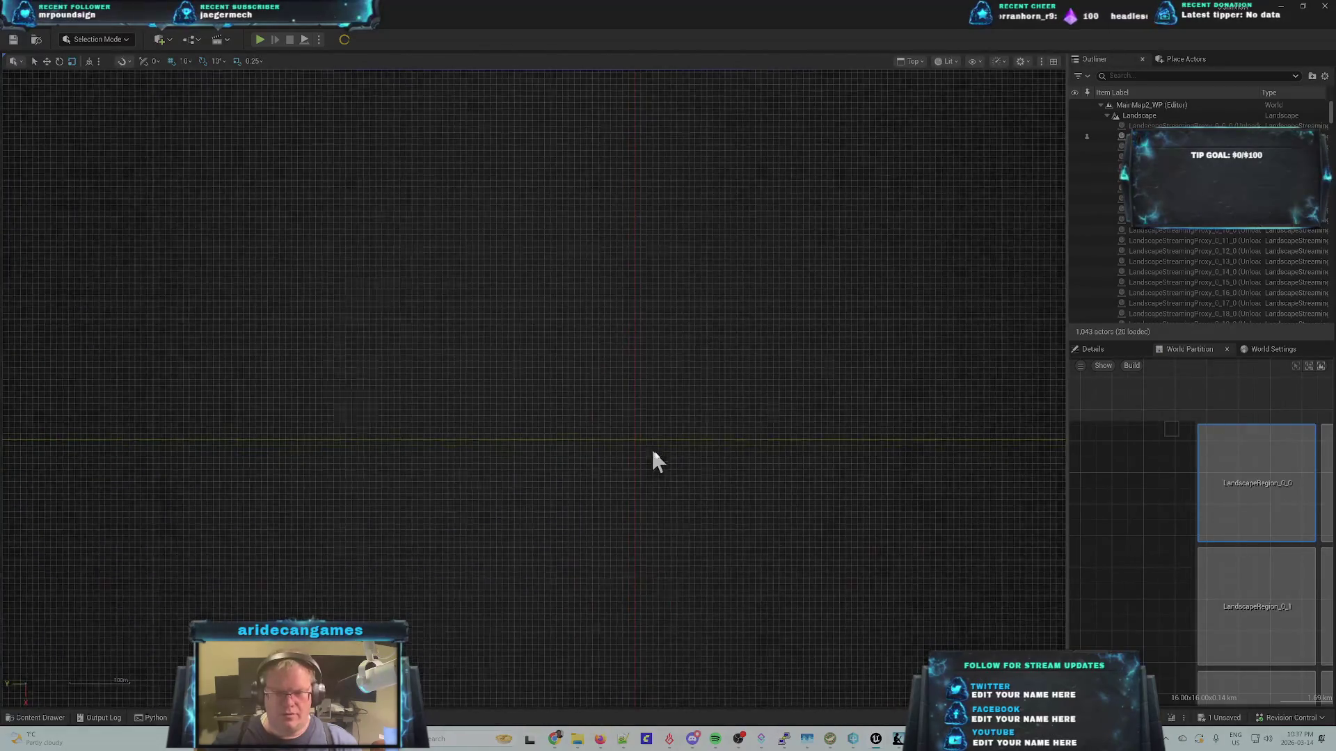
{"action": "scroll", "coordinate": [678, 496], "scroll_direction": "down", "scroll_amount": 4}
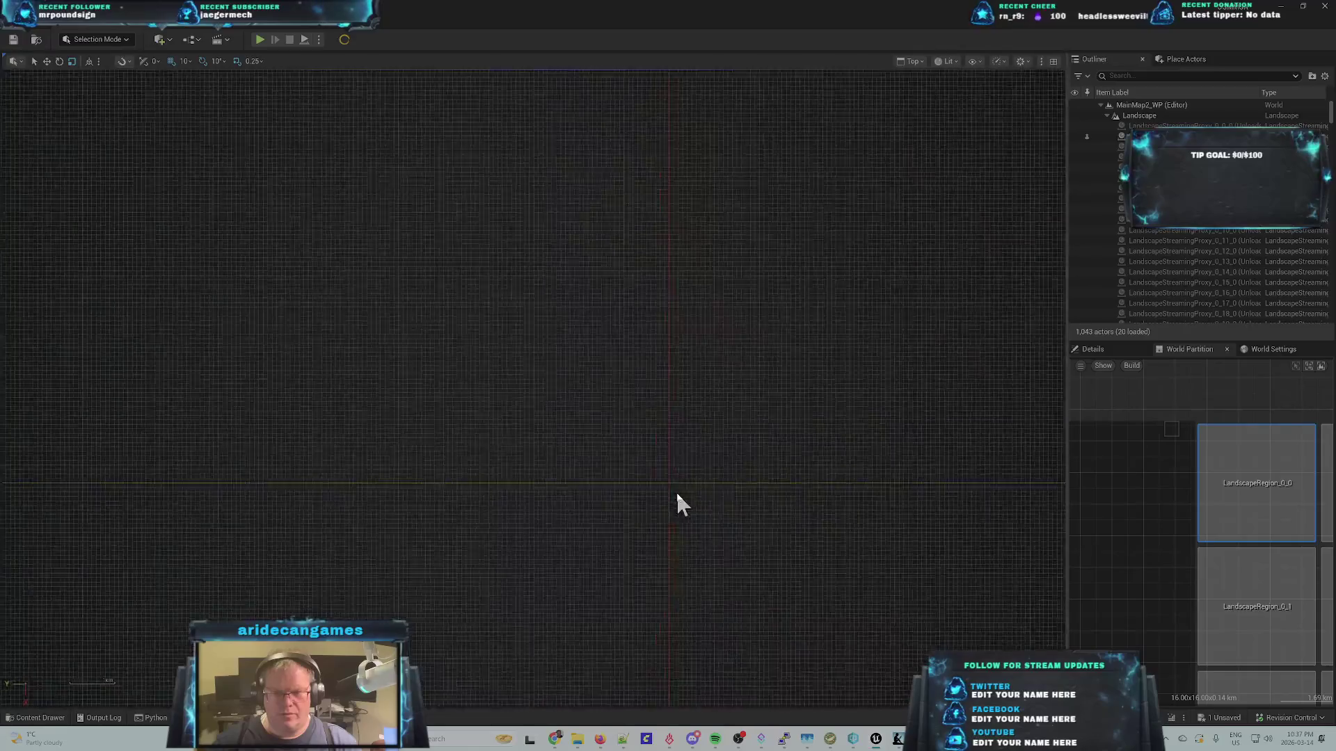
{"action": "scroll", "coordinate": [686, 497], "scroll_direction": "up", "scroll_amount": 2}
{"action": "scroll", "coordinate": [772, 529], "scroll_direction": "up", "scroll_amount": 2}
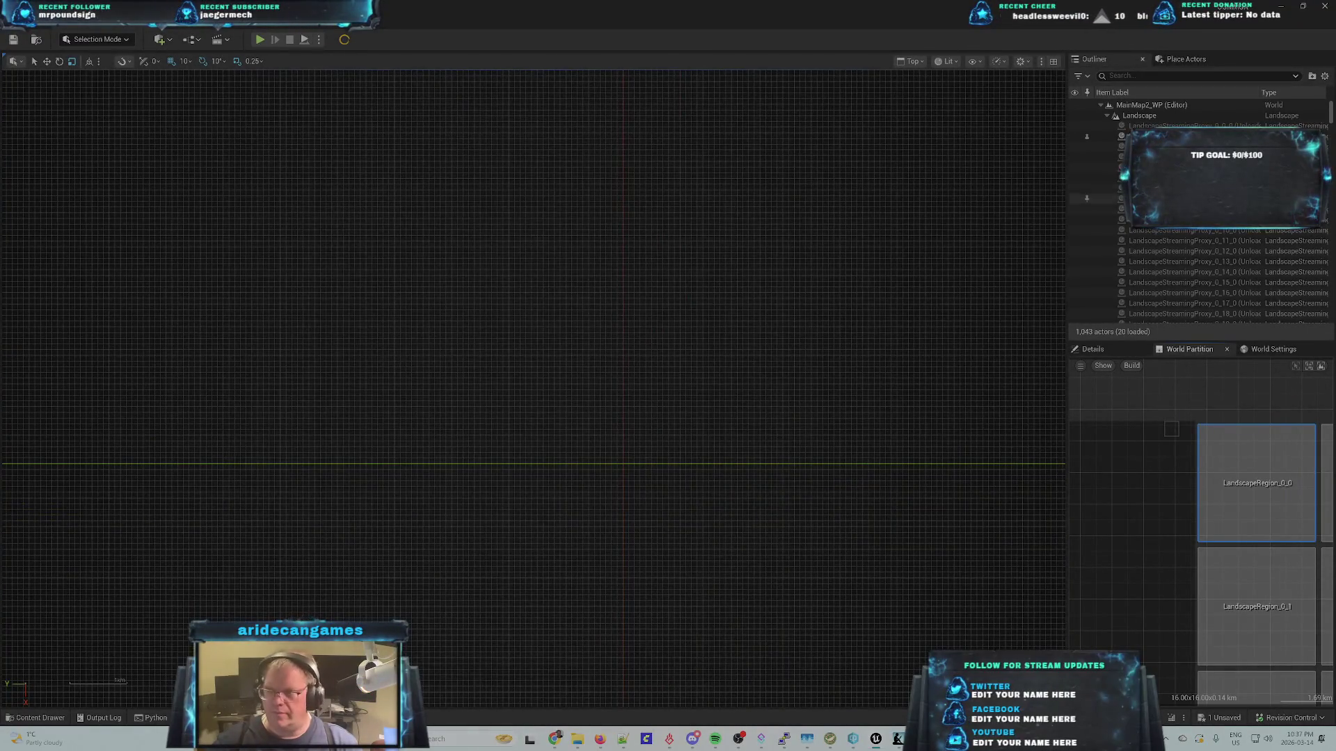
{"action": "left_click", "coordinate": [796, 457]}
{"action": "key", "text": "f"}
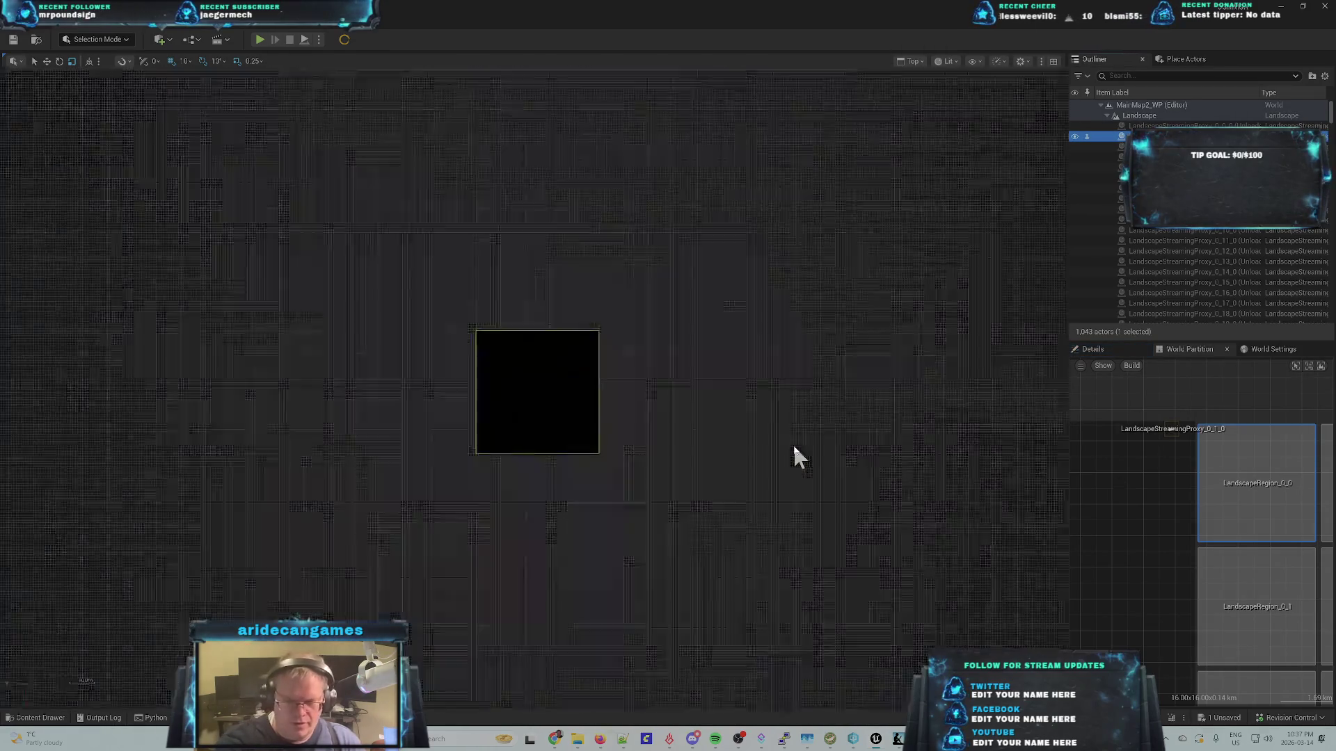
- Zoom in on the dark landscape tile and collapse then re-expand the MainMap2_WP hierarchy
{"action": "scroll", "coordinate": [591, 447], "scroll_direction": "down", "scroll_amount": 5}
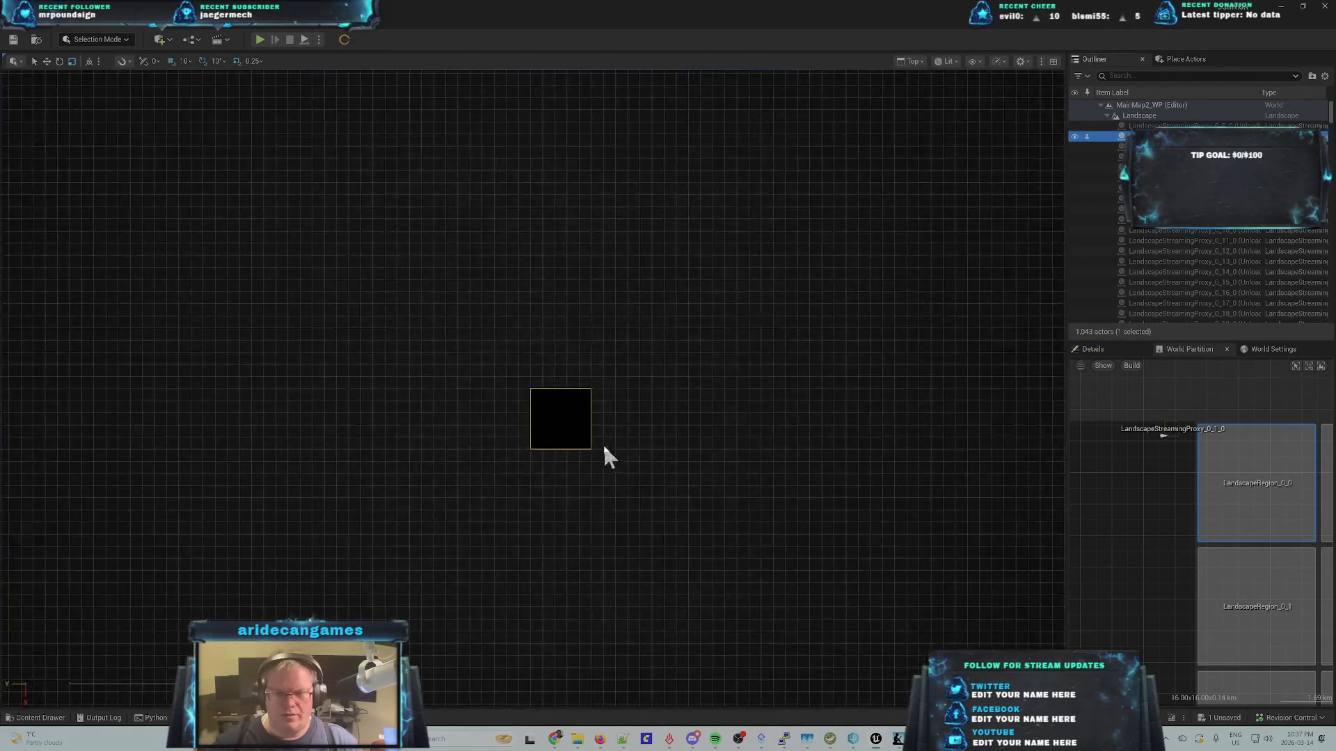
{"action": "scroll", "coordinate": [616, 450], "scroll_direction": "up", "scroll_amount": 10}
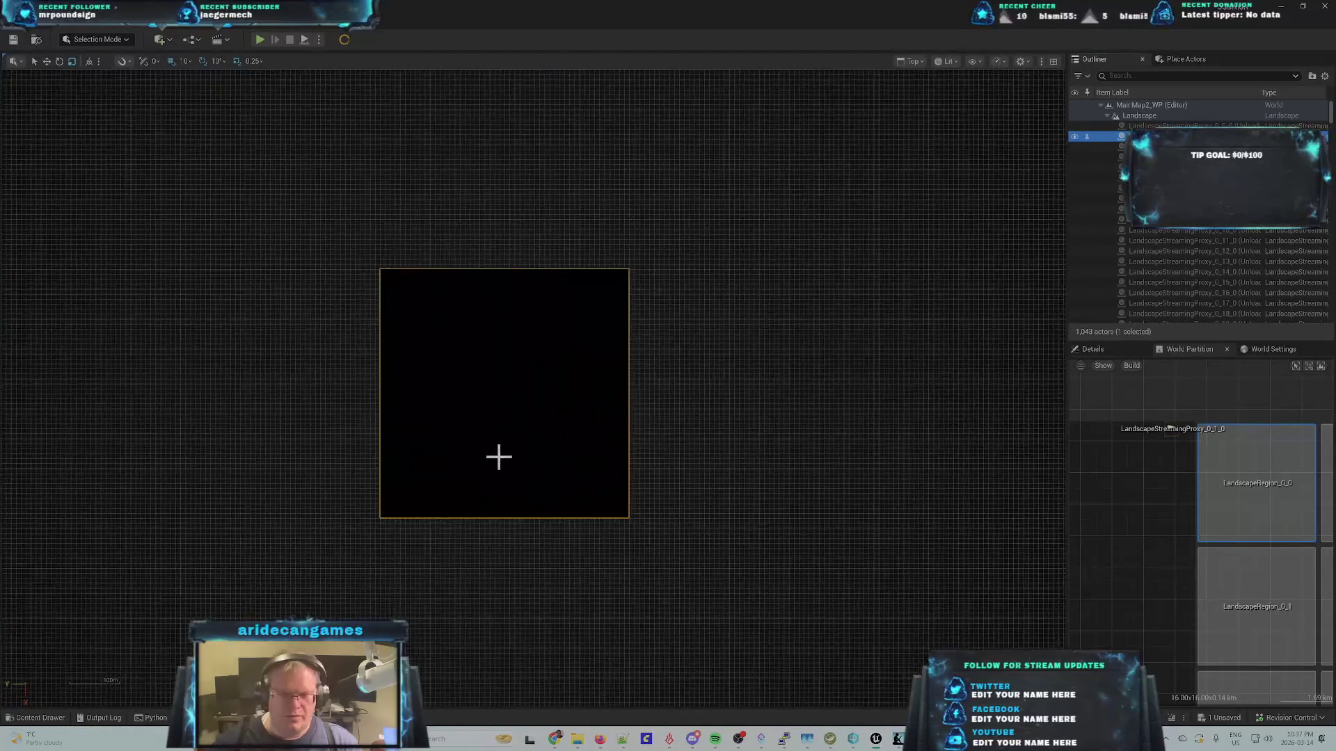
{"action": "scroll", "coordinate": [499, 458], "scroll_direction": "down", "scroll_amount": 5}
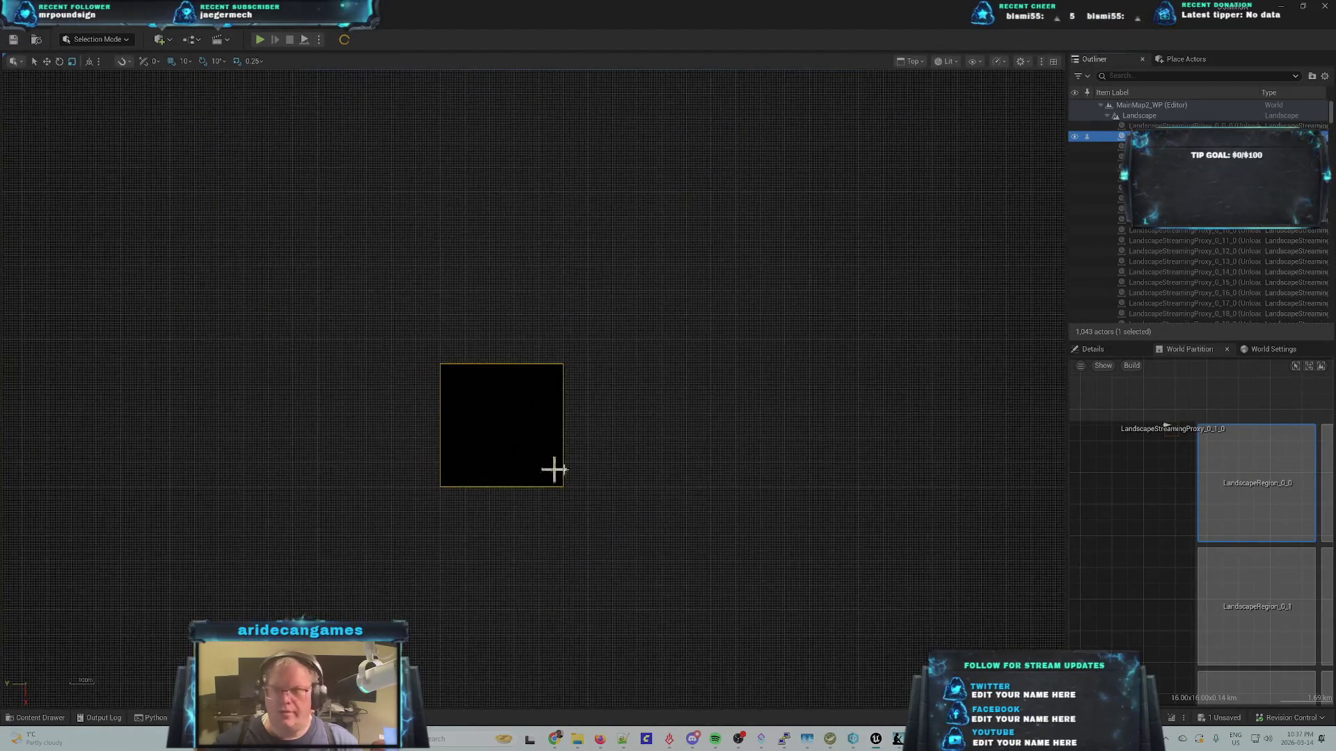
{"action": "scroll", "coordinate": [611, 458], "scroll_direction": "down", "scroll_amount": 7}
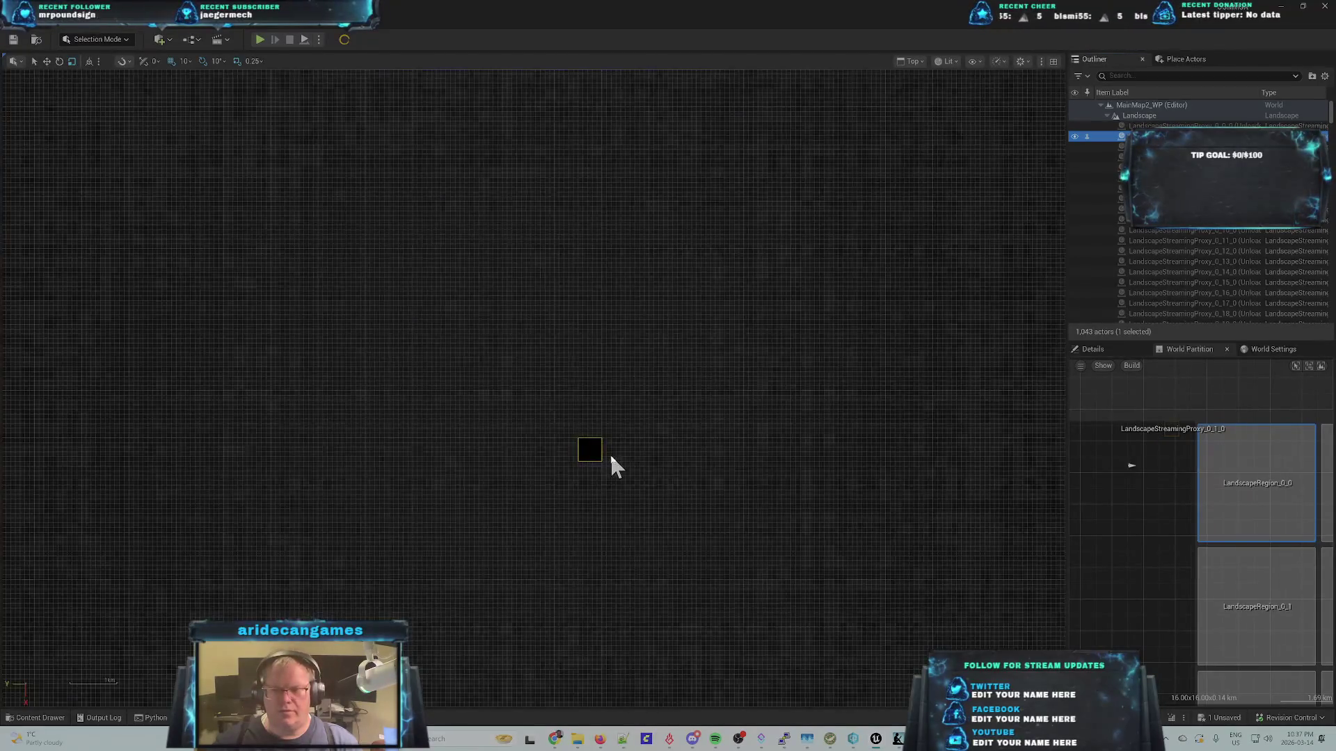
{"action": "scroll", "coordinate": [612, 458], "scroll_direction": "up", "scroll_amount": 8}
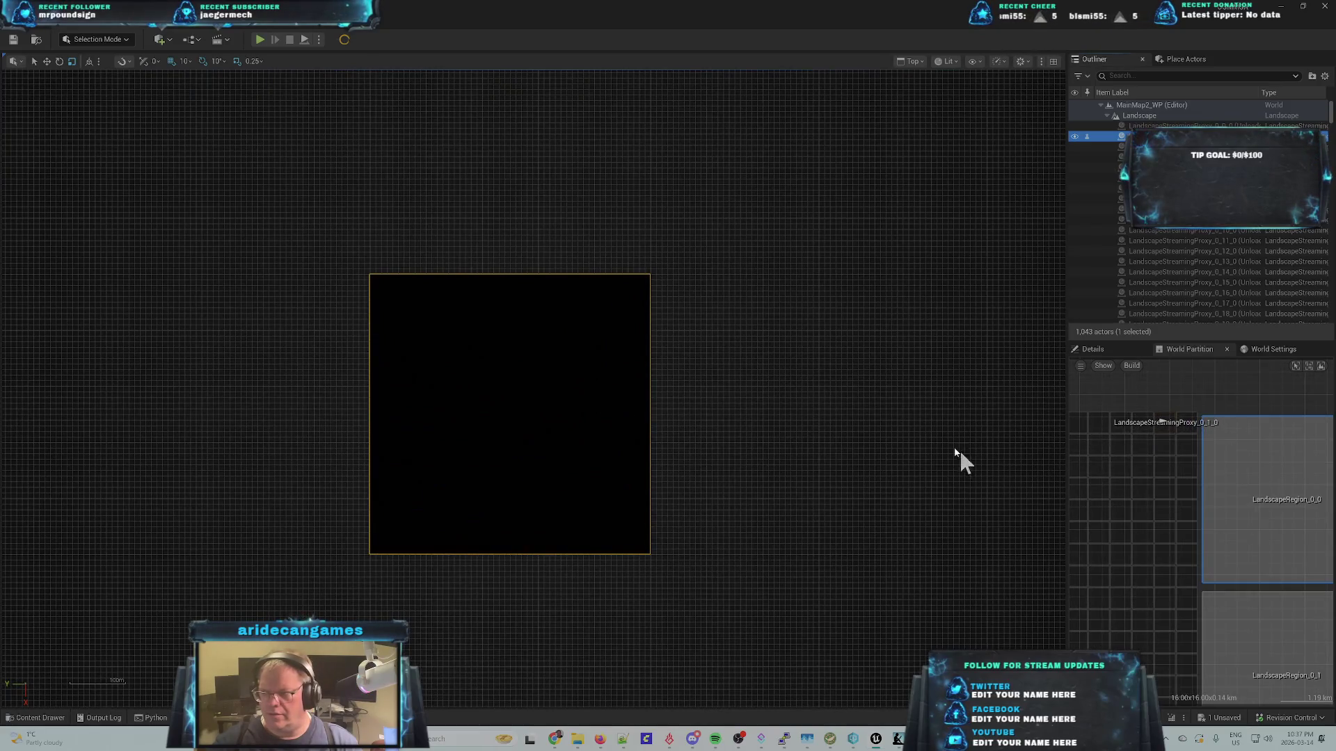
{"action": "scroll", "coordinate": [549, 453], "scroll_direction": "up", "scroll_amount": 6}
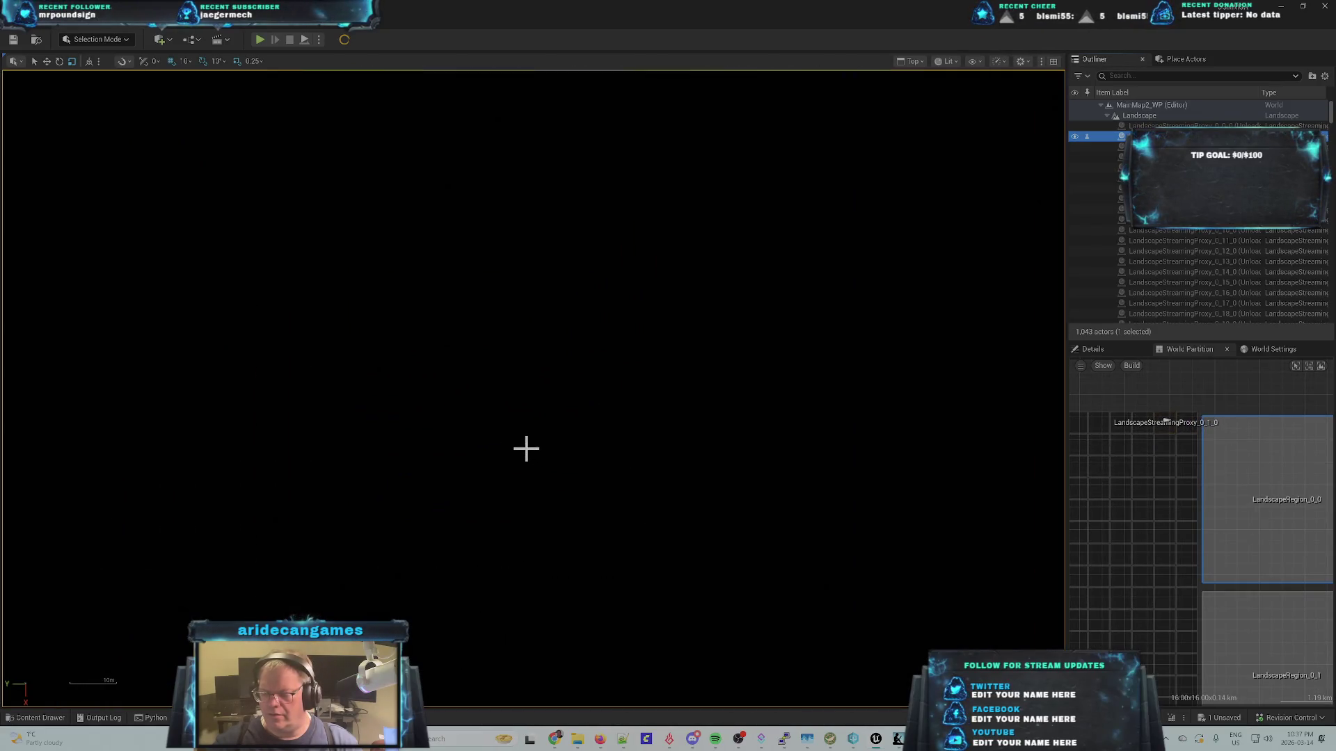
{"action": "scroll", "coordinate": [526, 449], "scroll_direction": "down", "scroll_amount": 6}
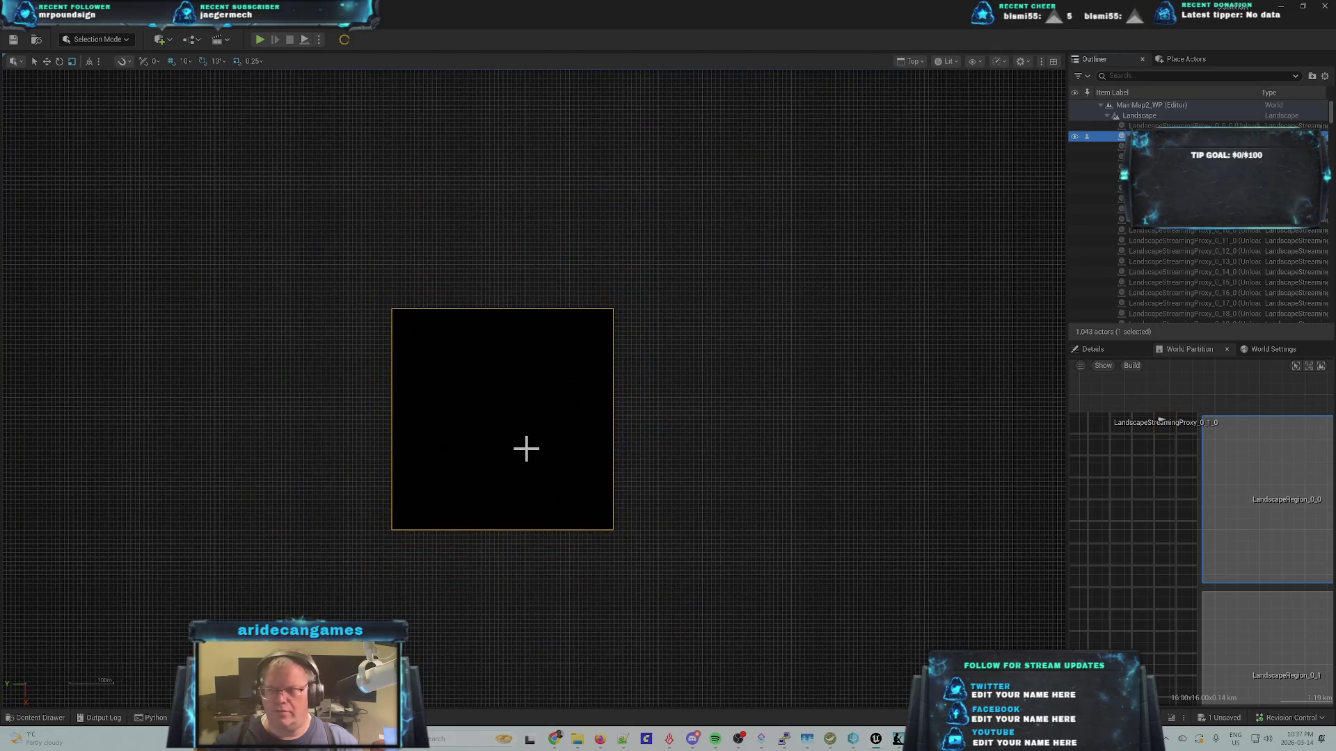
{"action": "double_click", "coordinate": [1098, 105]}
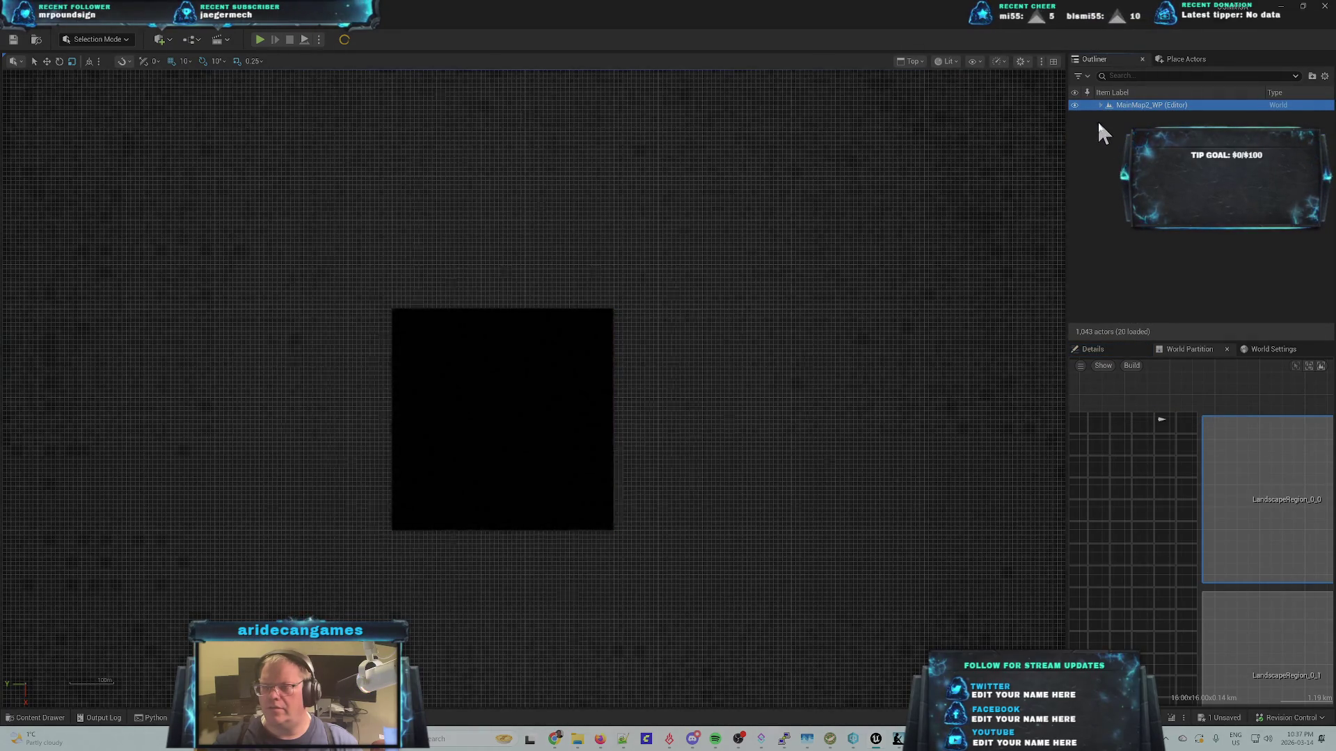
{"action": "left_click", "coordinate": [1103, 105]}
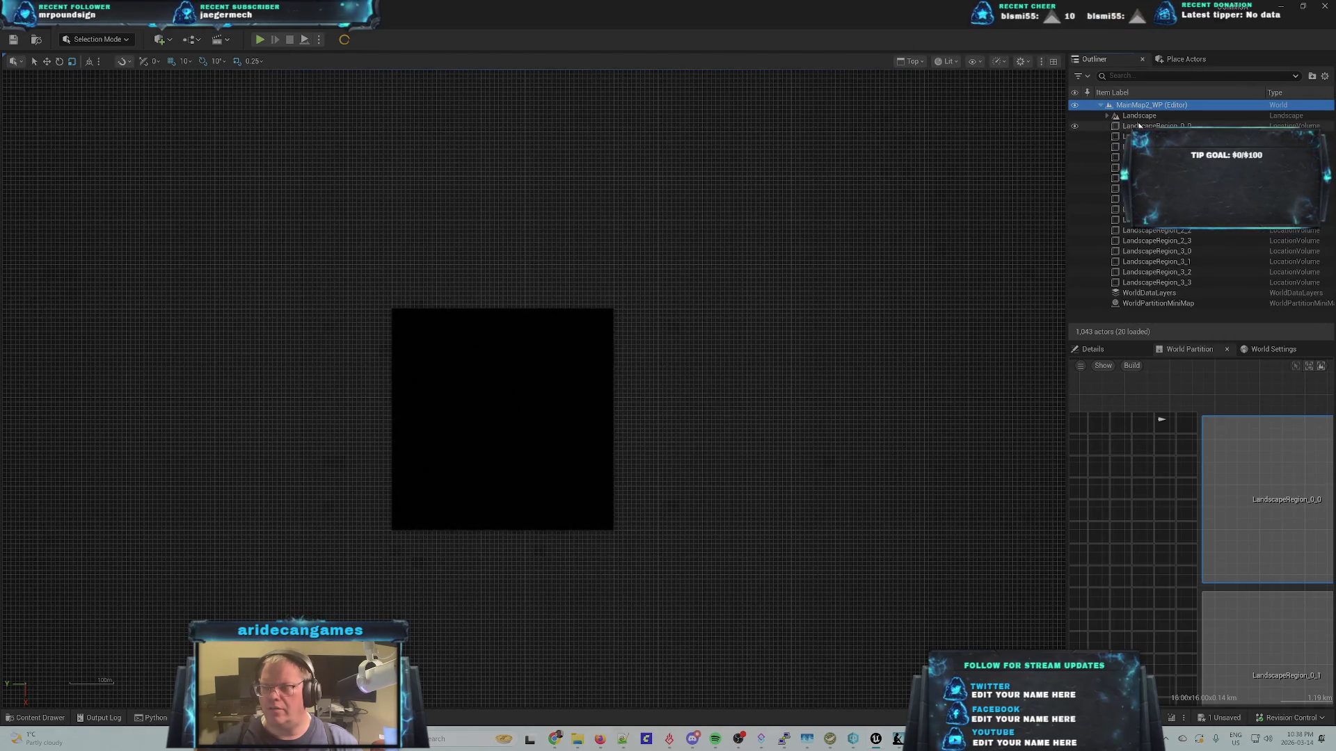
- Select LandscapeRegion_0_0, check the WorldPartitionMiniMap actions, and open the Place Actors library
{"action": "left_click", "coordinate": [1085, 126]}
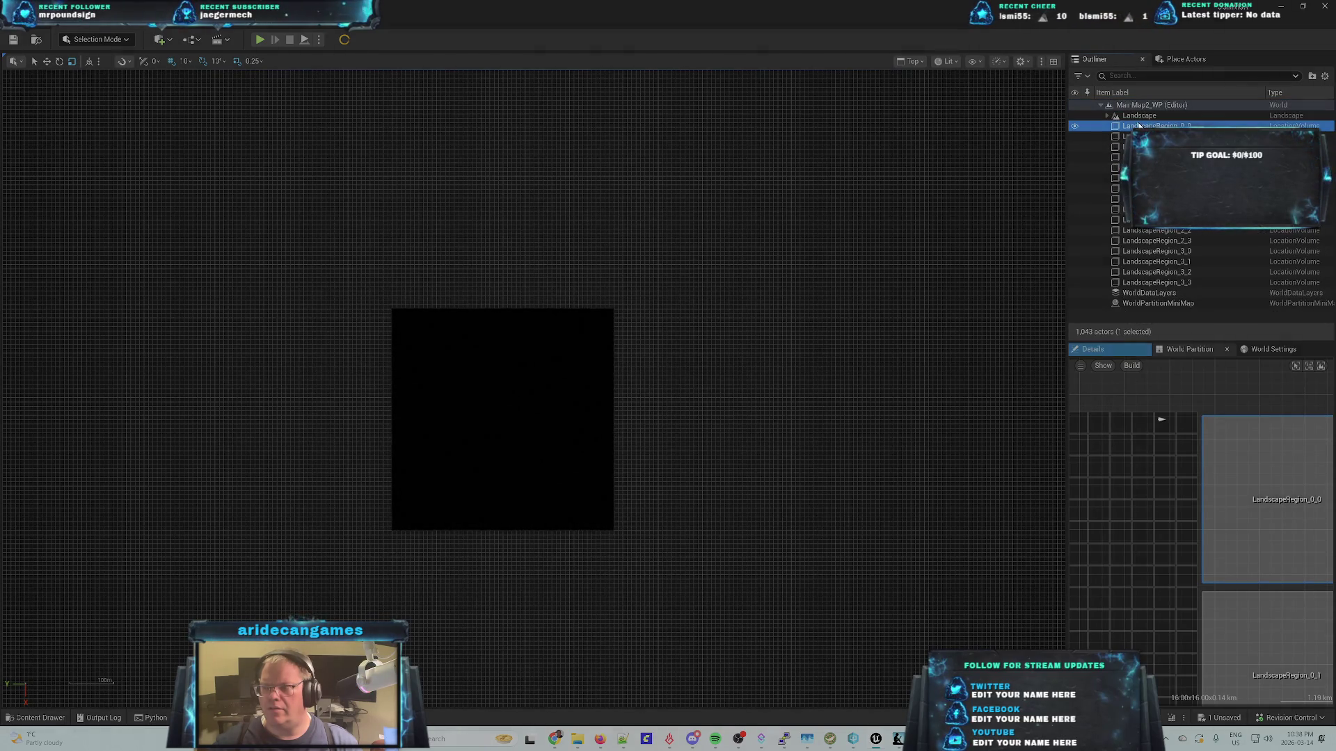
{"action": "right_click", "coordinate": [1083, 305]}
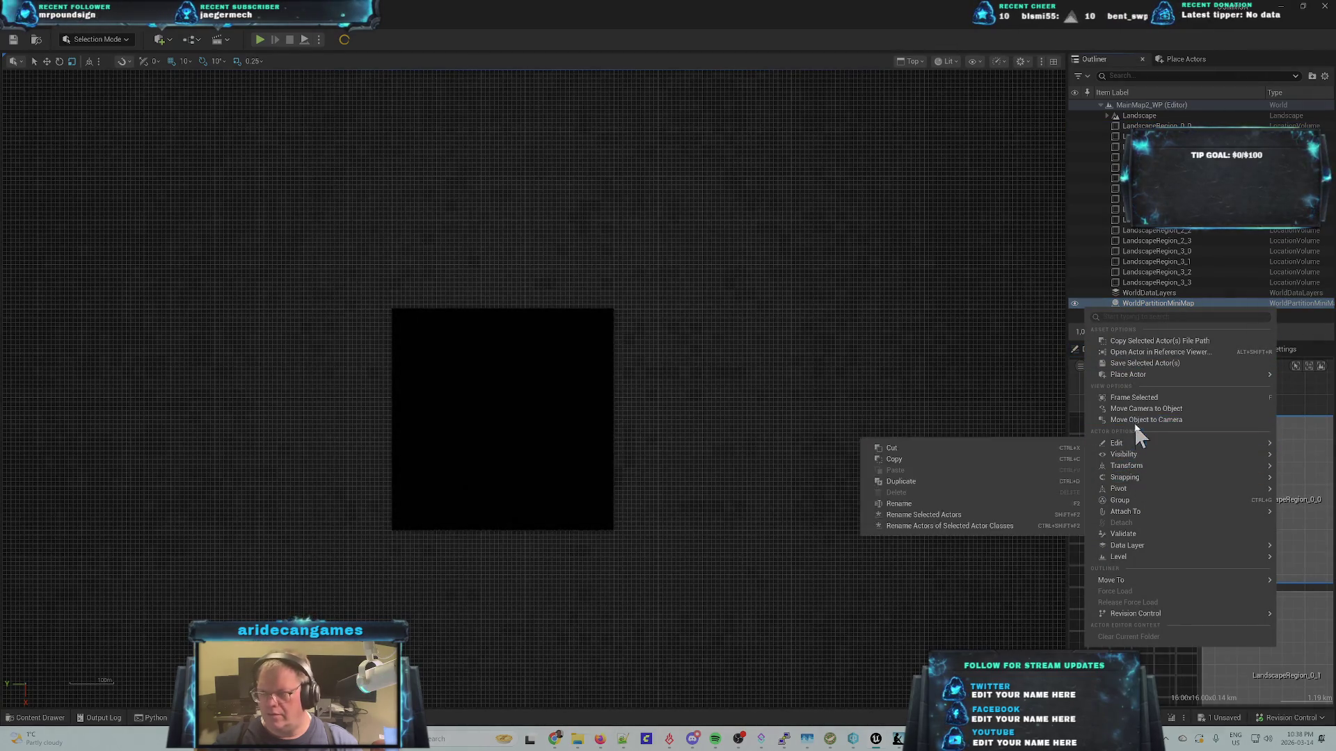
{"action": "mouse_move", "coordinate": [1132, 584]}
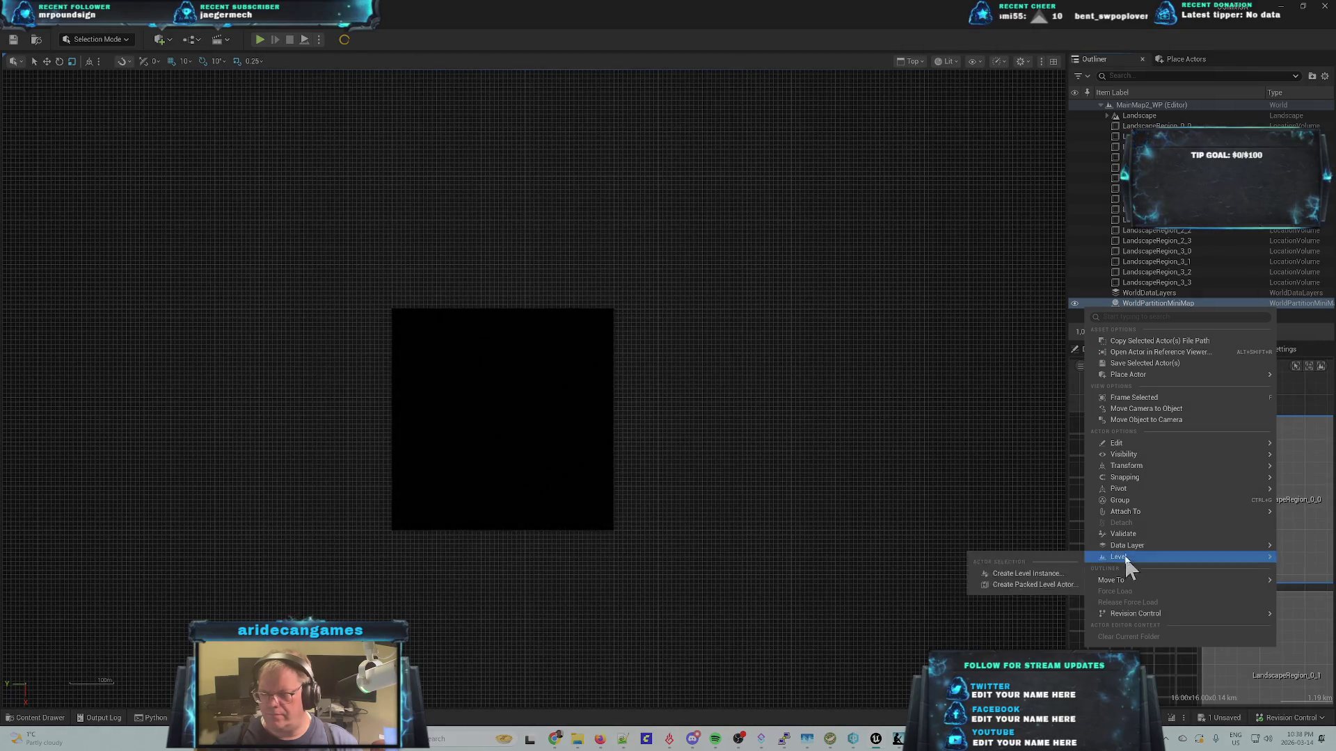
{"action": "left_click", "coordinate": [1180, 60]}
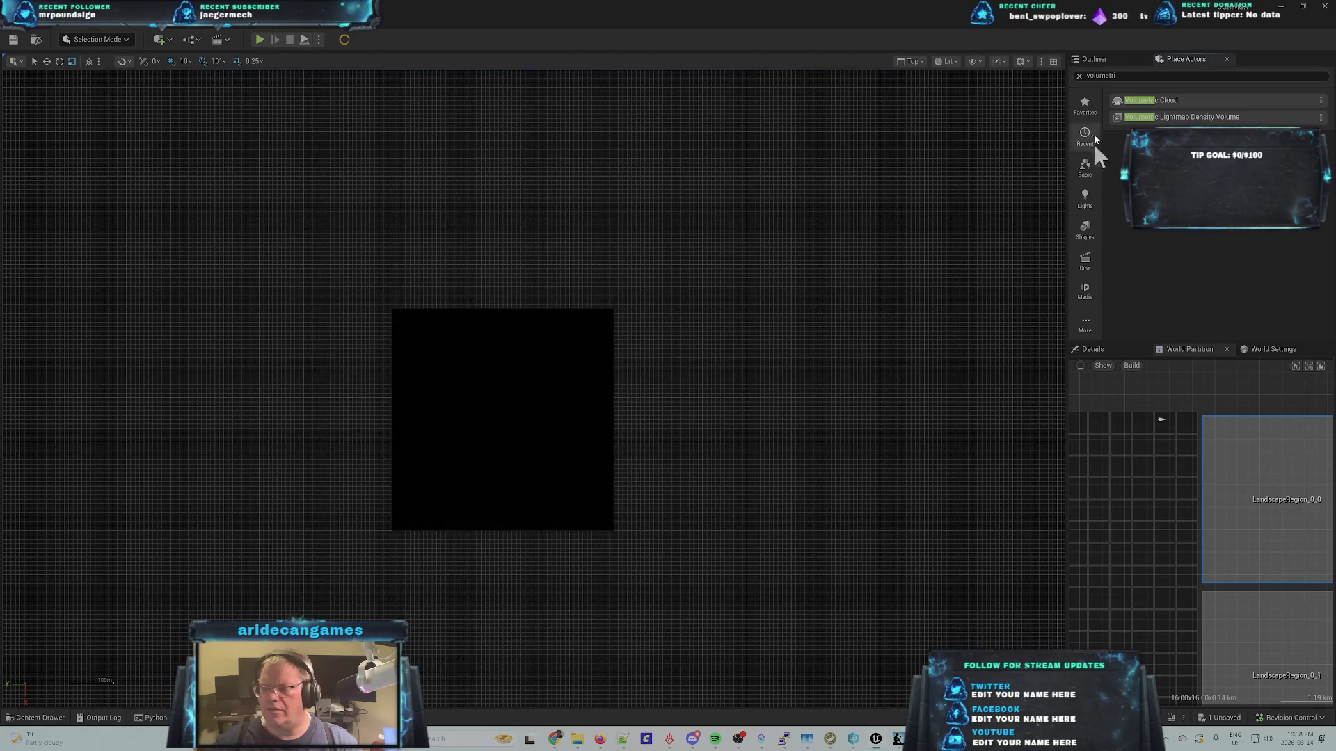
- Drag a Directional Light from the Lights category over the landscape tile and deselect it
{"action": "left_click", "coordinate": [1079, 76]}
{"action": "left_click", "coordinate": [1084, 229]}
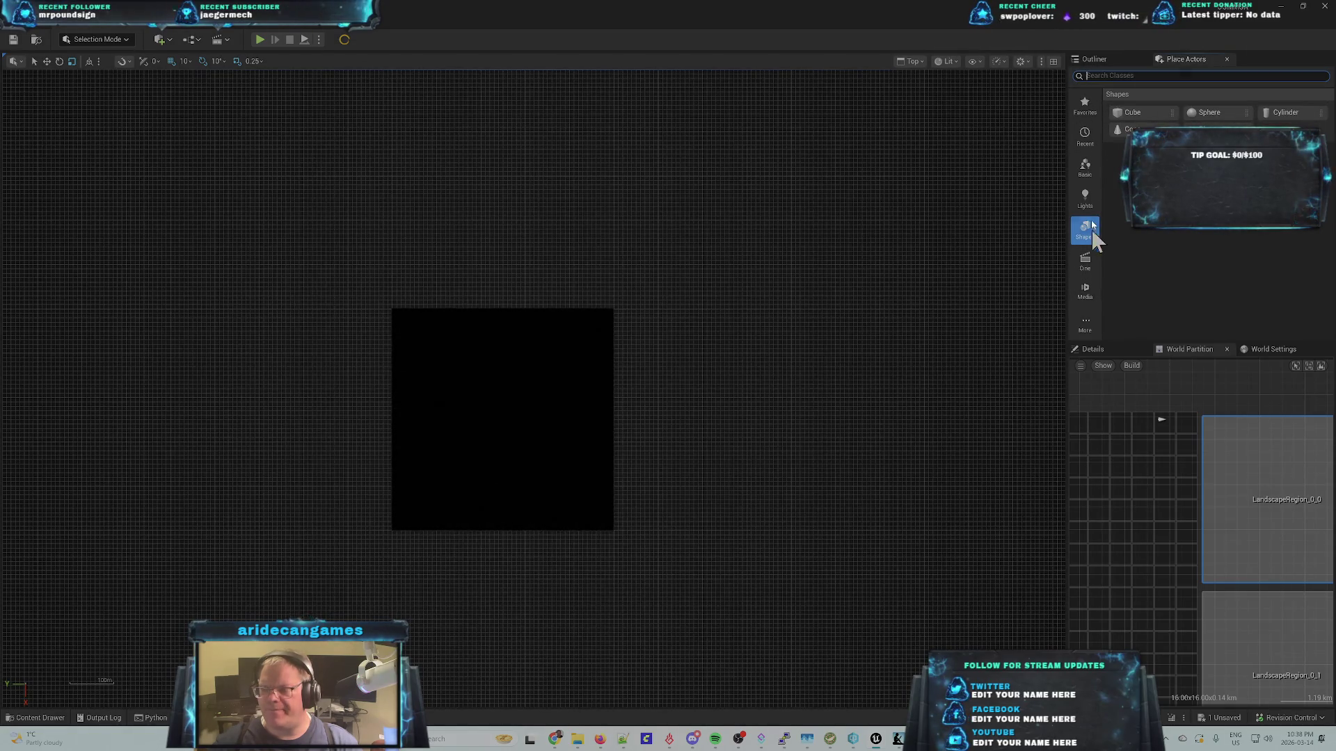
{"action": "left_click", "coordinate": [1085, 198]}
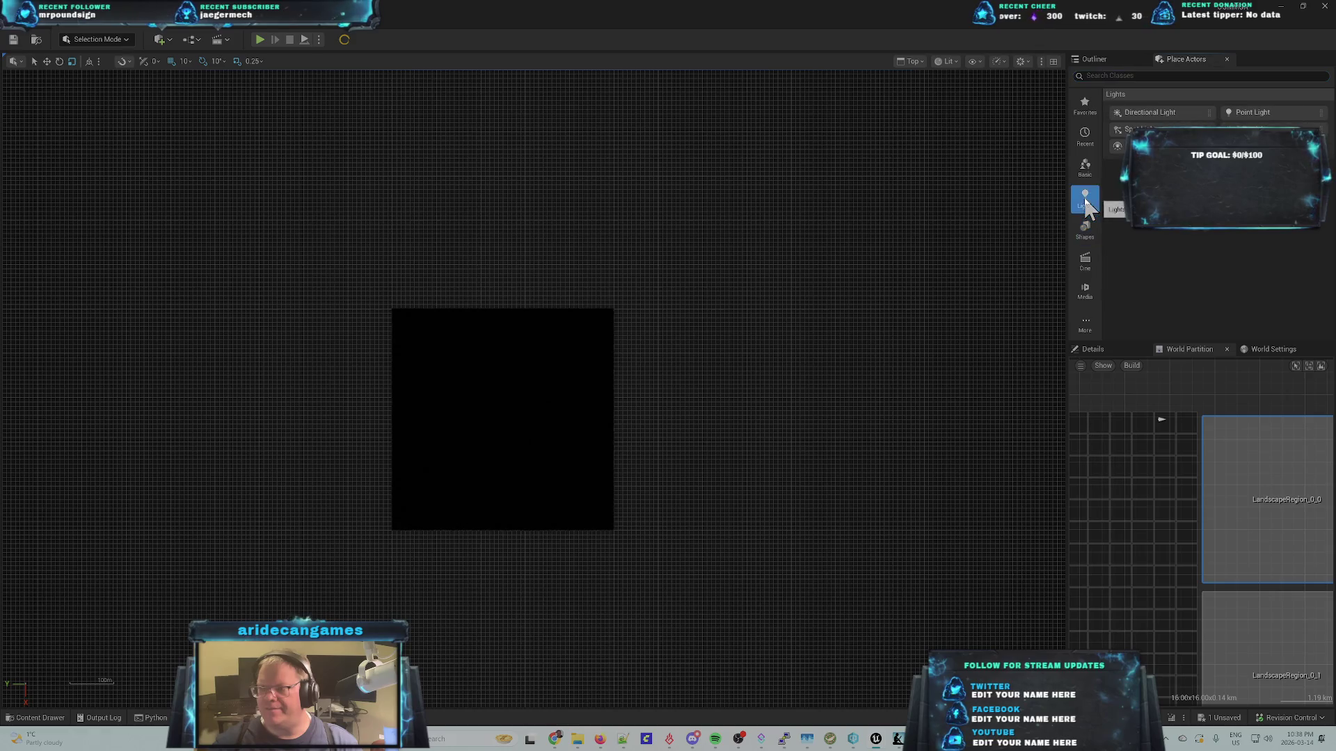
{"action": "mouse_move", "coordinate": [1156, 106]}
{"action": "left_mouse_down"}
{"action": "mouse_move", "coordinate": [1079, 140]}
{"action": "mouse_move", "coordinate": [729, 385]}
{"action": "mouse_move", "coordinate": [671, 460]}
{"action": "left_mouse_up"}
{"action": "left_click", "coordinate": [670, 497]}
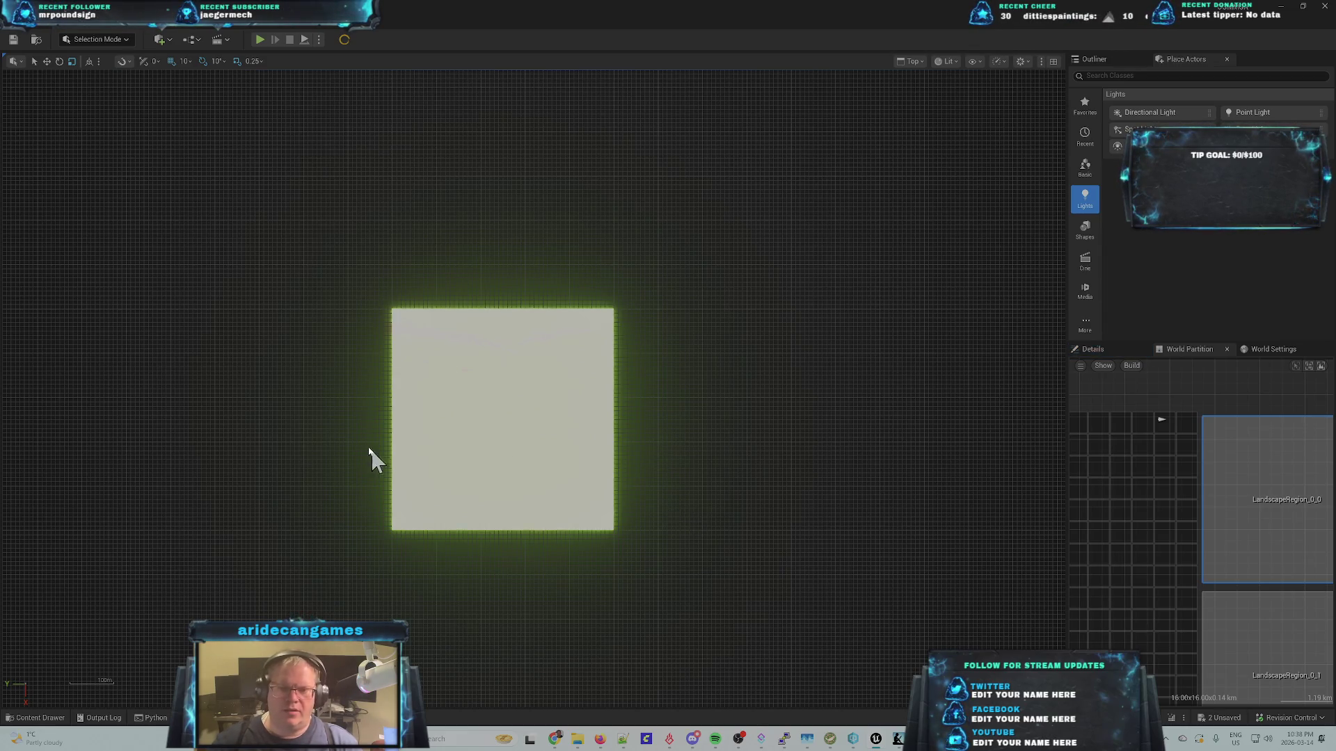
{"action": "scroll", "coordinate": [662, 361], "scroll_direction": "up", "scroll_amount": 2}
{"action": "scroll", "coordinate": [417, 337], "scroll_direction": "up", "scroll_amount": 5}
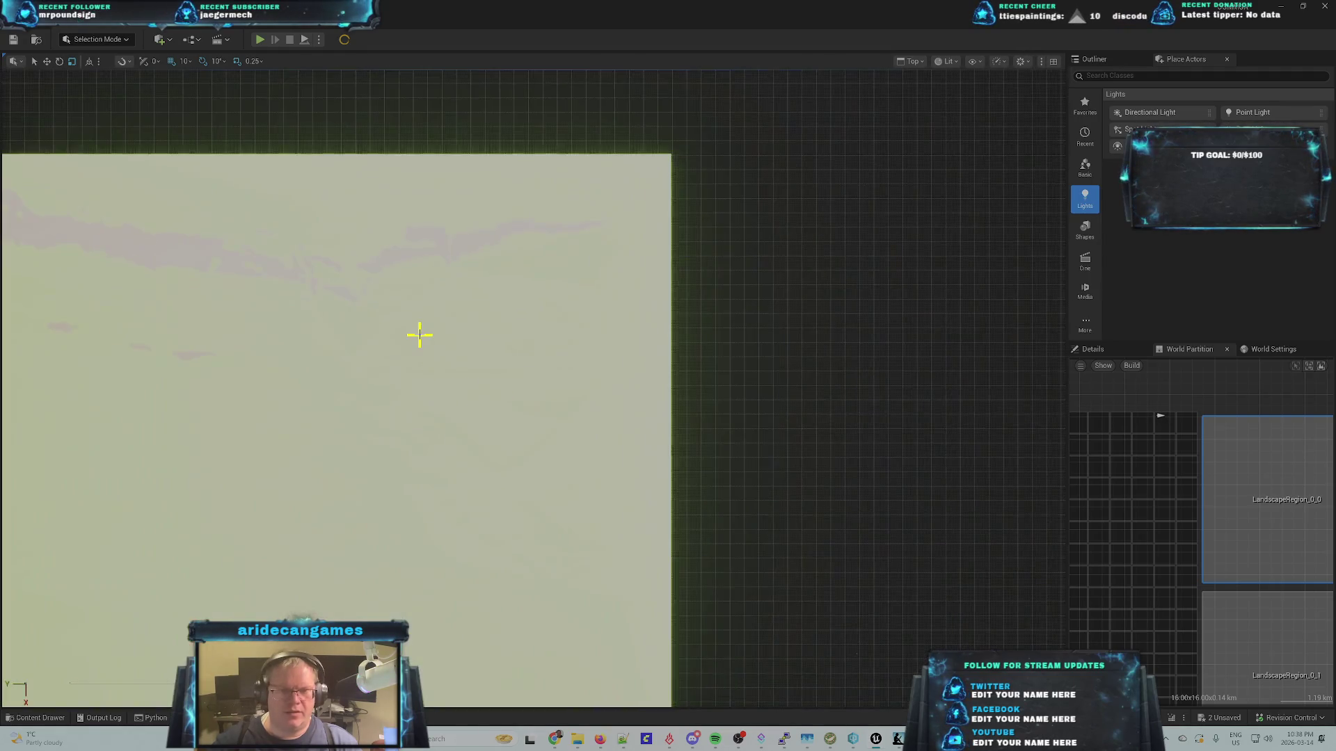
{"action": "scroll", "coordinate": [395, 366], "scroll_direction": "down", "scroll_amount": 5}
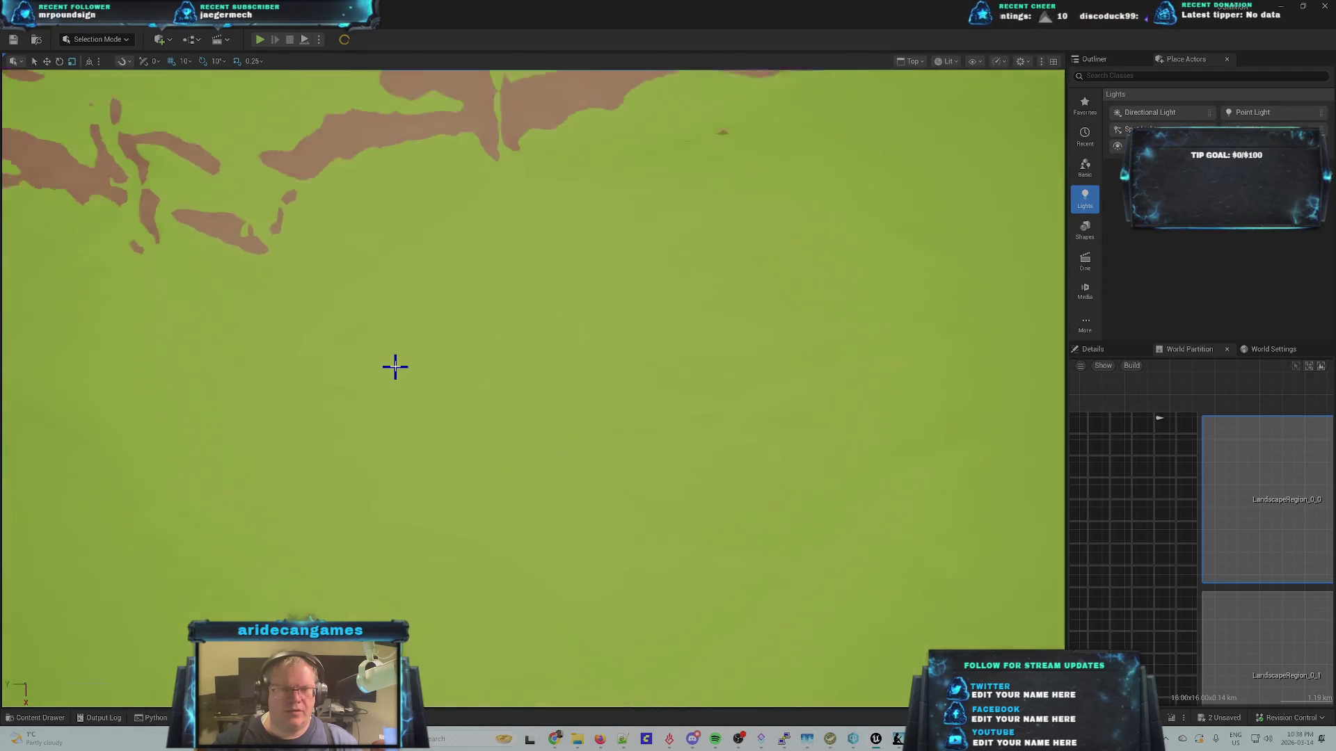
{"action": "scroll", "coordinate": [418, 372], "scroll_direction": "up", "scroll_amount": 1}
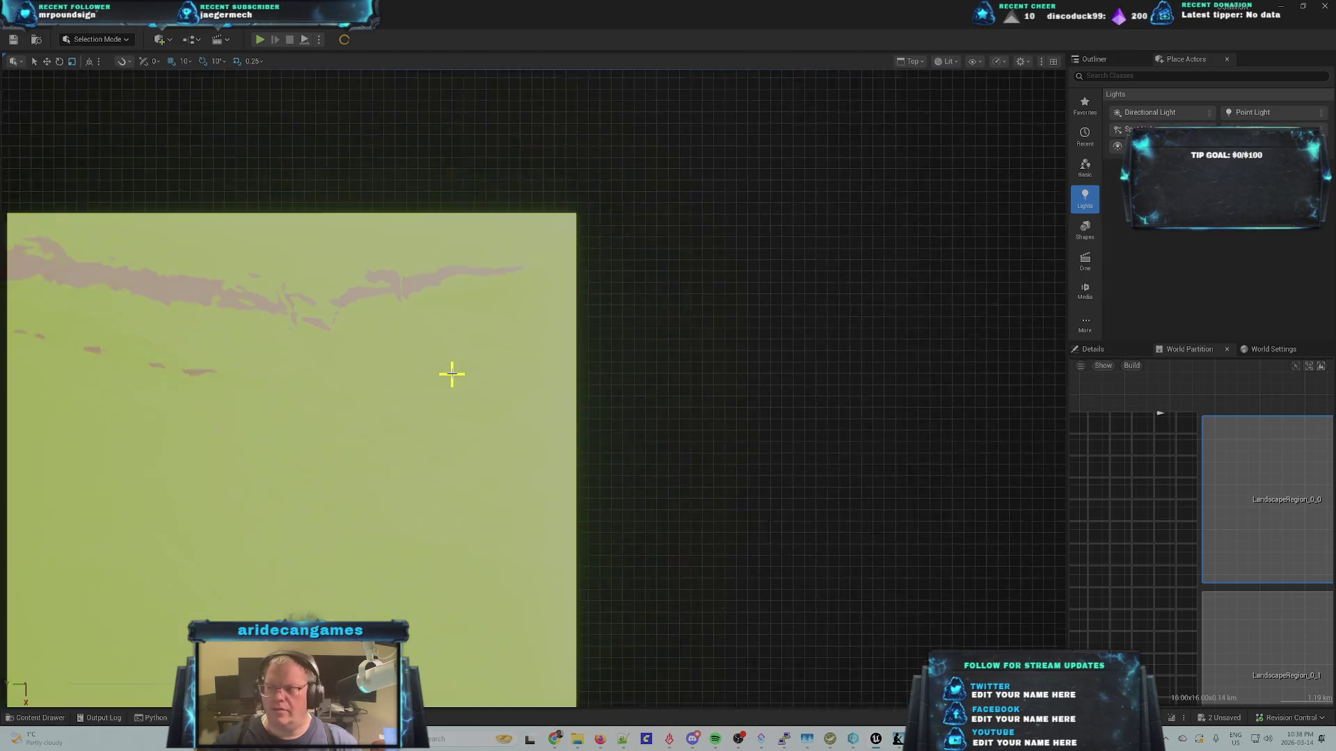
{"action": "left_click", "coordinate": [1119, 57]}
- Select and frame the LandscapeRegion_0_0 volume, then load that landscape region
{"action": "left_click", "coordinate": [1127, 136]}
{"action": "key", "text": "f"}
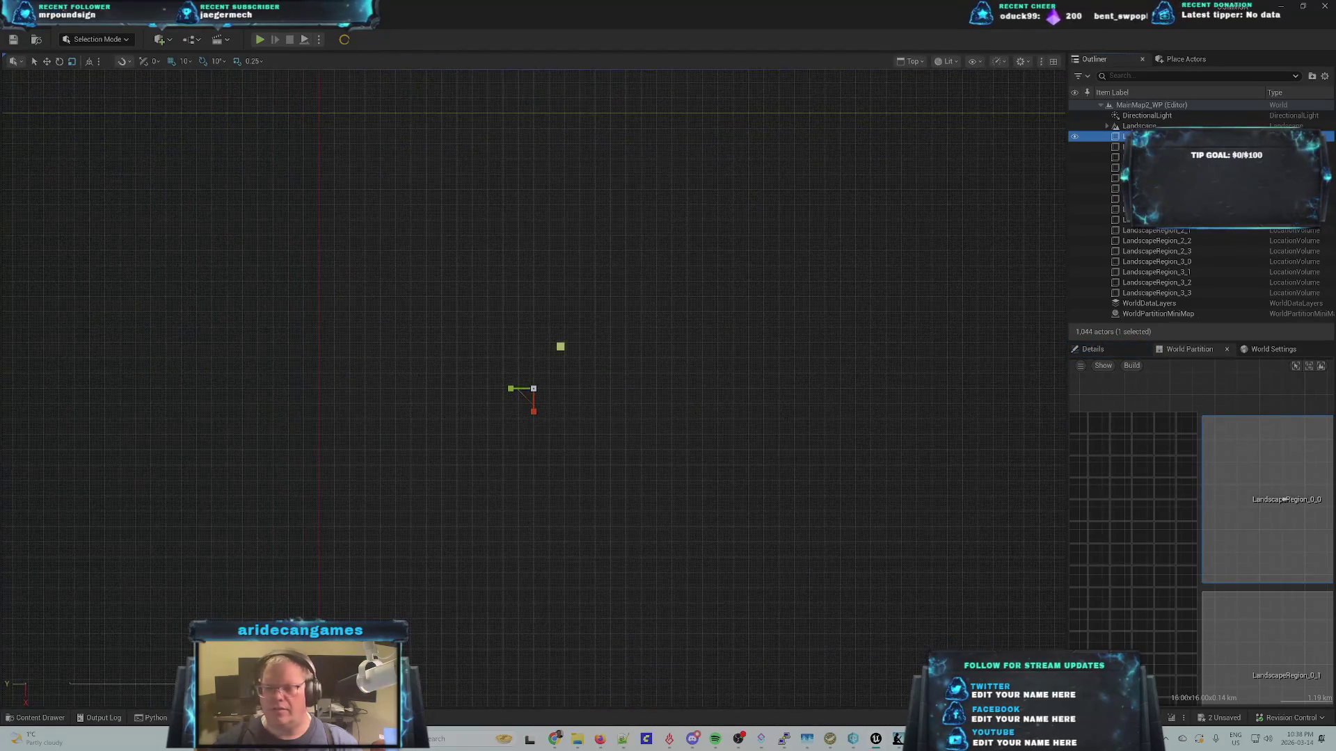
{"action": "right_click", "coordinate": [1284, 499]}
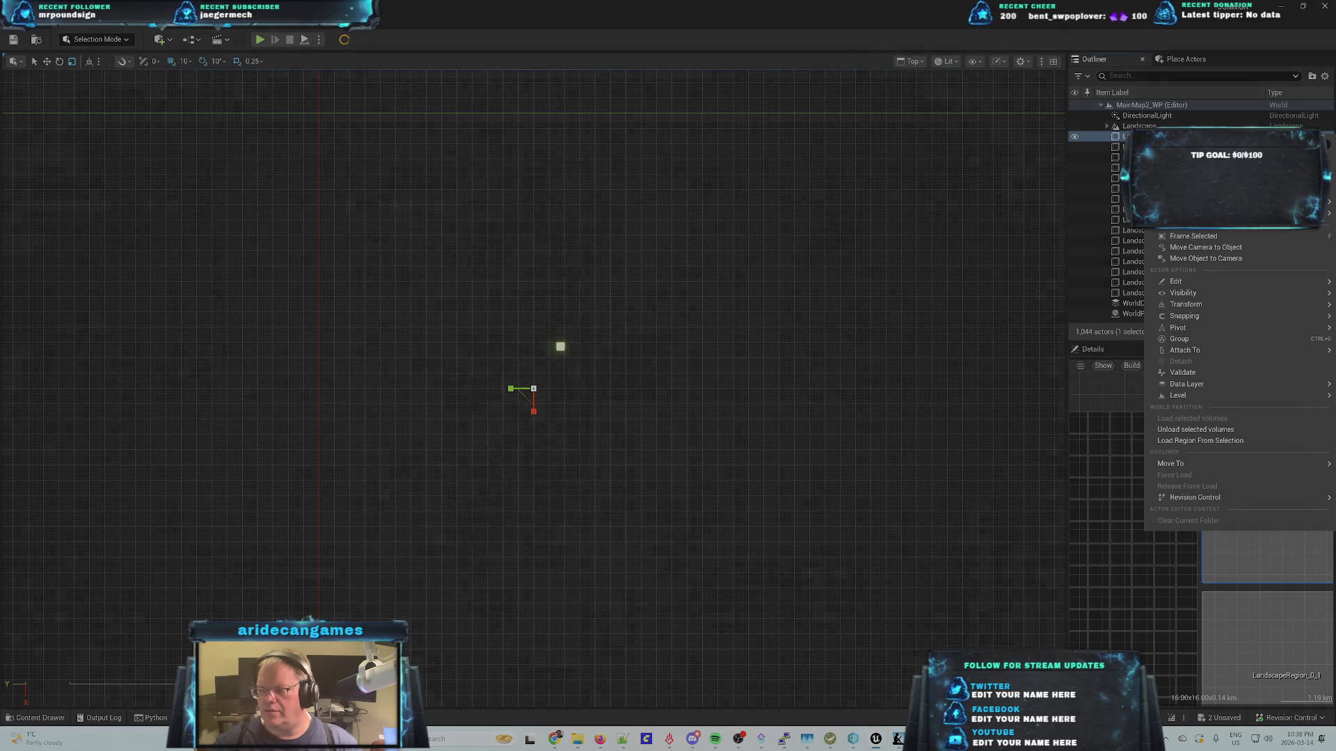
{"action": "left_click", "coordinate": [1208, 440]}
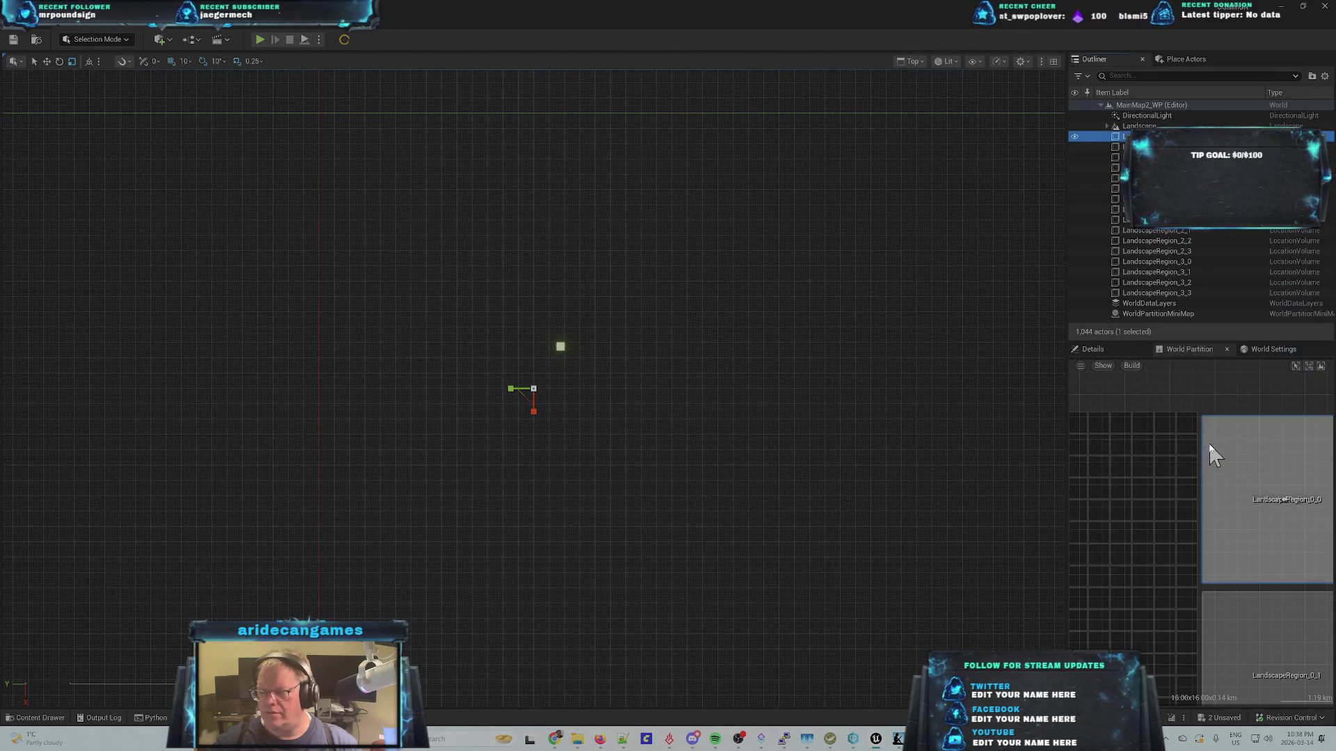
- Move the viewport camera to LandscapeRegion_0_0 and clear the actor selection
{"action": "right_click", "coordinate": [1233, 480]}
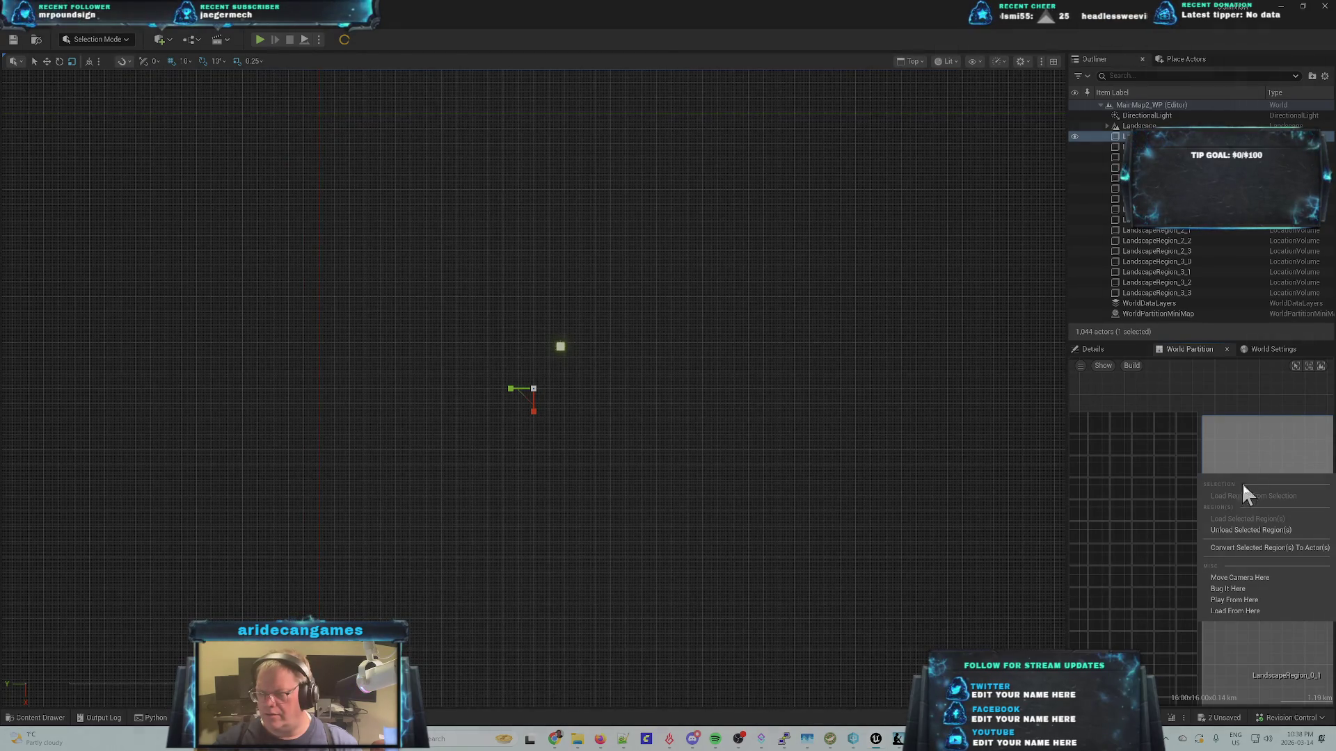
{"action": "left_click", "coordinate": [1245, 578]}
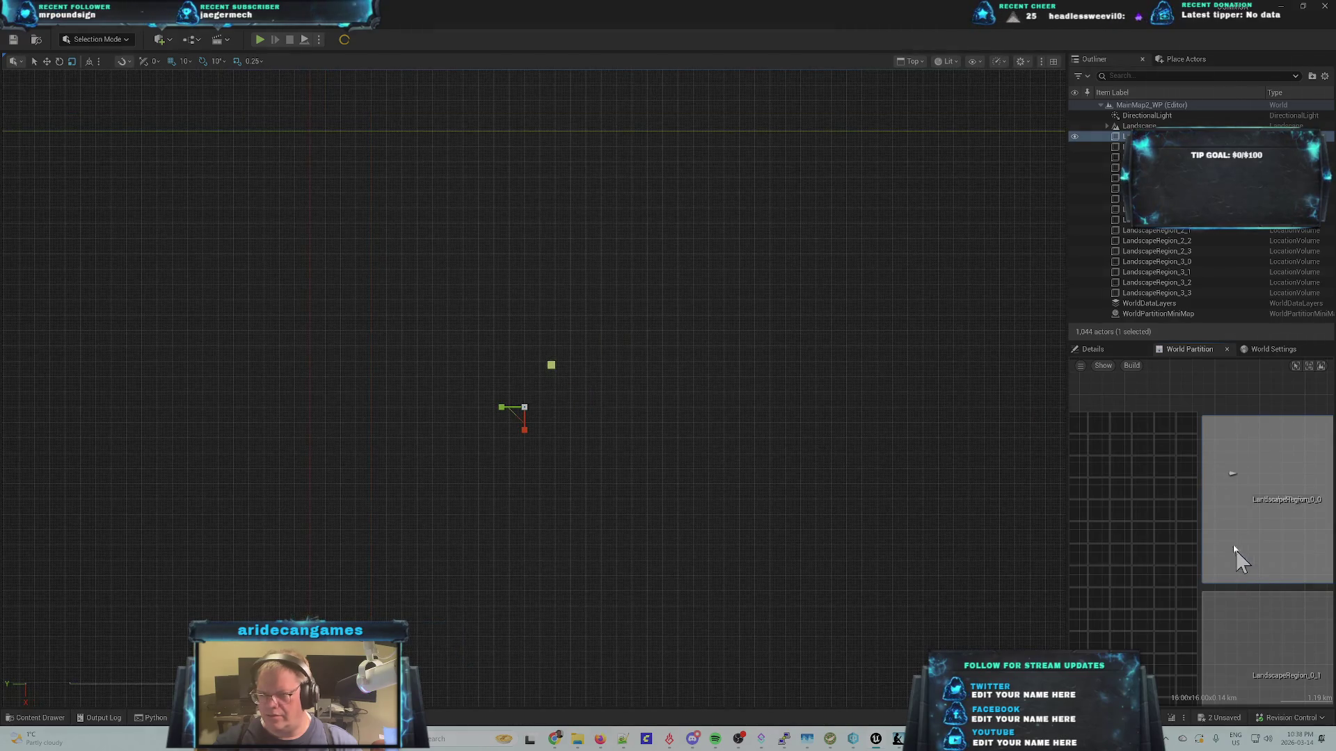
{"action": "left_click", "coordinate": [558, 399]}
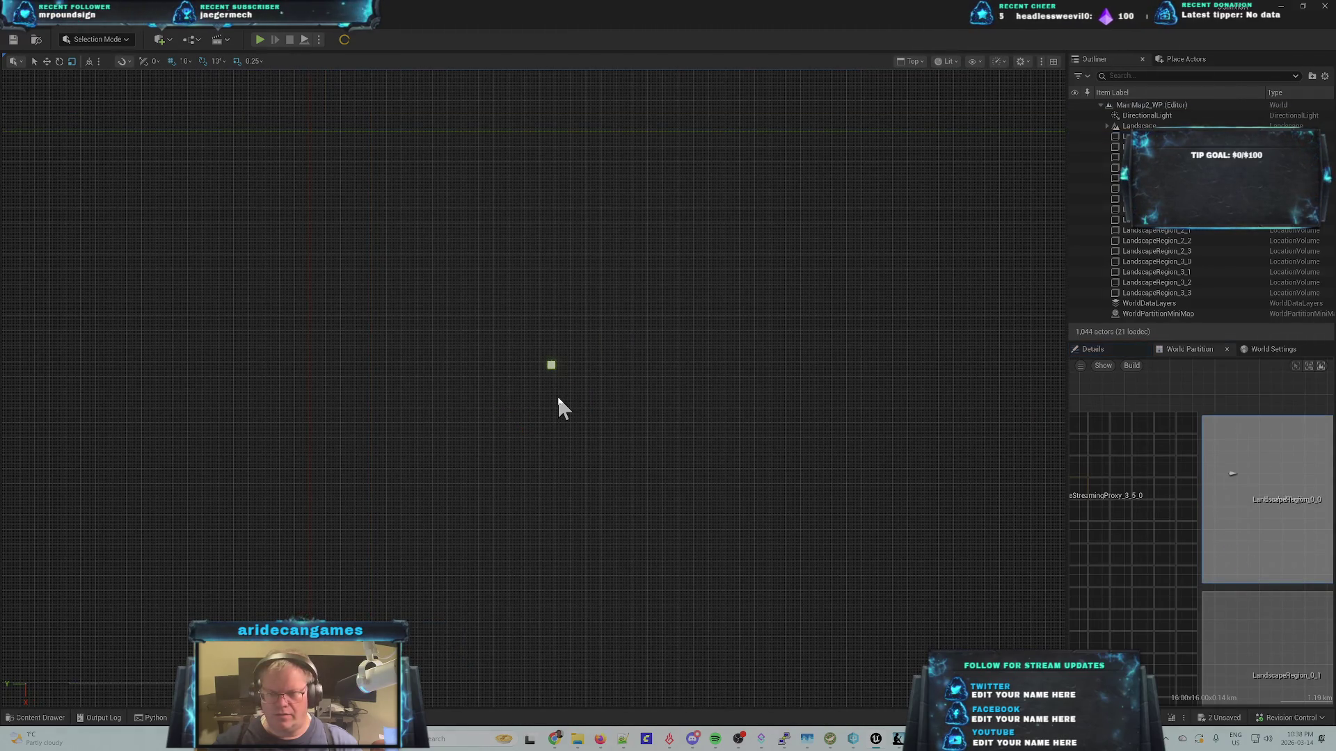
- Select LandscapeRegion_0_0 and show its properties in the Details tab
{"action": "scroll", "coordinate": [1157, 468], "scroll_direction": "down", "scroll_amount": 5}
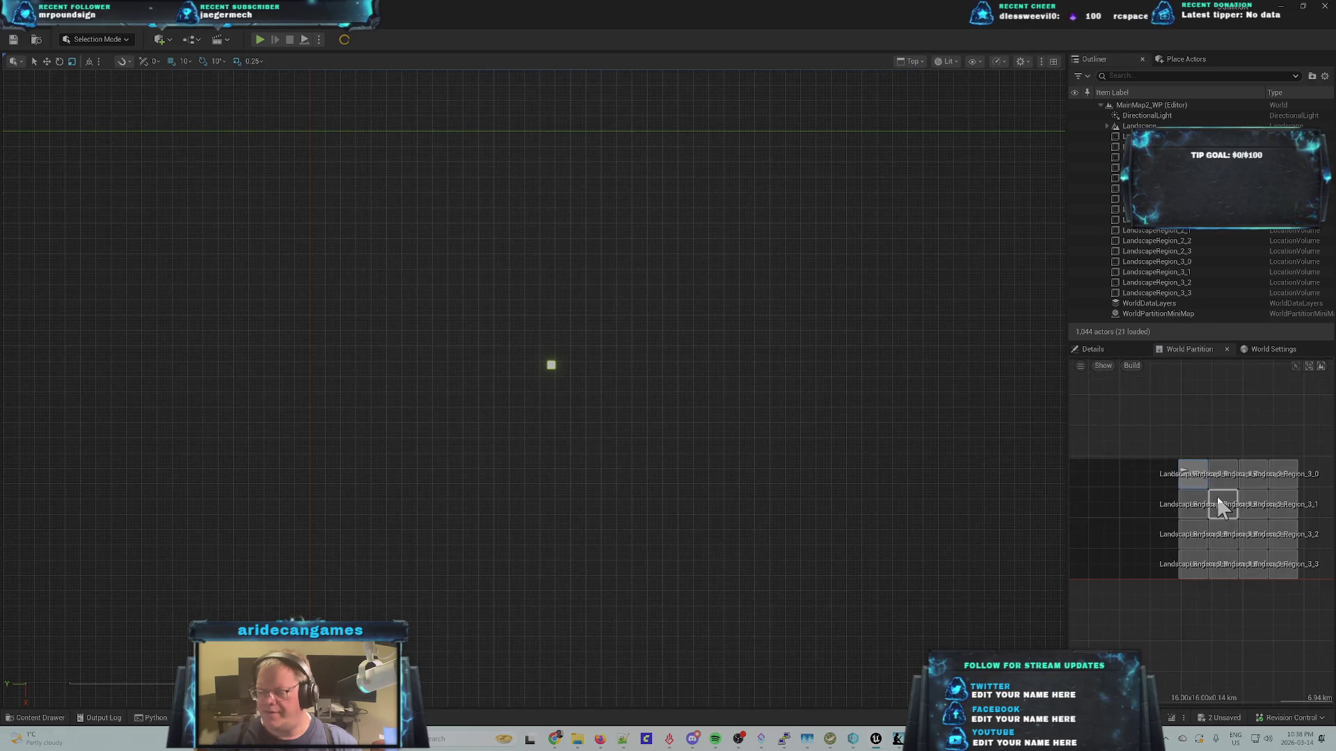
{"action": "scroll", "coordinate": [1253, 510], "scroll_direction": "up", "scroll_amount": 6}
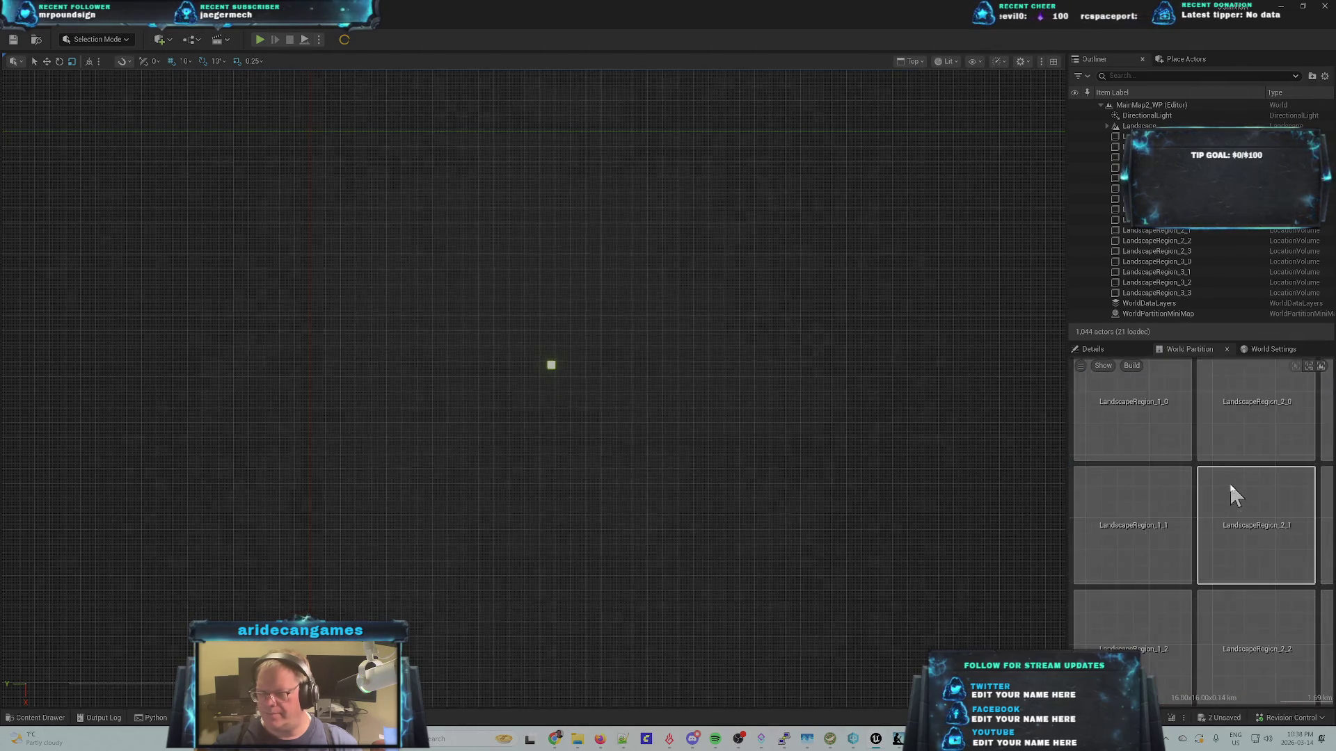
{"action": "scroll", "coordinate": [1183, 494], "scroll_direction": "down", "scroll_amount": 5}
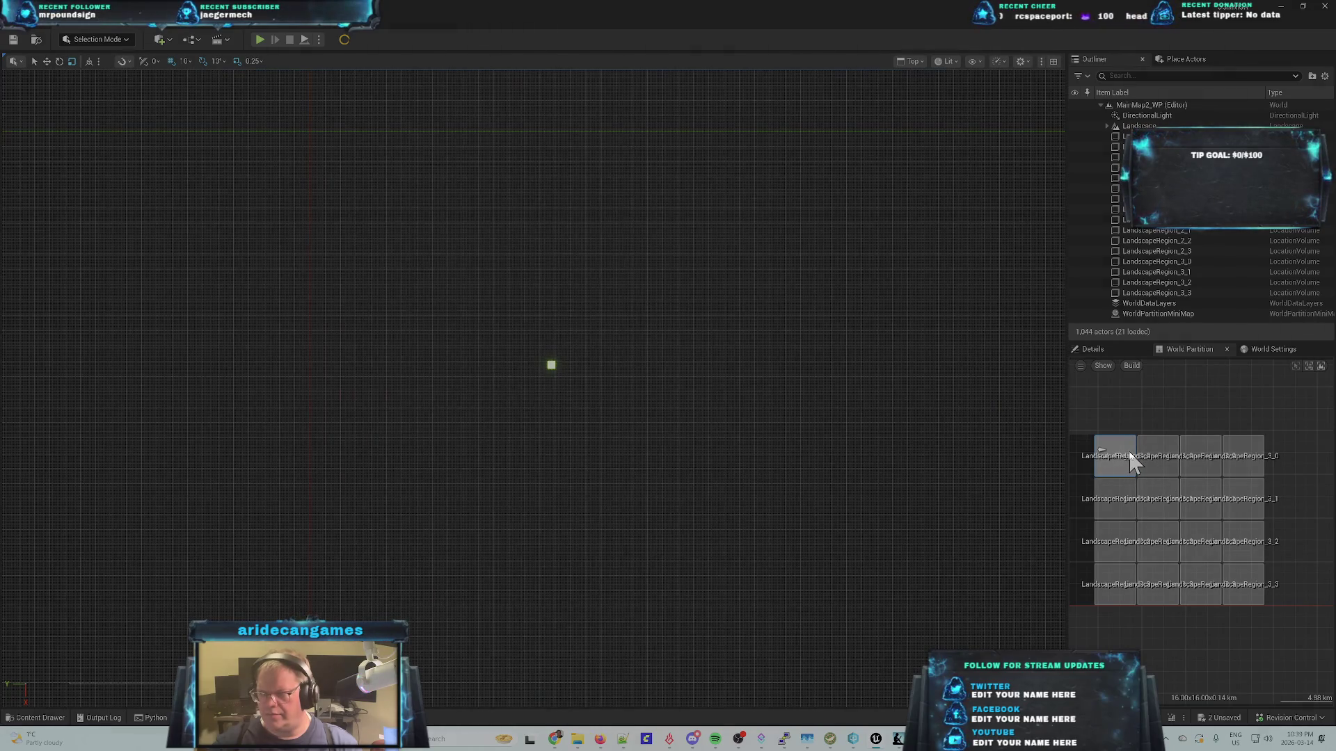
{"action": "left_click", "coordinate": [1093, 348]}
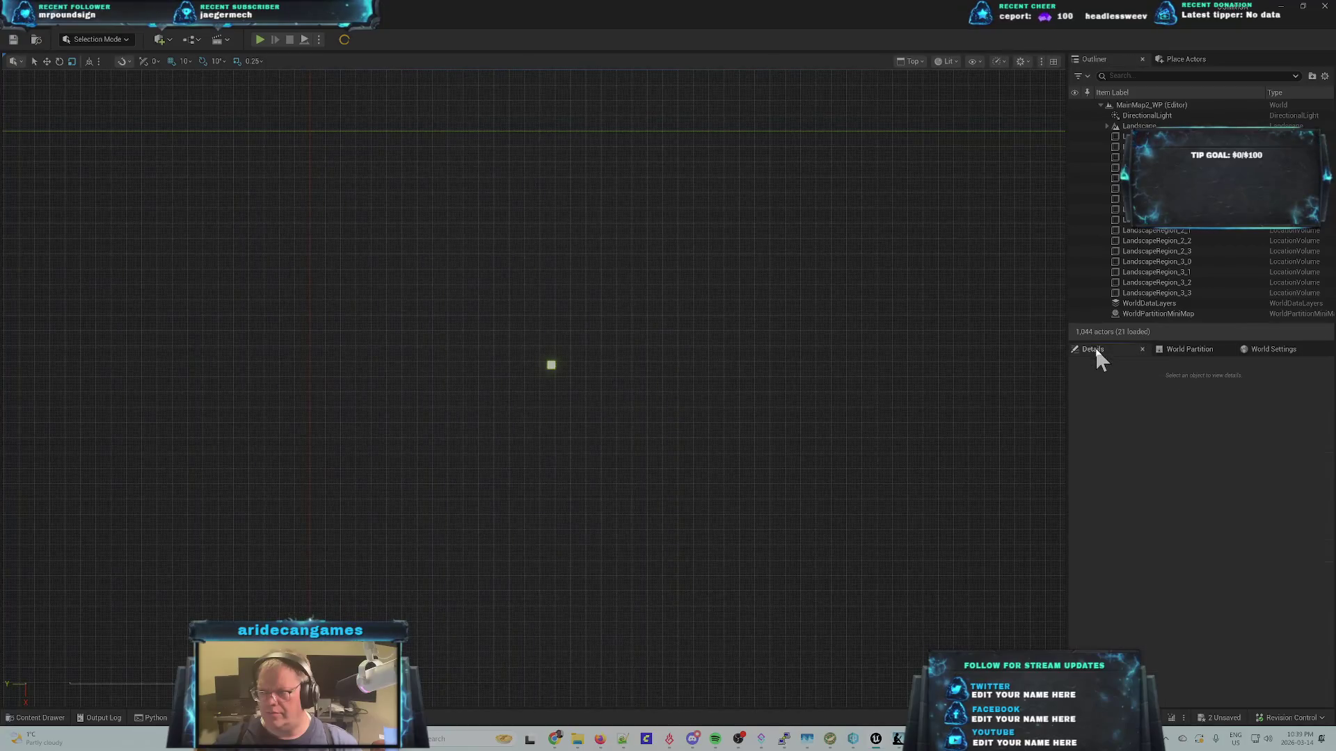
{"action": "left_click", "coordinate": [1187, 354]}
{"action": "left_click", "coordinate": [1085, 136]}
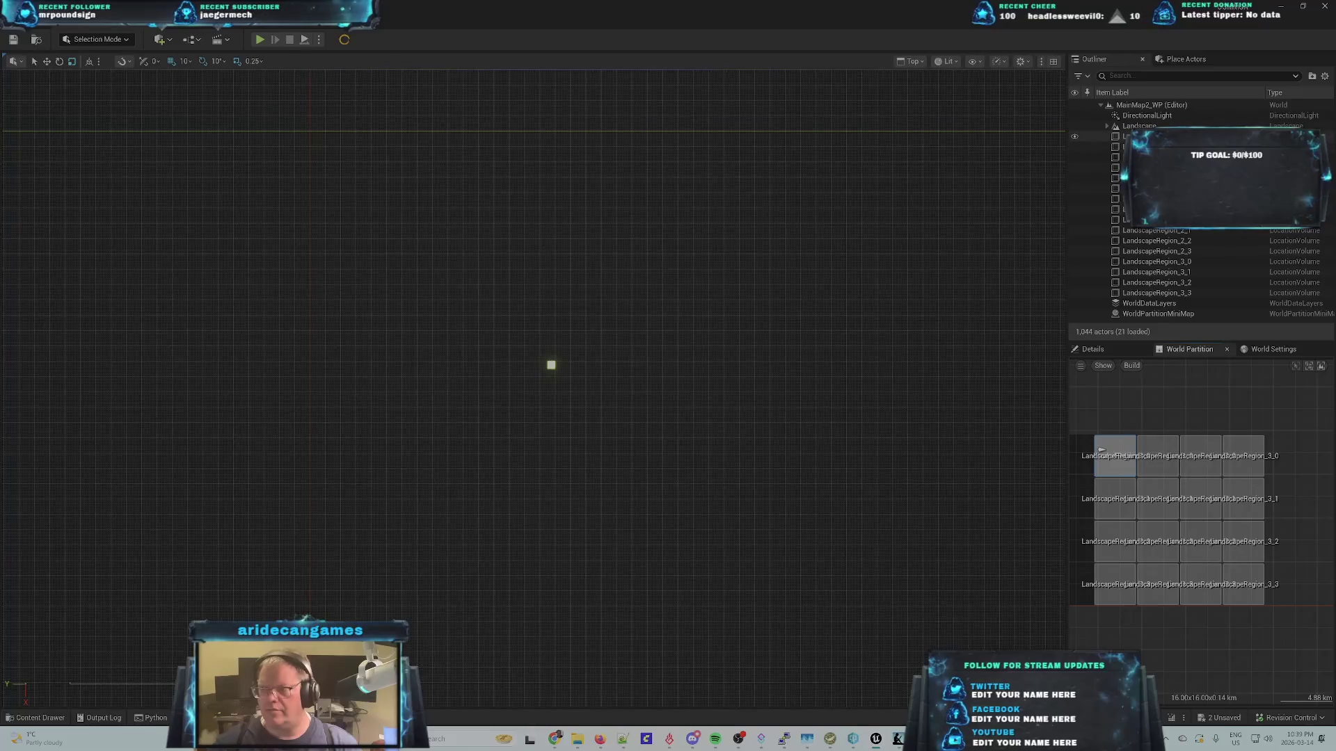
{"action": "left_click", "coordinate": [1098, 349]}
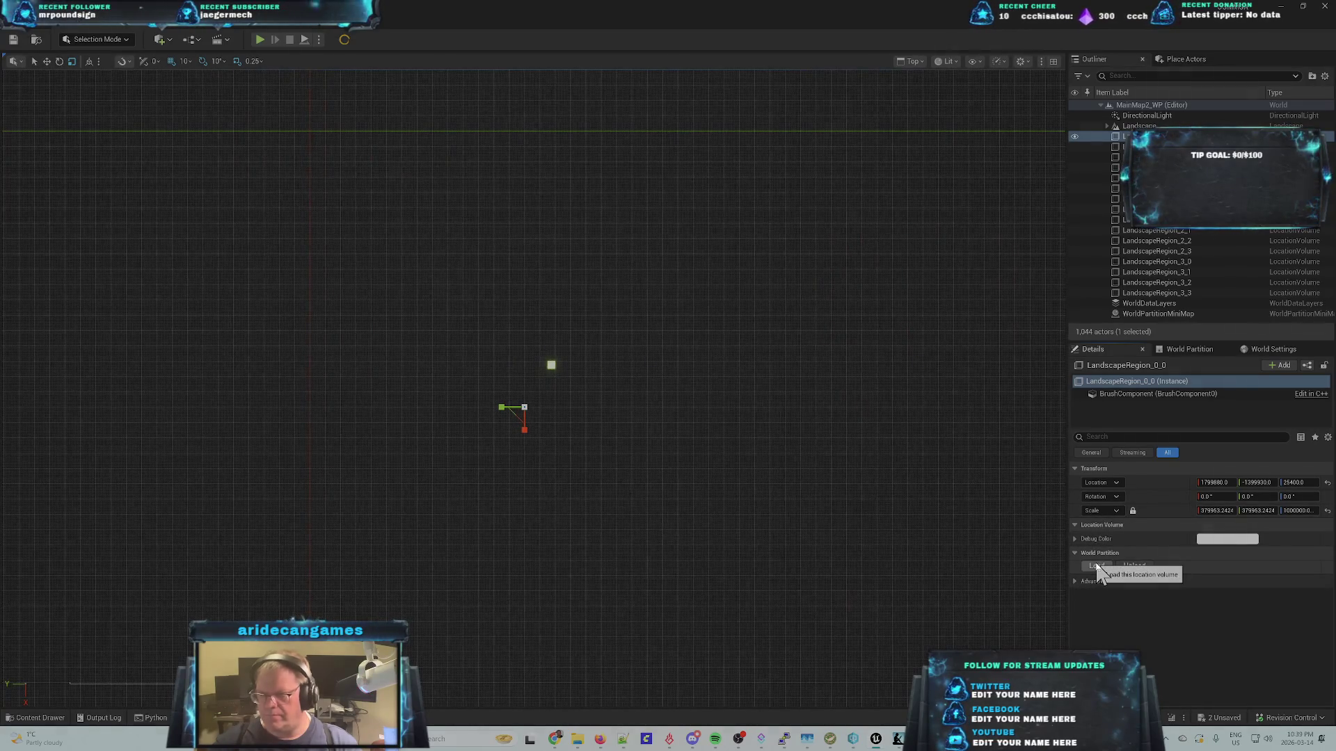
- Select LandscapeRegion_0_1, reveal its advanced streaming settings, and expand the Landscape's streaming proxies
{"action": "left_click", "coordinate": [1148, 147]}
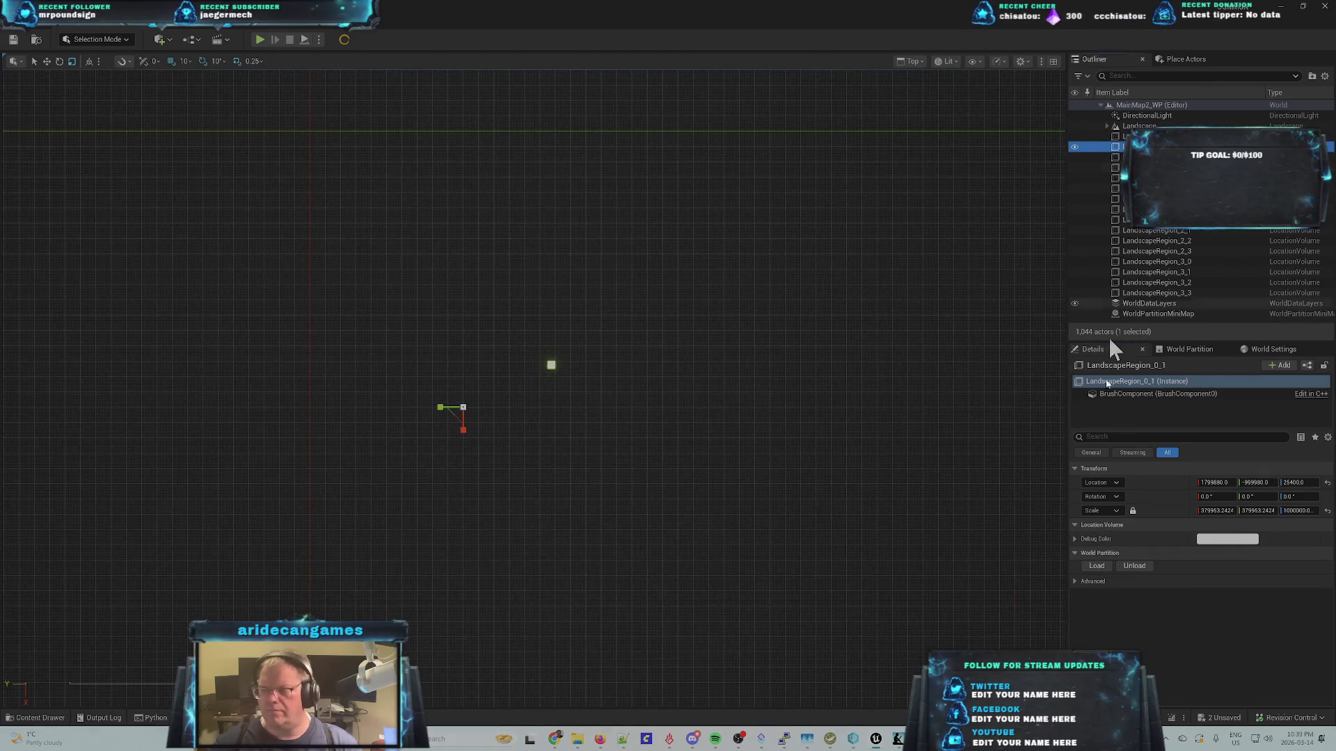
{"action": "left_click", "coordinate": [1075, 581]}
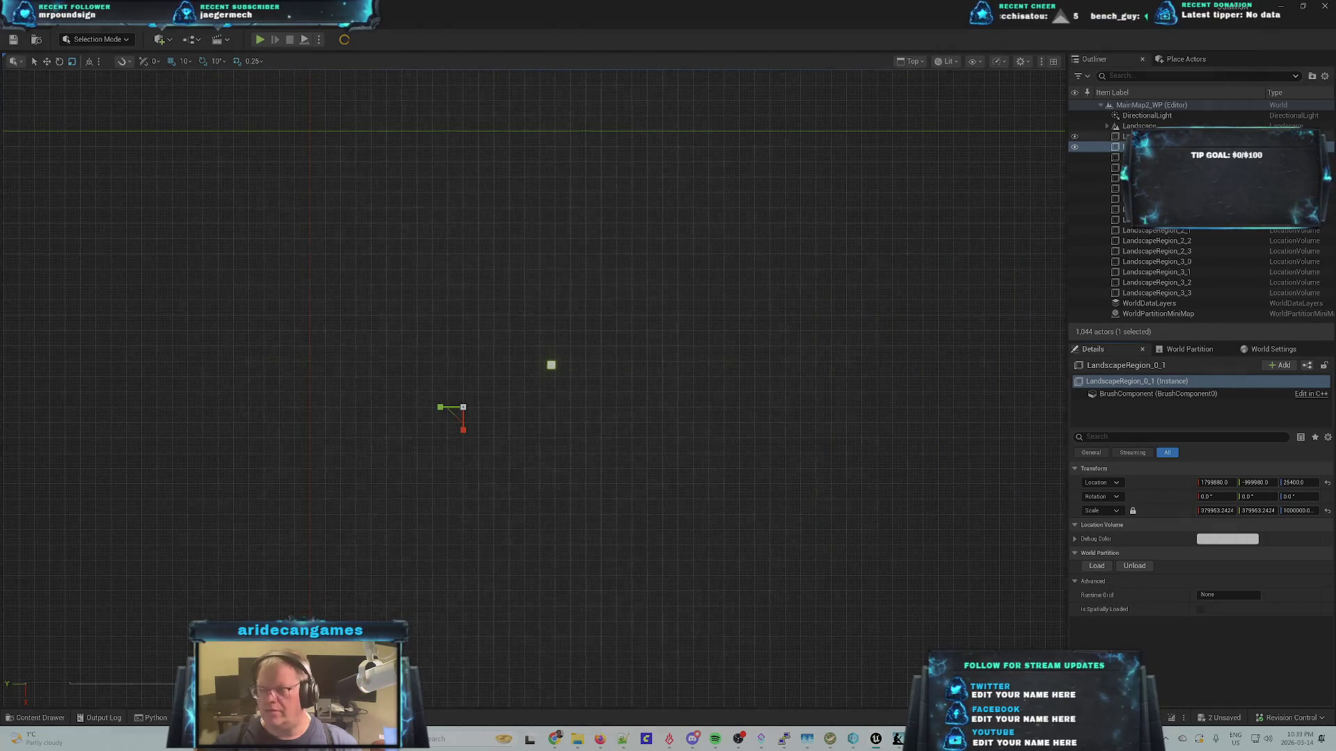
{"action": "left_click", "coordinate": [1107, 127]}
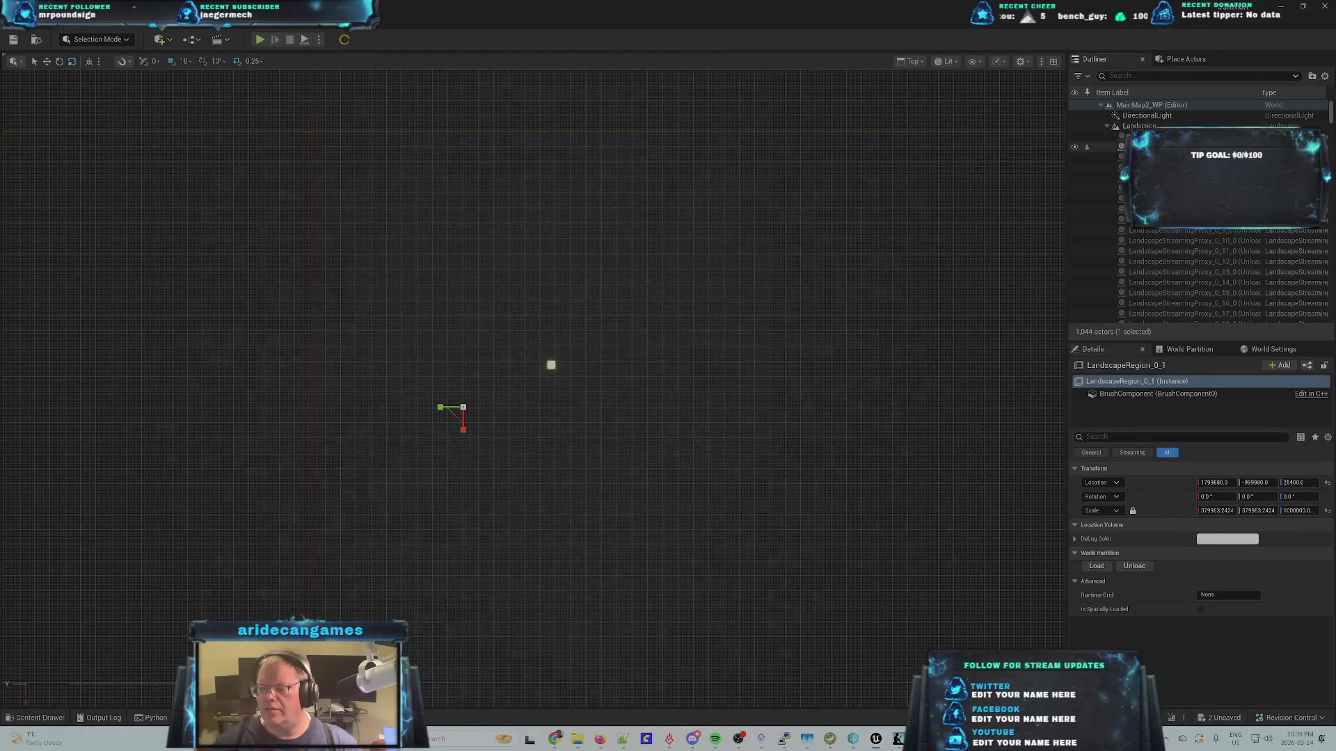
- Focus the view on a landscape streaming proxy tile, then select the Landscape actor
{"action": "left_click", "coordinate": [1107, 147]}
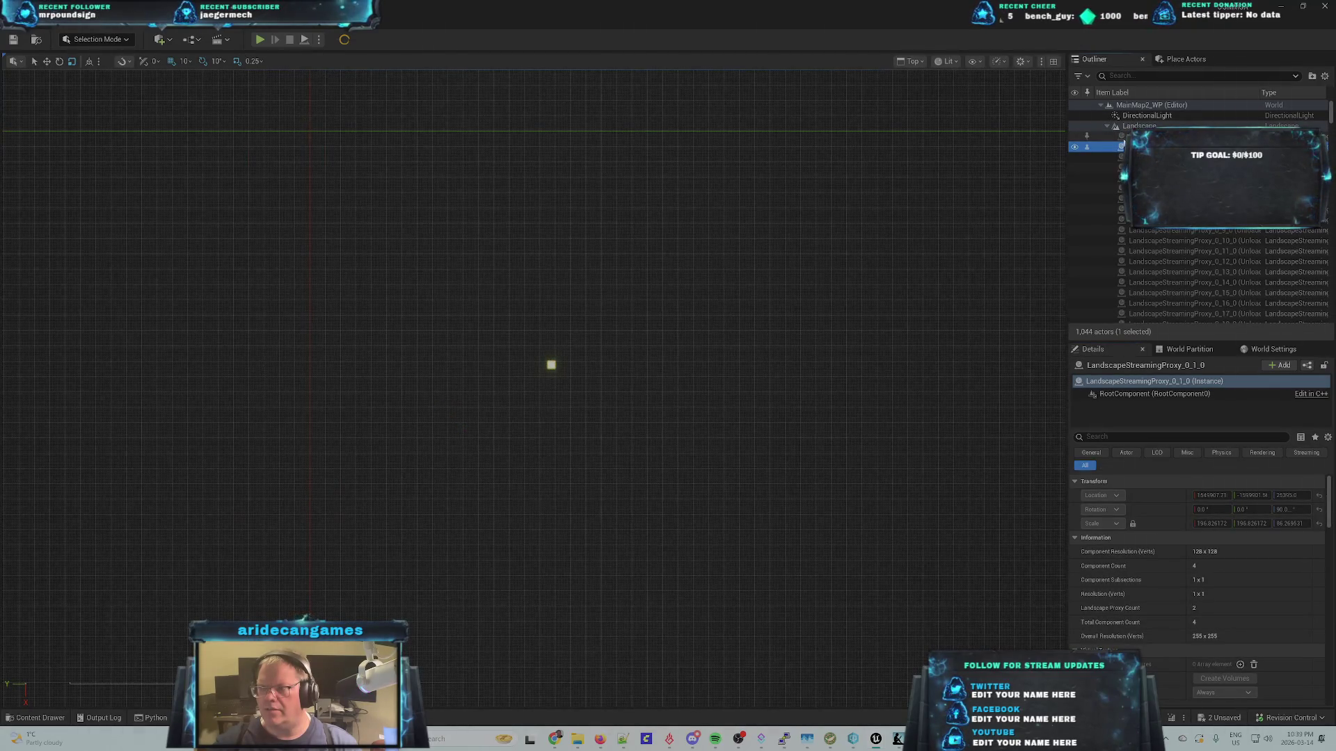
{"action": "left_click", "coordinate": [1123, 138]}
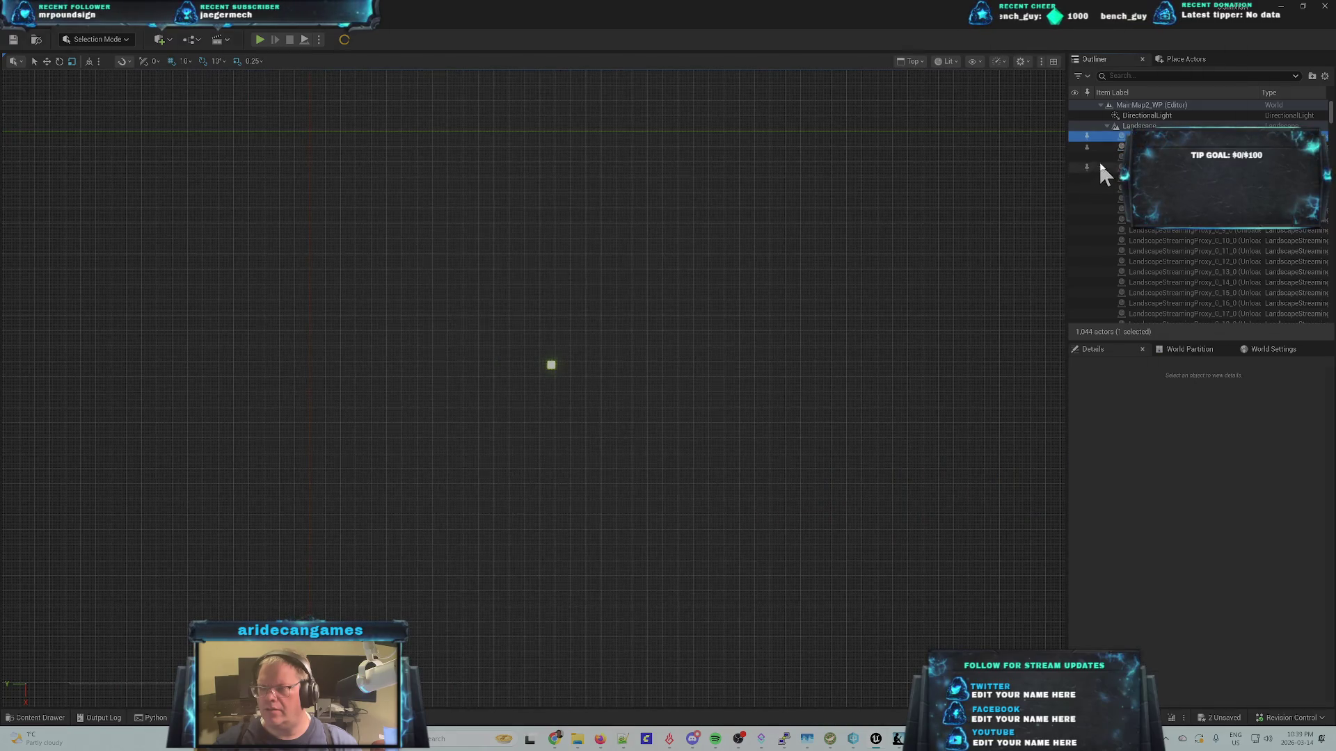
{"action": "double_click", "coordinate": [1121, 137]}
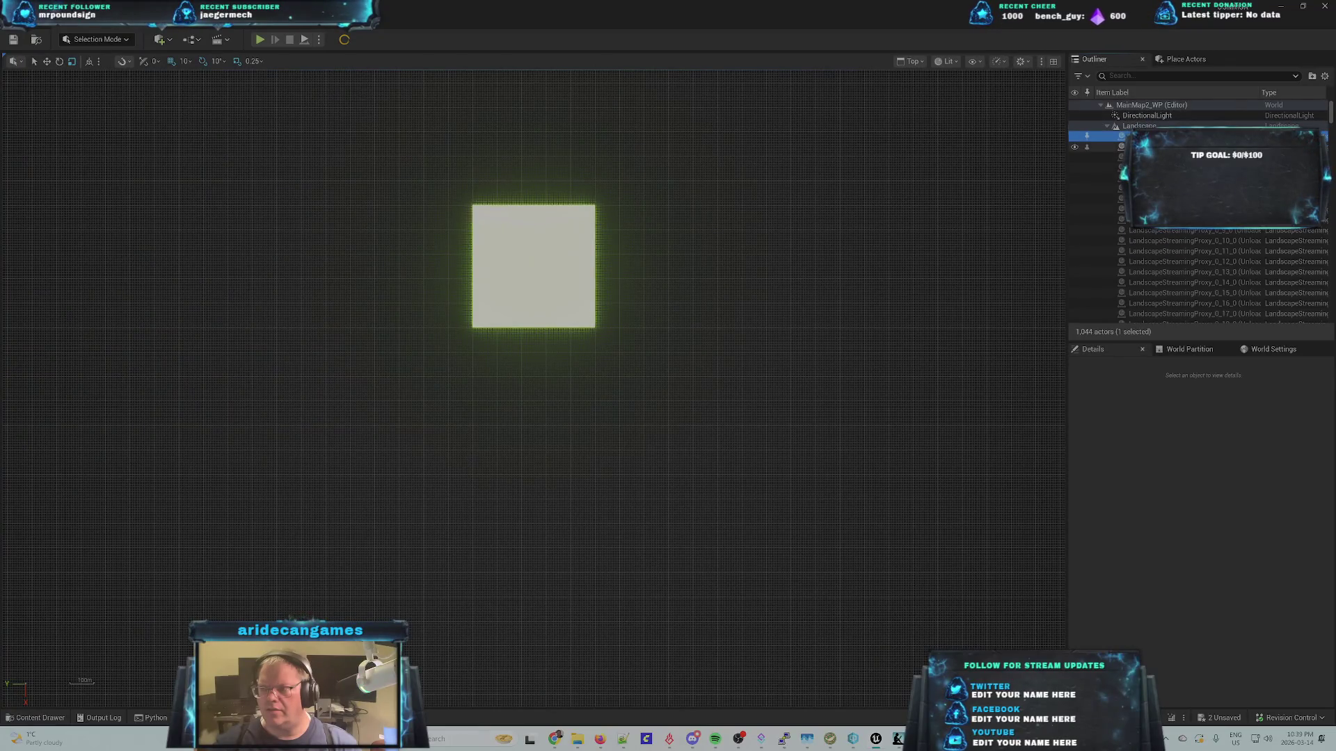
{"action": "left_click", "coordinate": [1139, 125]}
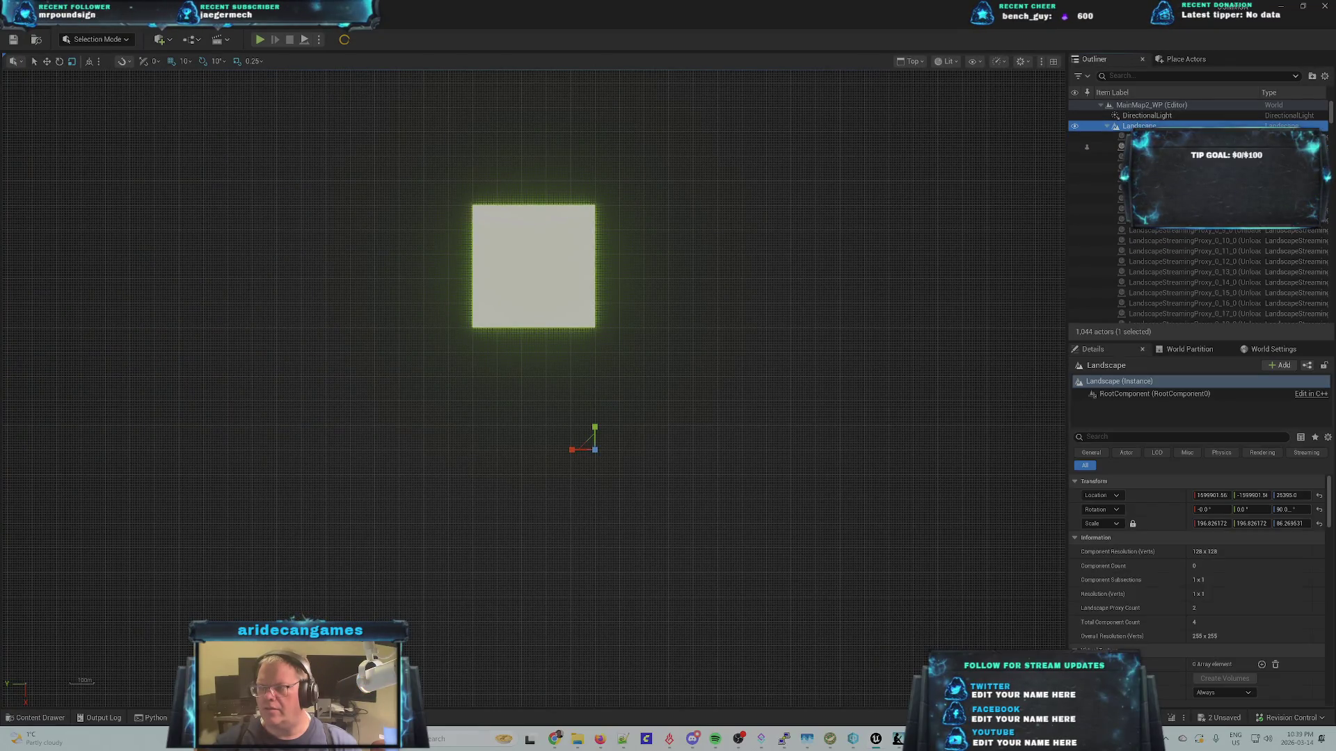
- Load the first landscape streaming proxy tile
{"action": "left_click", "coordinate": [1122, 137]}
{"action": "right_click", "coordinate": [1181, 231]}
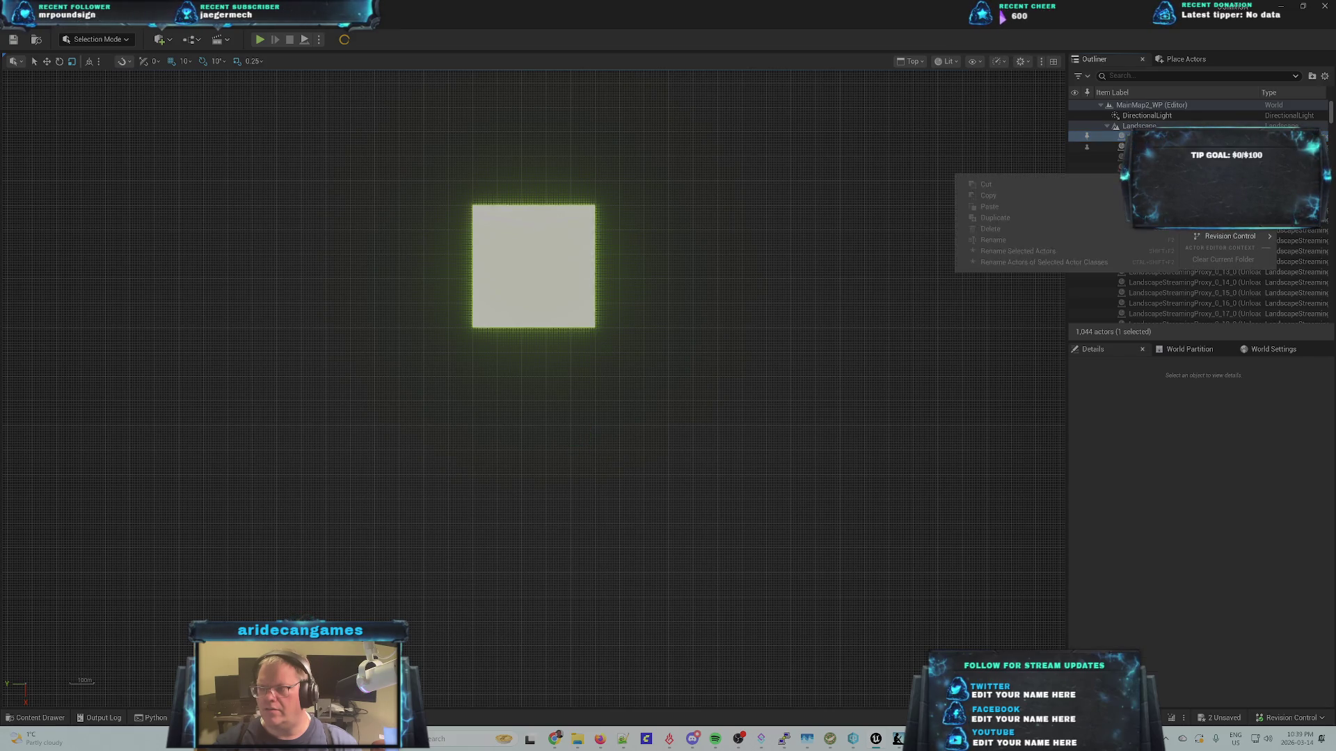
{"action": "left_click", "coordinate": [1220, 230]}
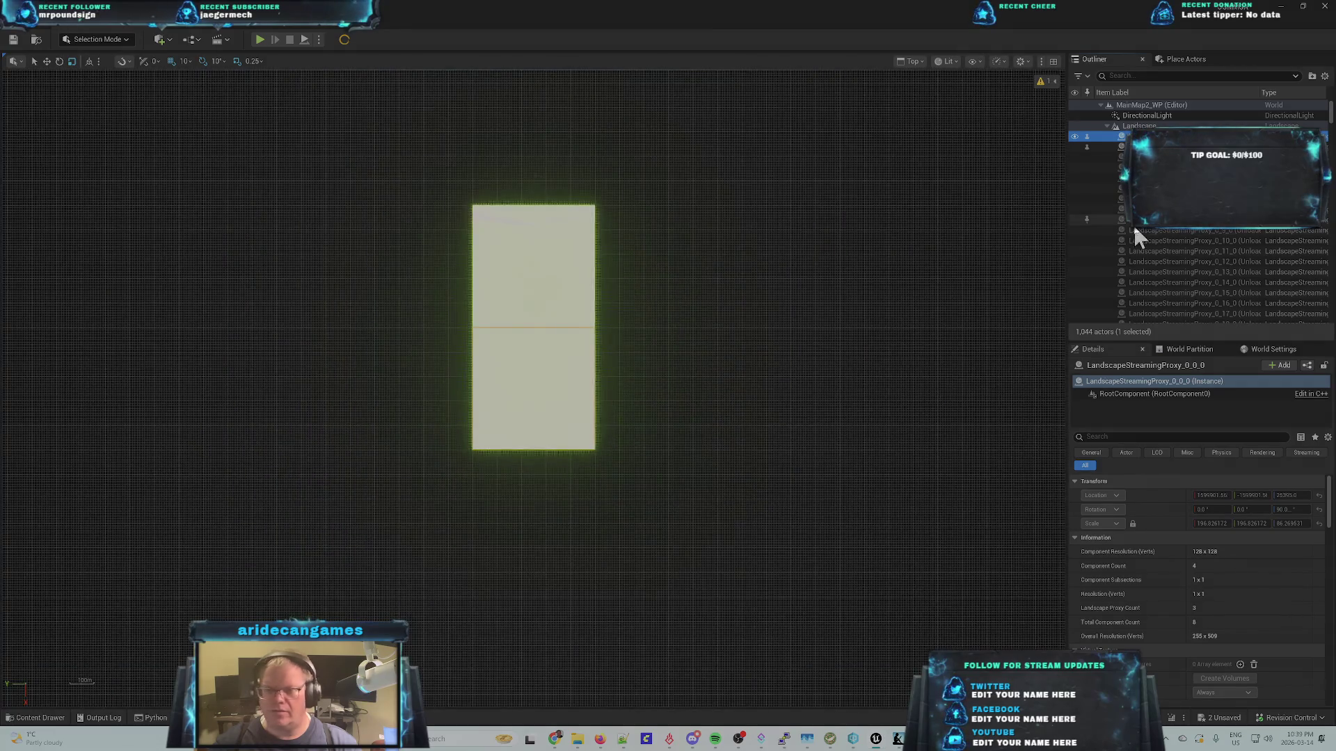
- Shift-select all remaining landscape streaming proxies and force load them
{"action": "left_click", "coordinate": [1096, 147]}
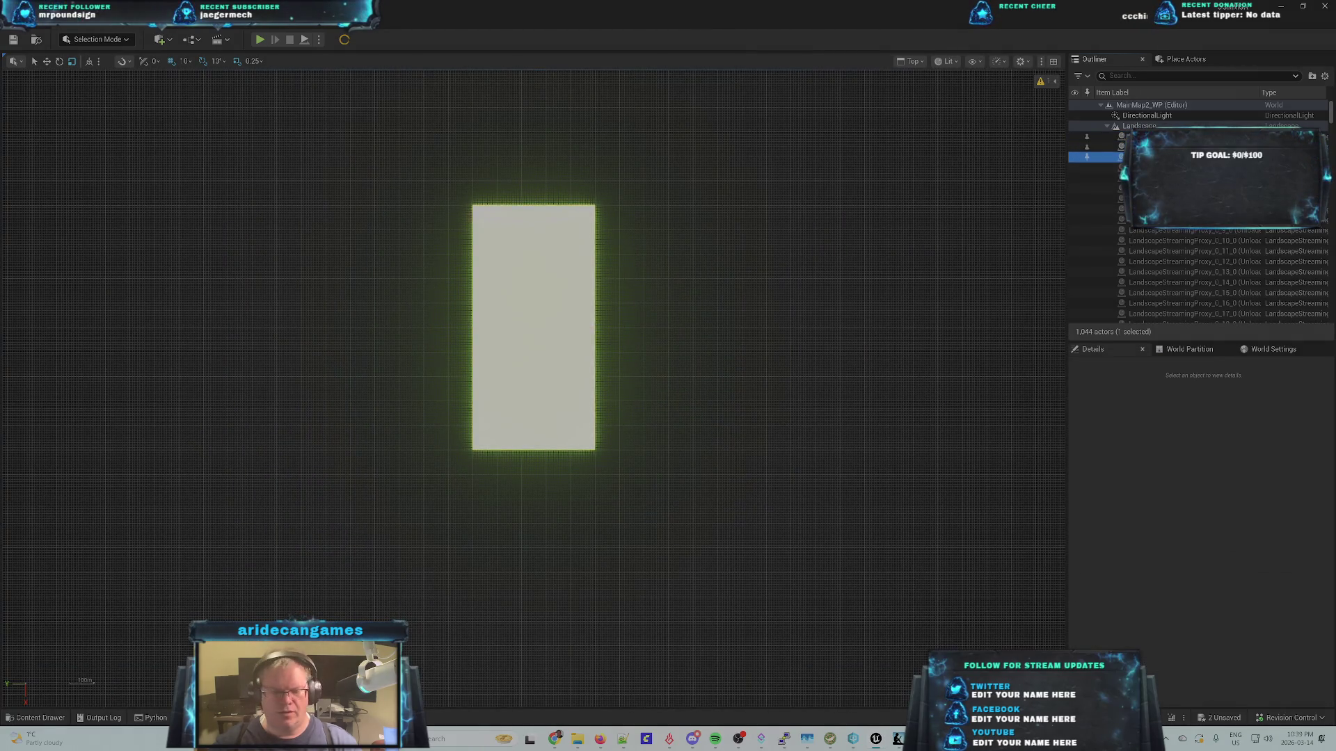
{"action": "scroll", "coordinate": [1224, 209], "scroll_direction": "down", "scroll_amount": 3}
{"action": "left_click_drag", "start_coordinate": [1331, 122], "coordinate": [1332, 306]}
{"action": "scroll", "coordinate": [1218, 230], "scroll_direction": "down", "scroll_amount": 3}
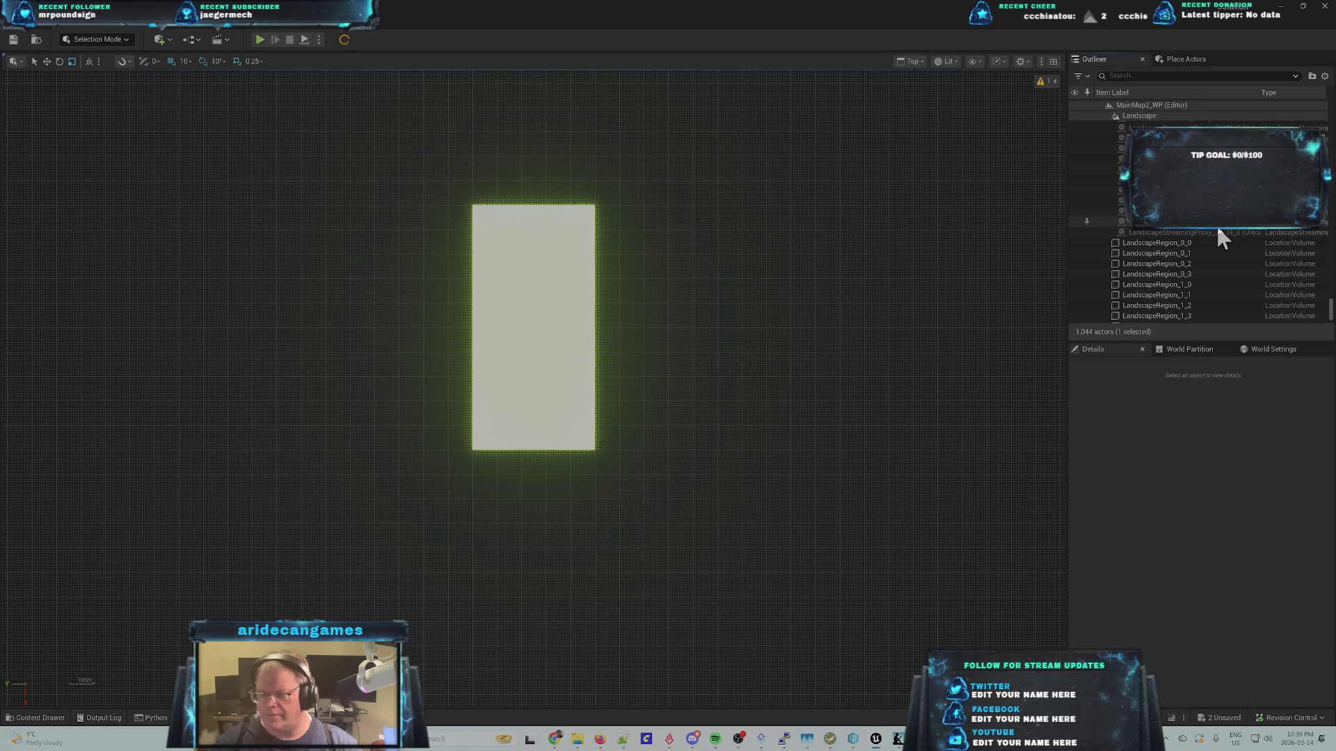
{"action": "left_click", "coordinate": [1219, 232], "text": "shift"}
{"action": "right_click", "coordinate": [1220, 234]}
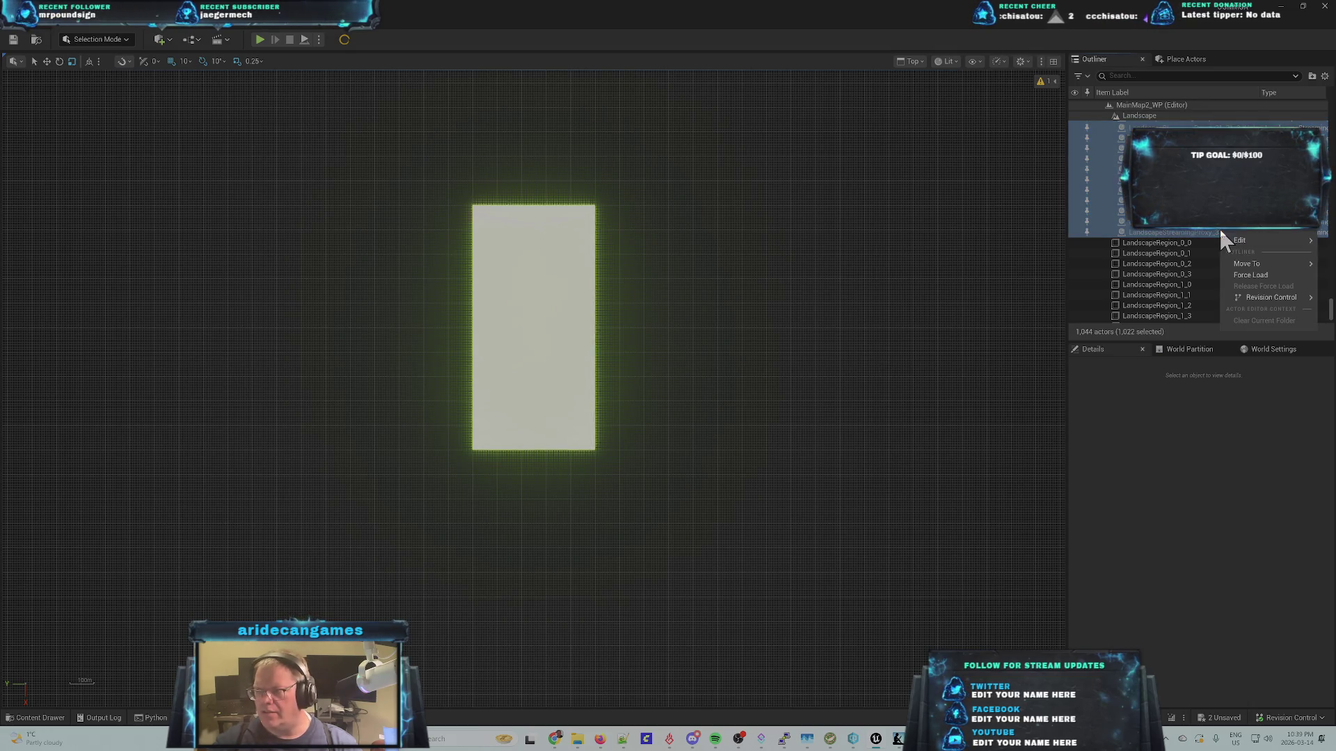
{"action": "left_click", "coordinate": [1250, 275]}
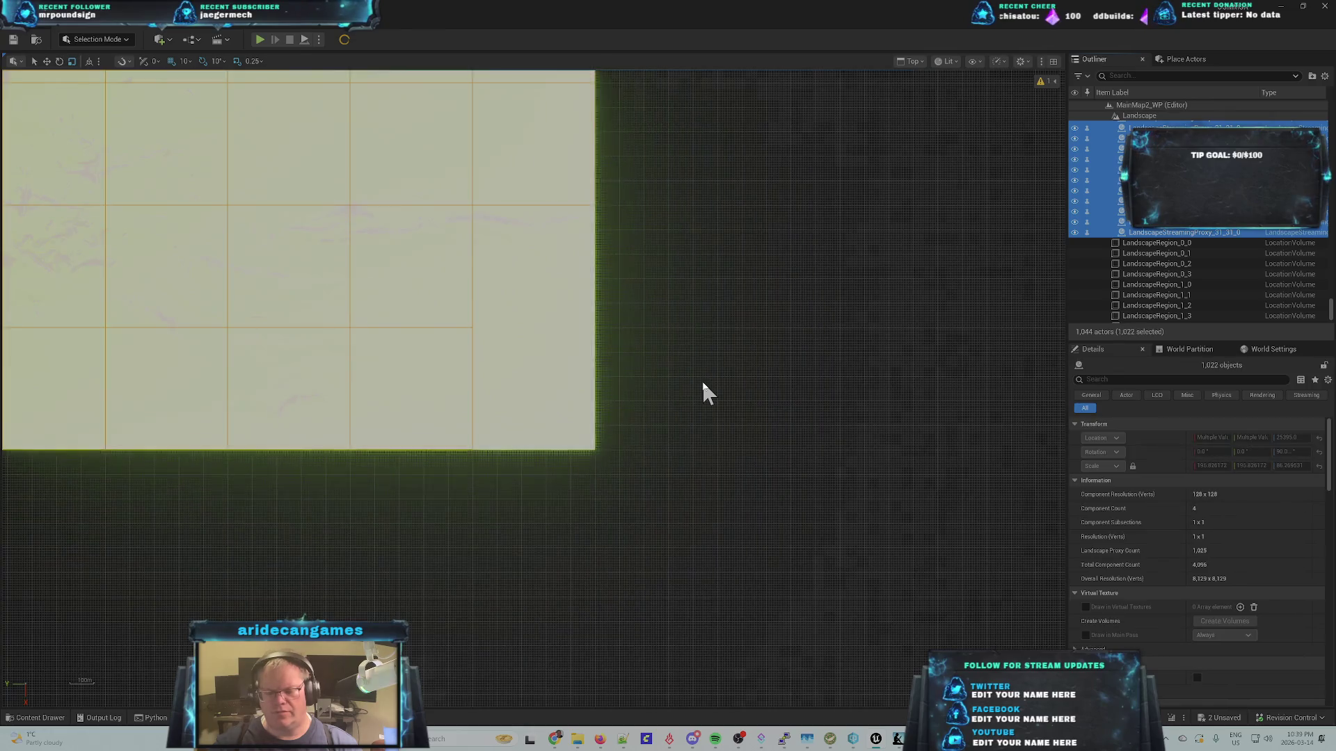
{"action": "scroll", "coordinate": [536, 378], "scroll_direction": "down", "scroll_amount": 2}
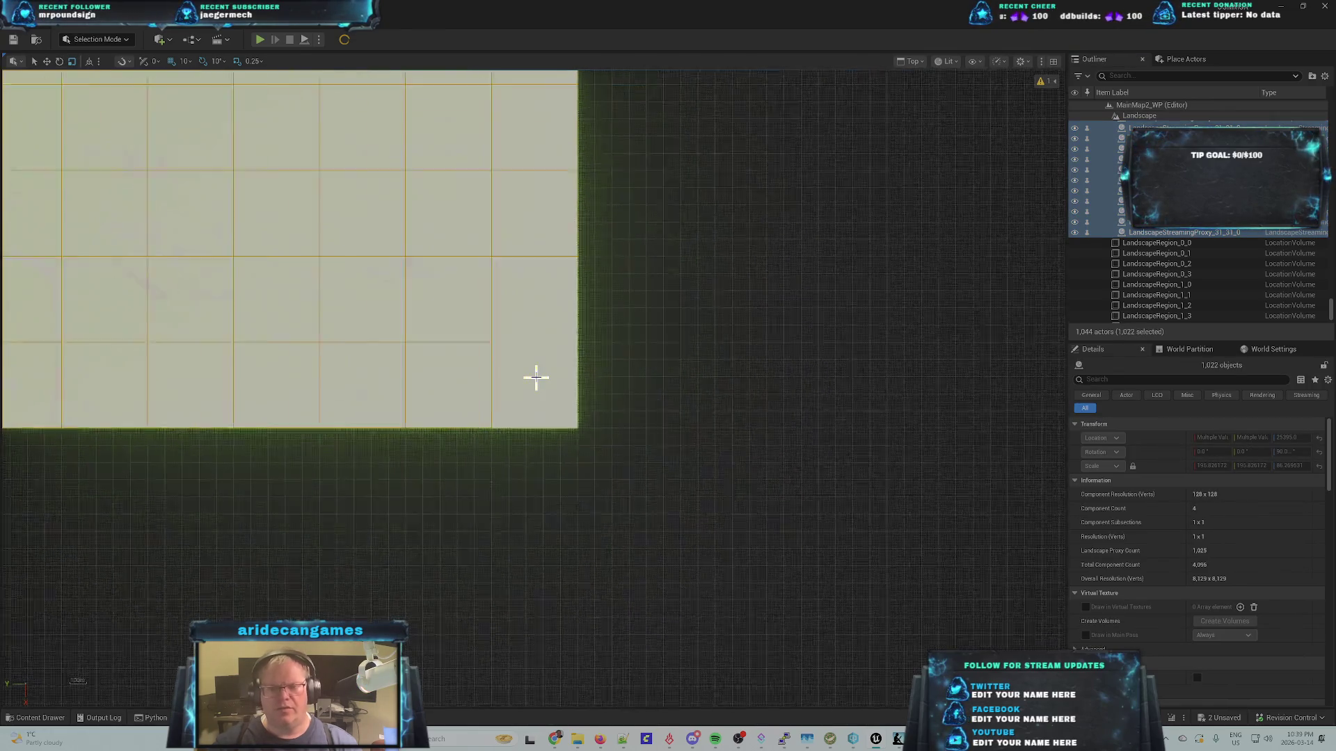
- Switch to Perspective, focus on LandscapeStreamingProxy_0_1_0 and orbit down to the canyon crack
{"action": "left_click", "coordinate": [917, 61]}
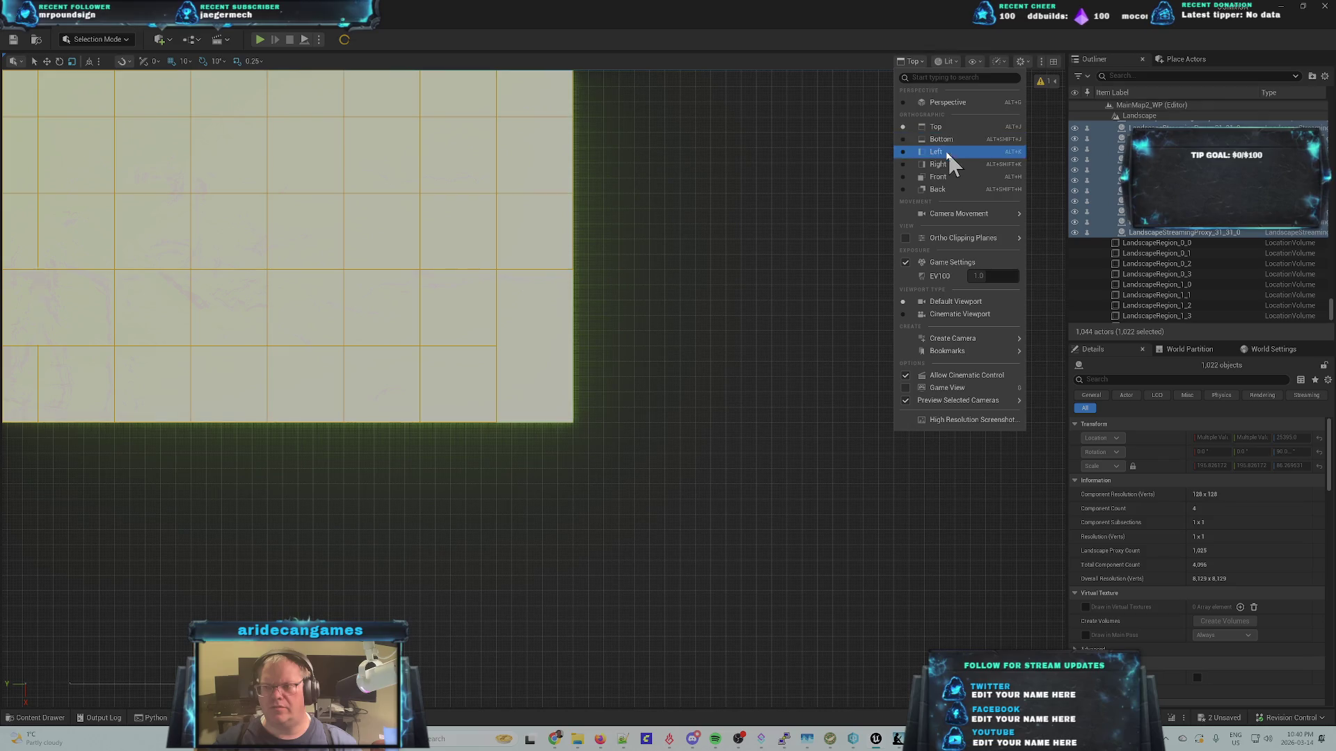
{"action": "left_click", "coordinate": [947, 103]}
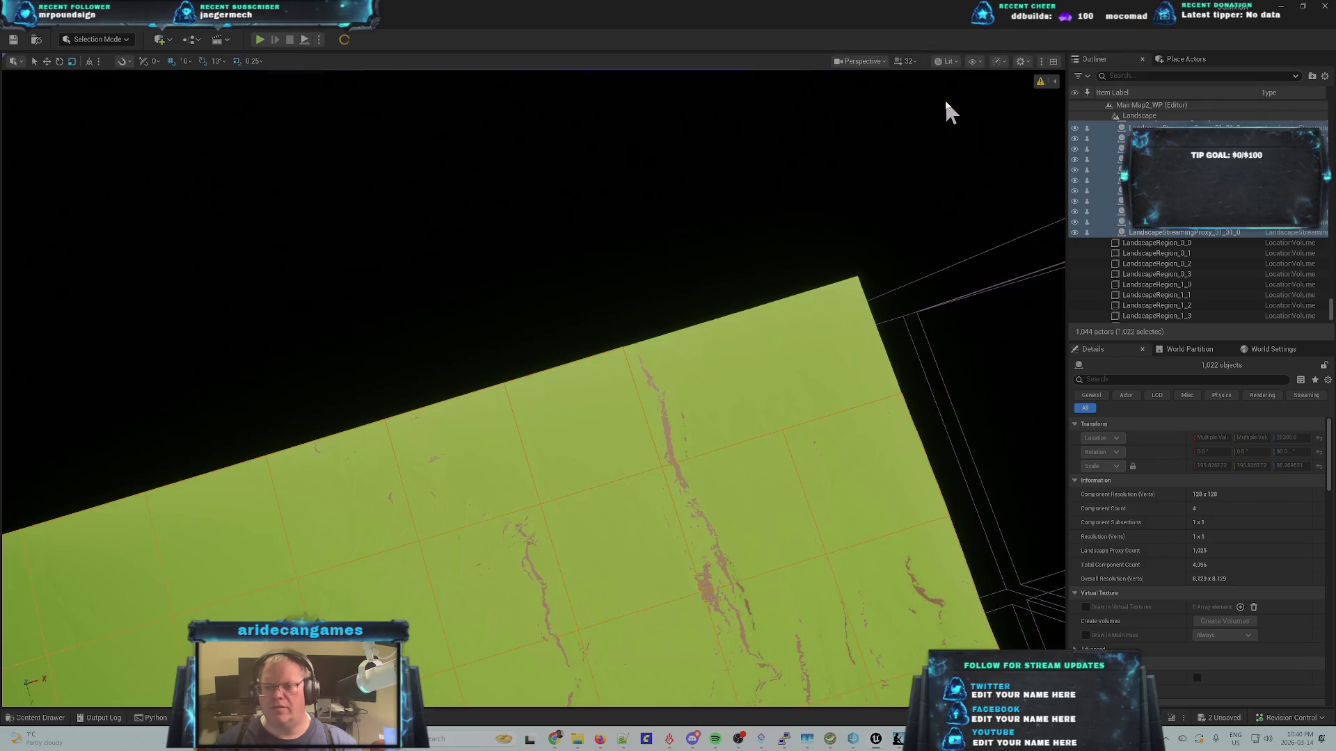
{"action": "left_click", "coordinate": [704, 367]}
{"action": "key", "text": "f"}
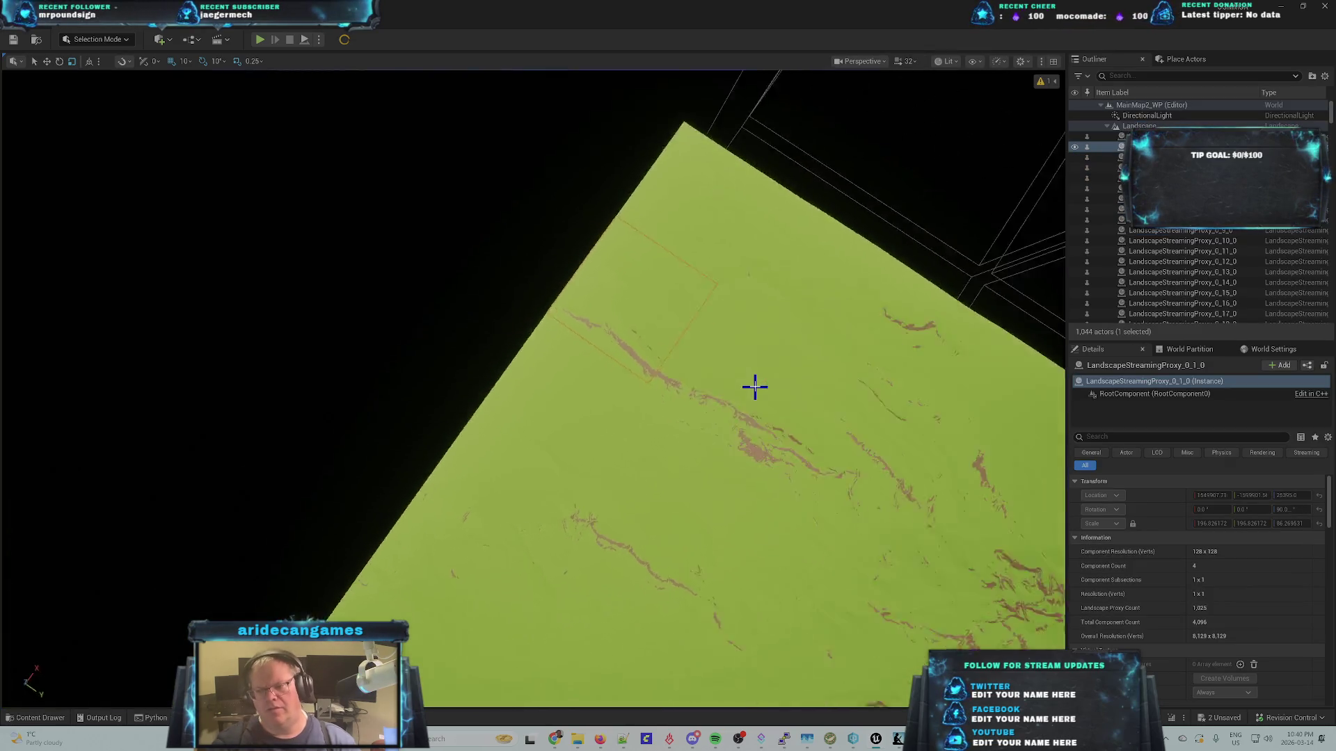
{"action": "left_click_drag", "start_coordinate": [755, 387], "coordinate": [743, 375]}
{"action": "left_click", "coordinate": [39, 26]}
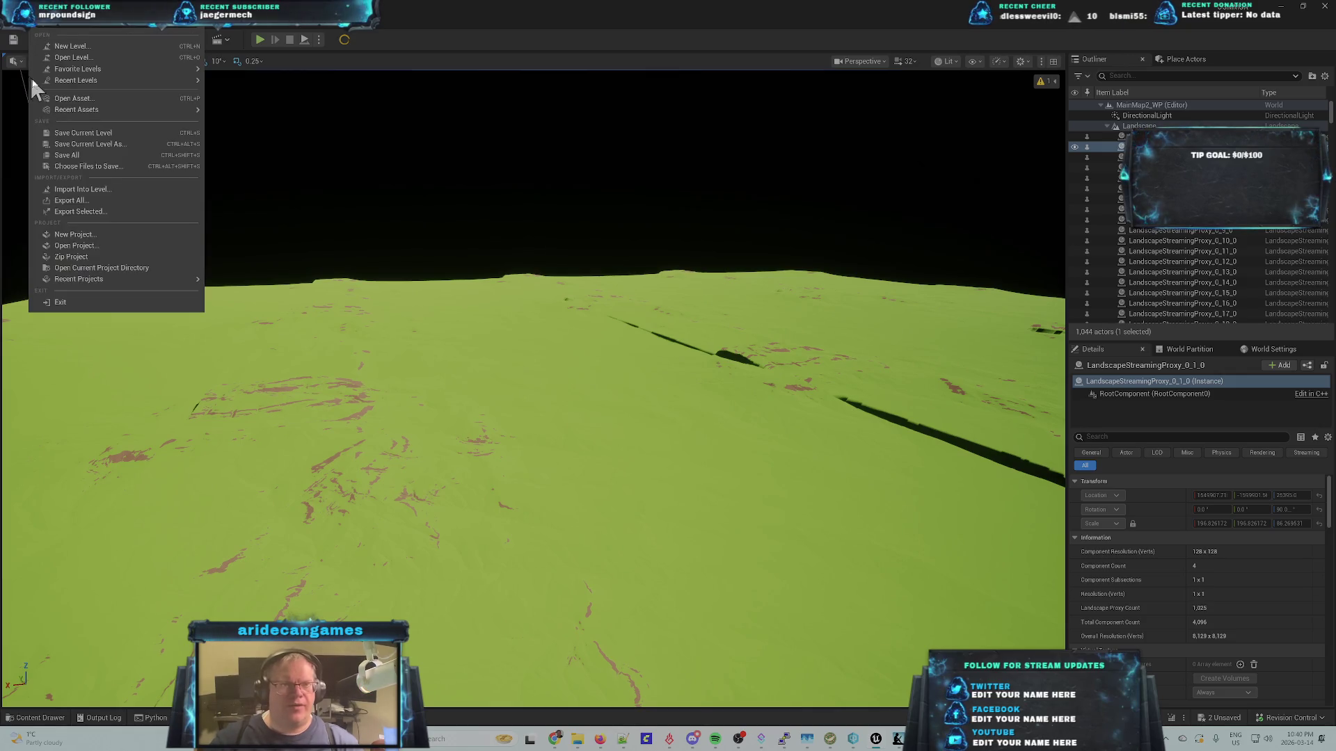
- Open the MainMap_WP level, dismissing the prompt to save changed content
{"action": "left_click", "coordinate": [82, 56]}
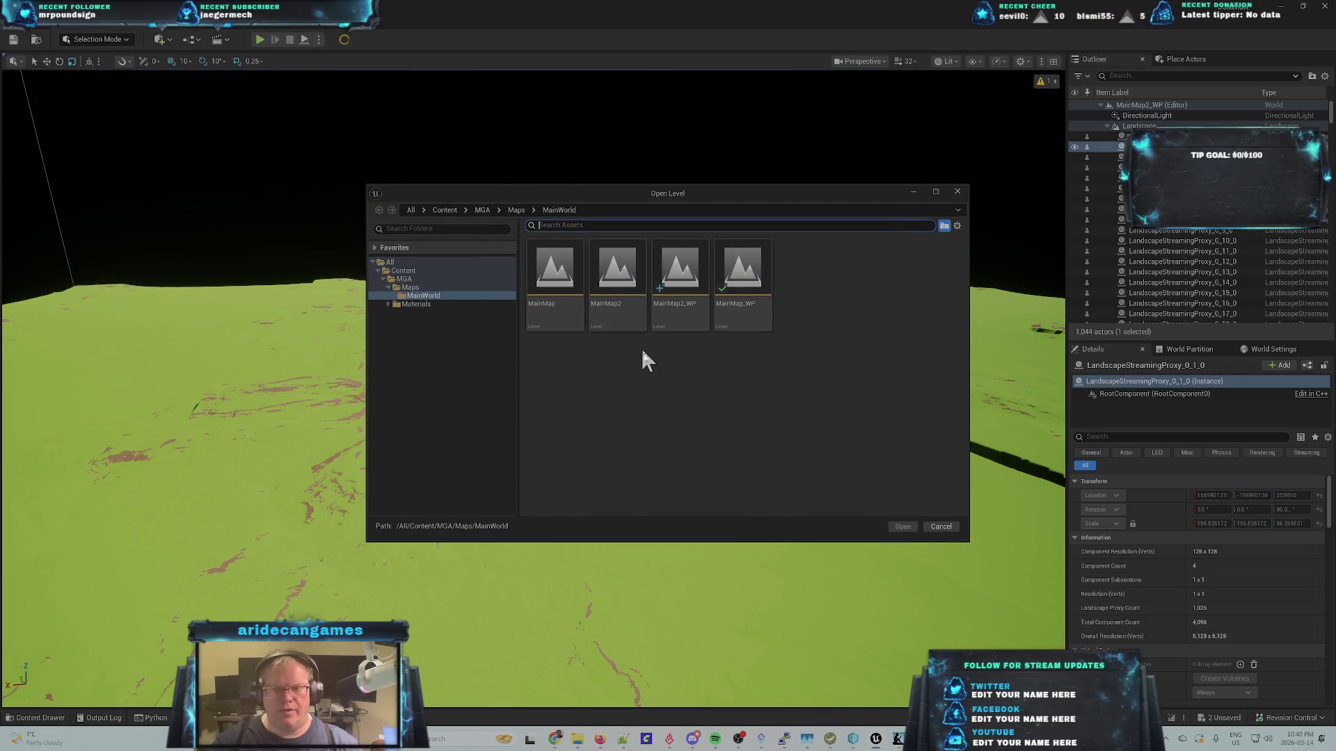
{"action": "double_click", "coordinate": [742, 272]}
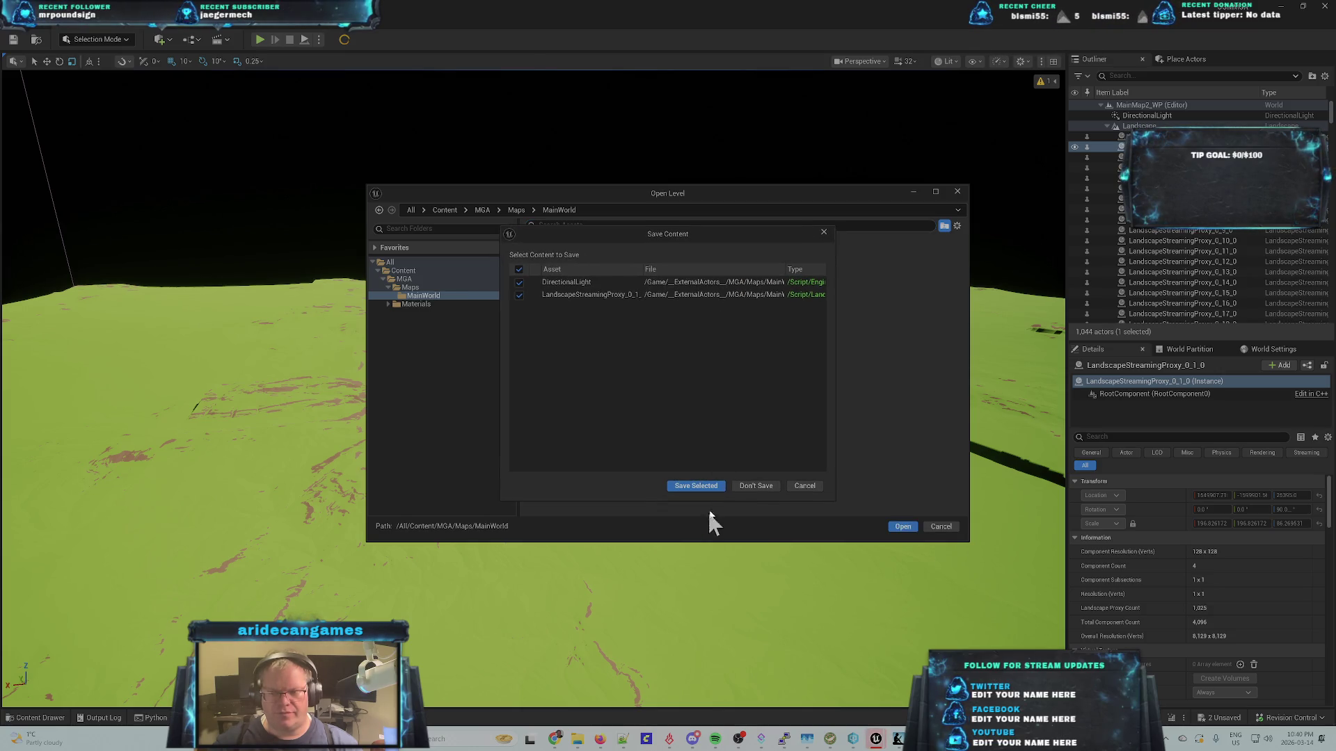
{"action": "left_click", "coordinate": [757, 486]}
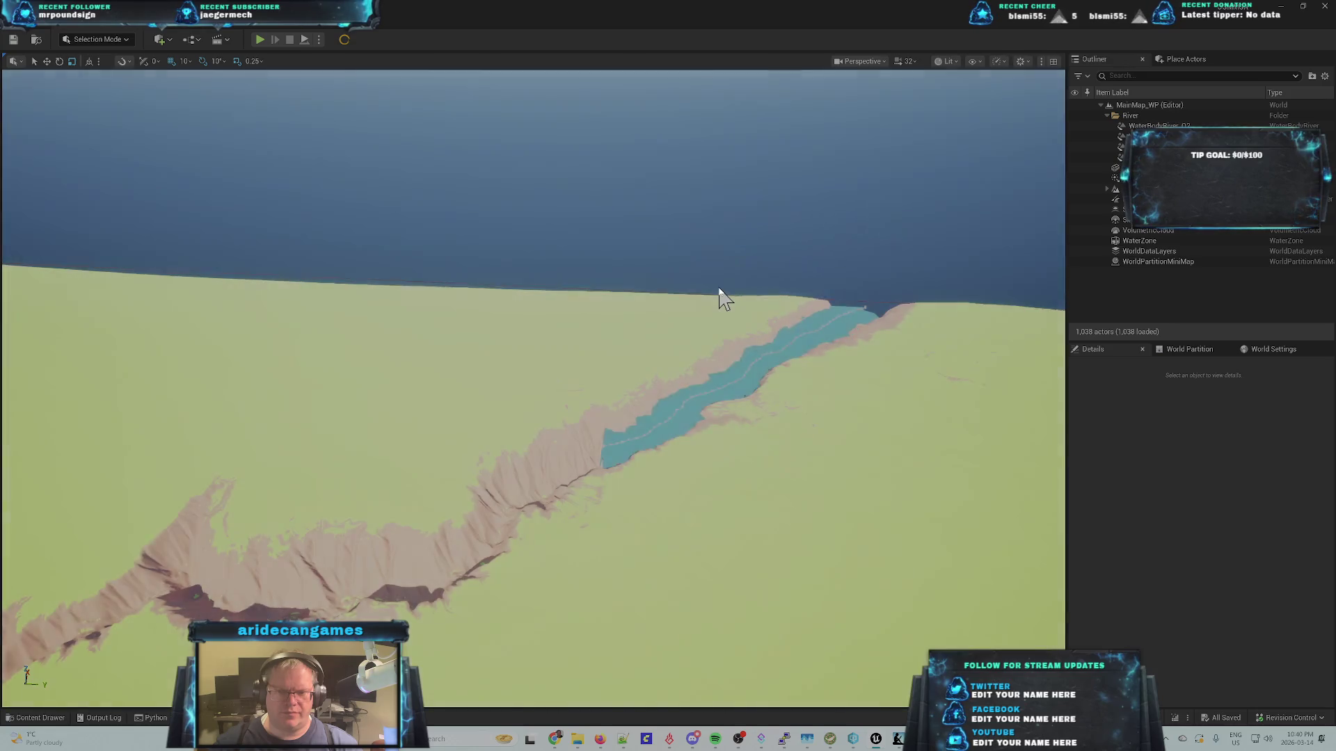
{"action": "left_click", "coordinate": [673, 457]}
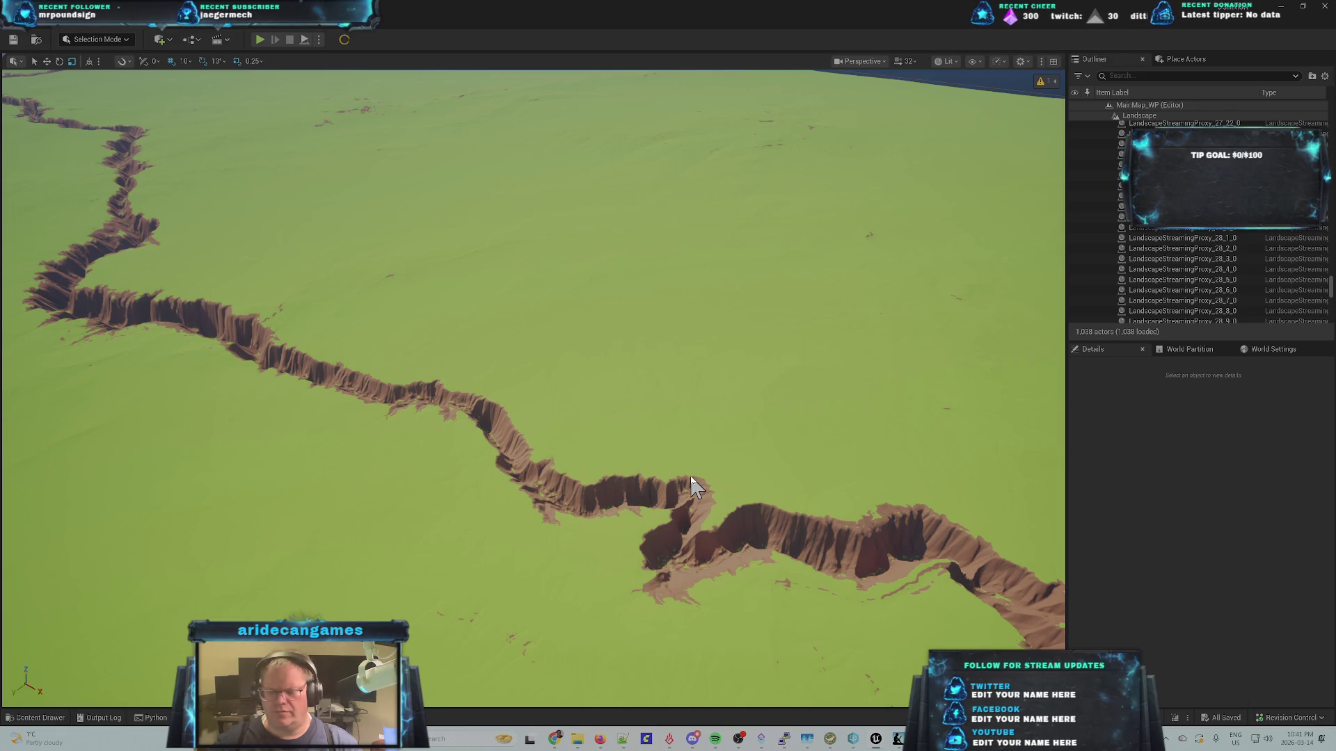
- Select the landscape section at the canyon bend and fly the camera down toward the river
{"action": "left_click", "coordinate": [690, 477]}
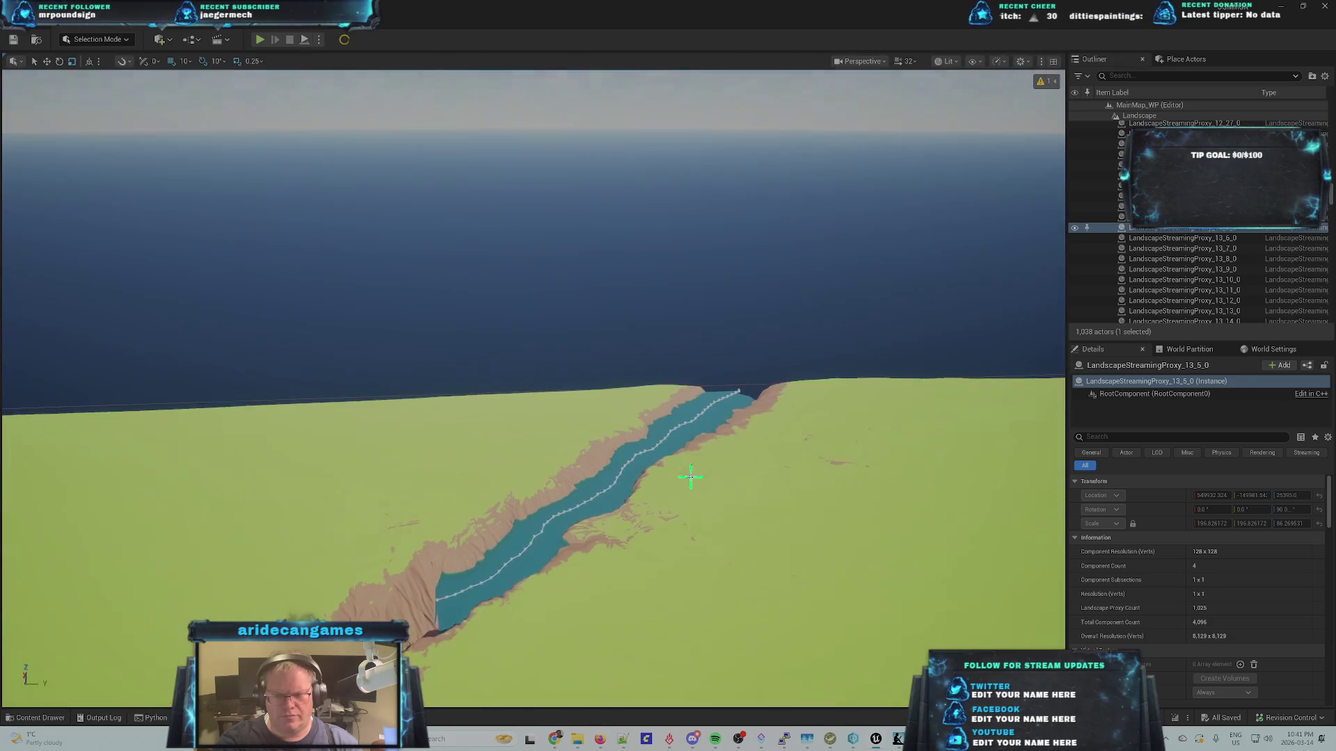
{"action": "left_click_drag", "start_coordinate": [691, 478], "coordinate": [691, 477]}
{"action": "scroll", "coordinate": [1246, 278], "scroll_direction": "up", "scroll_amount": 10}
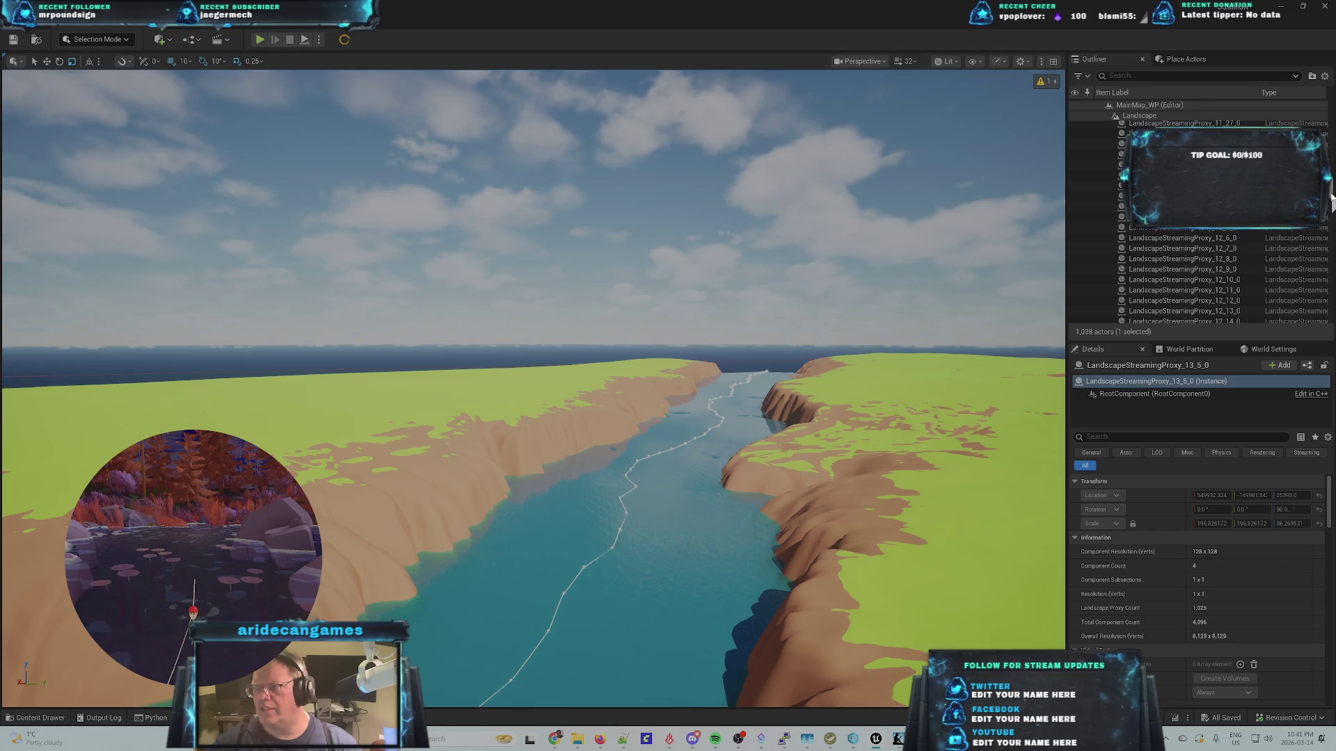
- Select the Landscape actor and set its Location X to 800000
{"action": "scroll", "coordinate": [1246, 278], "scroll_direction": "up", "scroll_amount": 15}
{"action": "left_click", "coordinate": [1092, 188]}
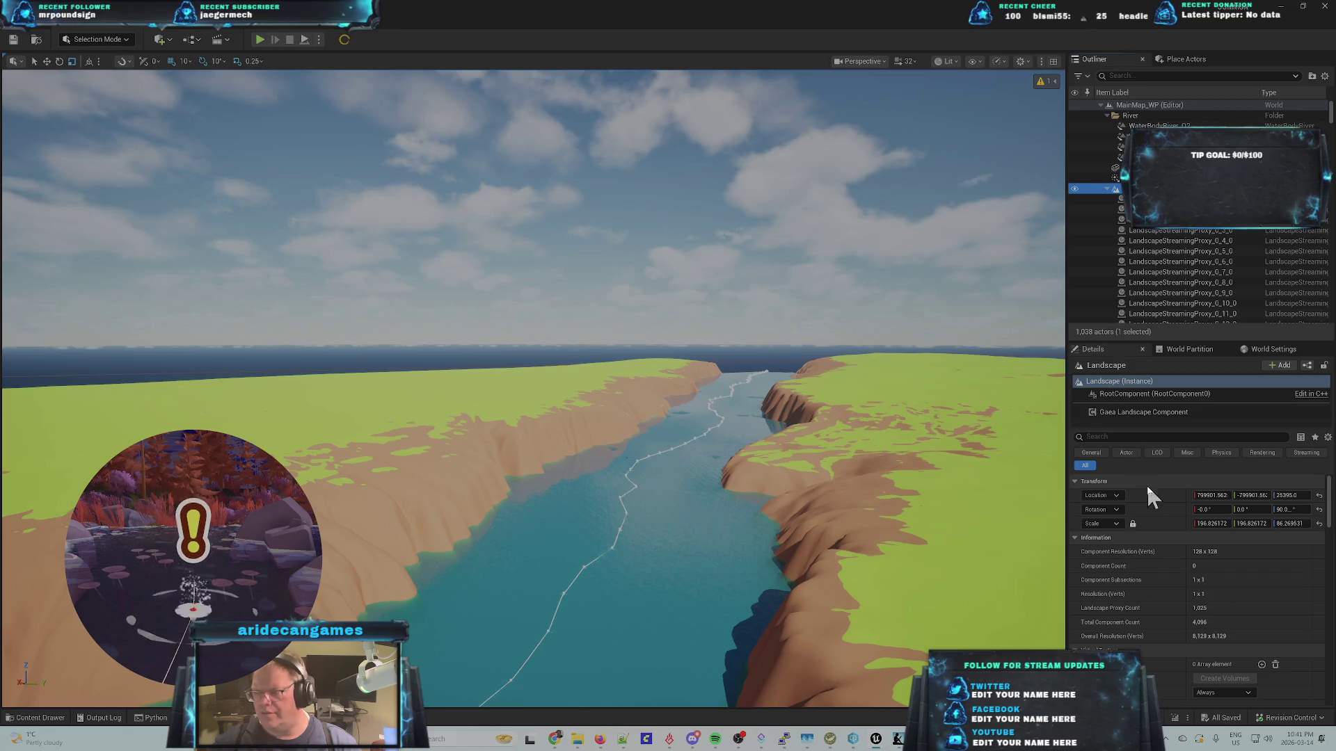
{"action": "left_click", "coordinate": [1219, 495]}
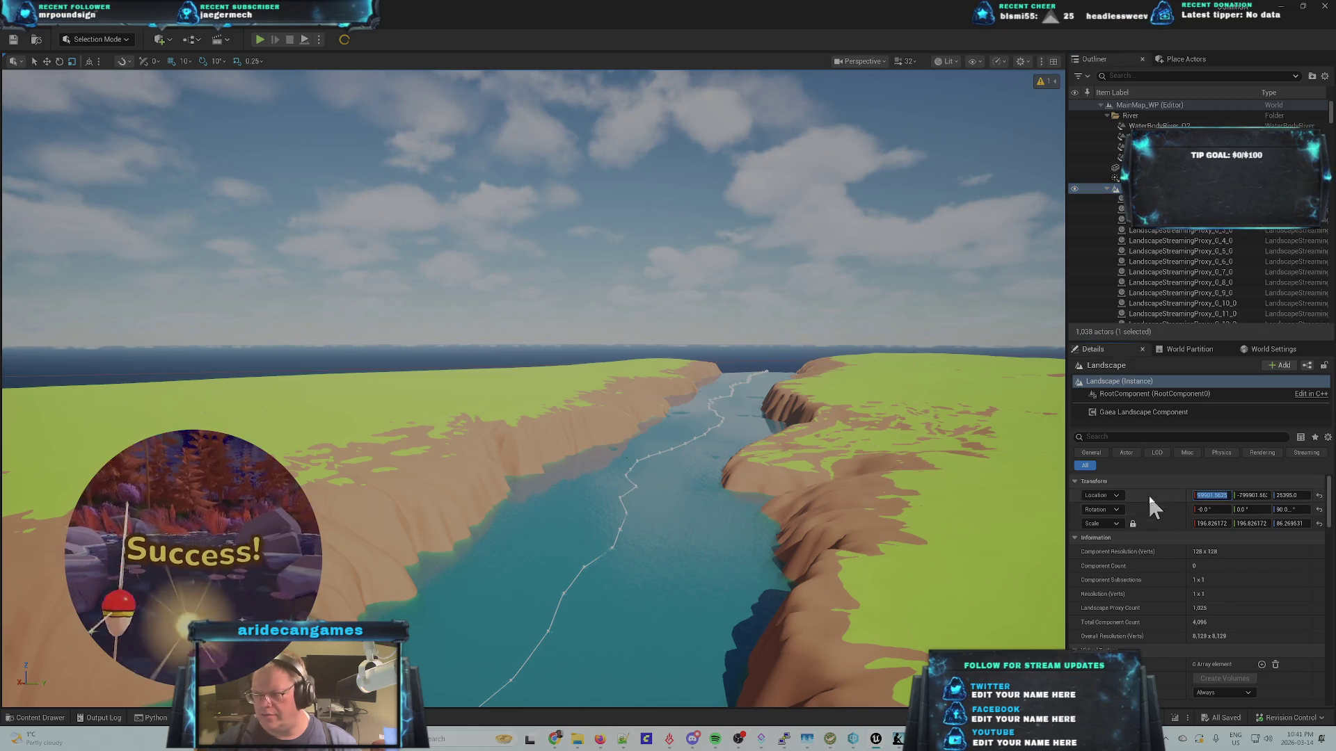
{"action": "type", "text": "80000"}
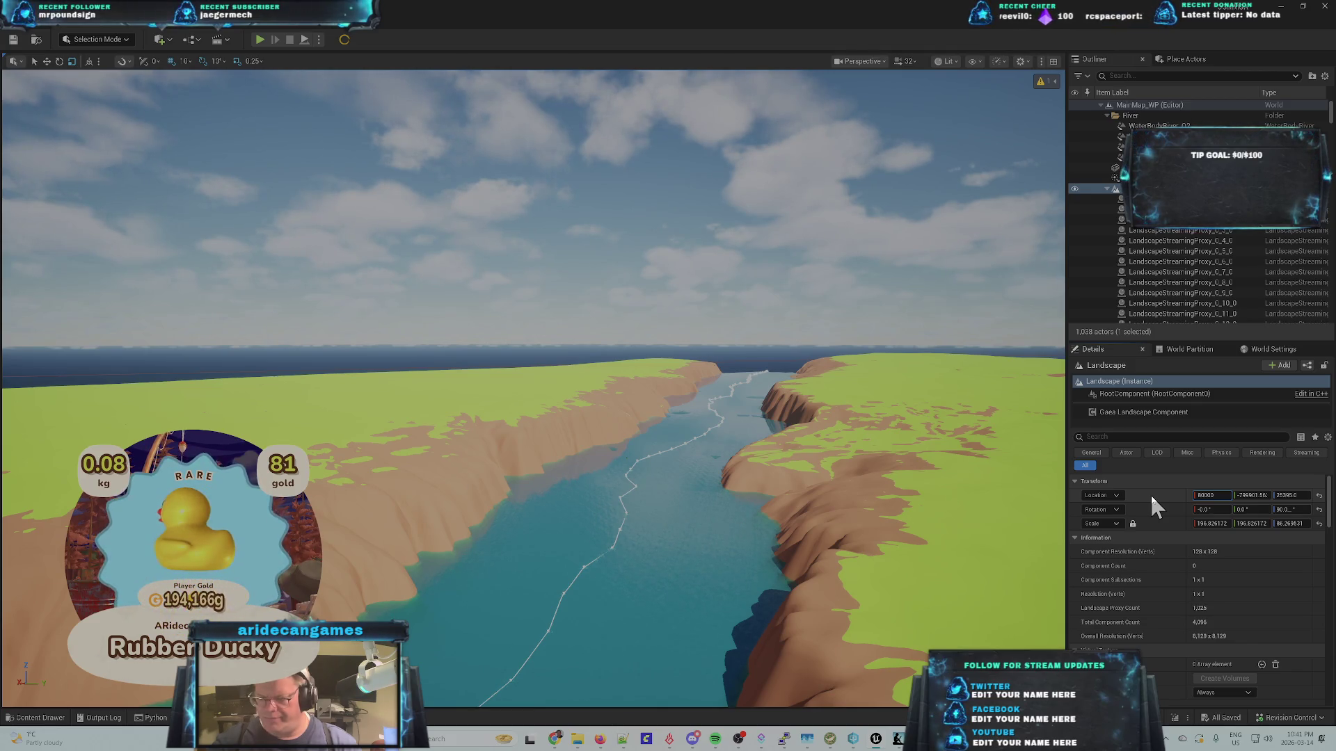
{"action": "key", "text": "BackSpace"}
{"action": "key", "text": "BackSpace"}
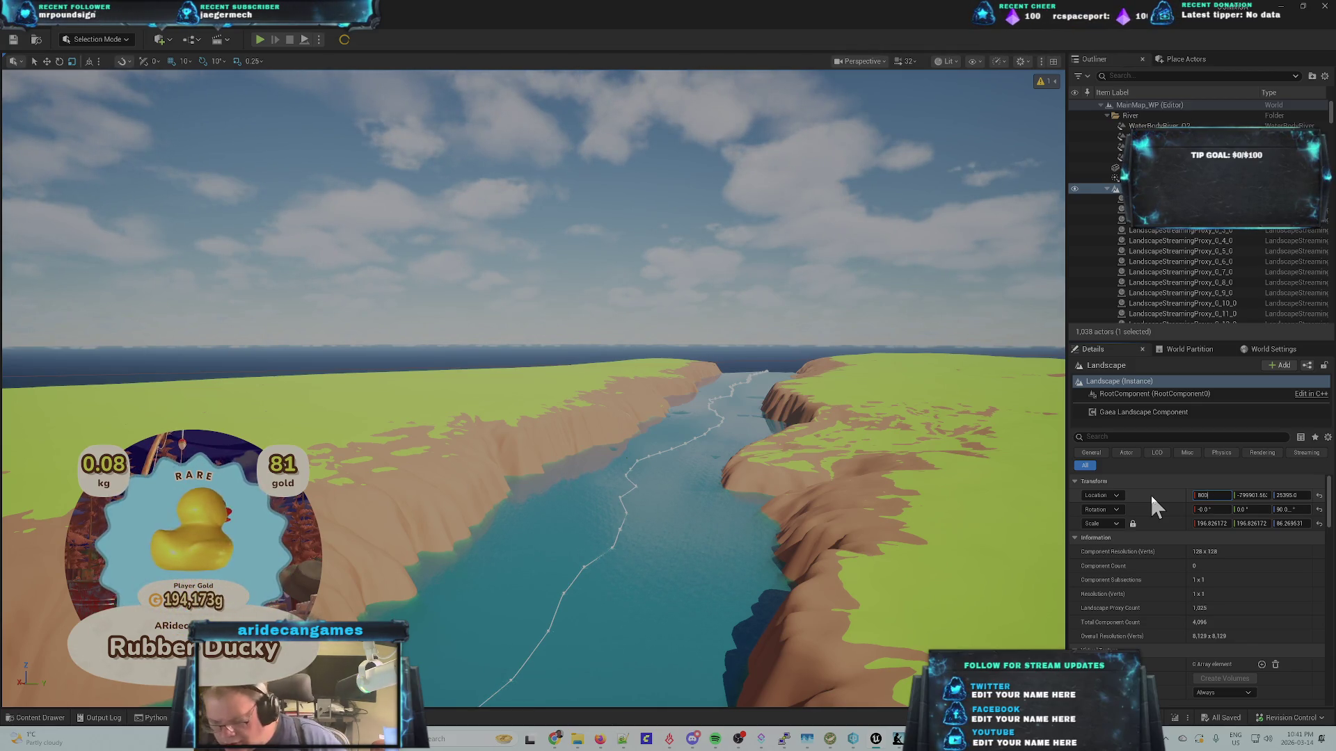
{"action": "type", "text": "0000"}
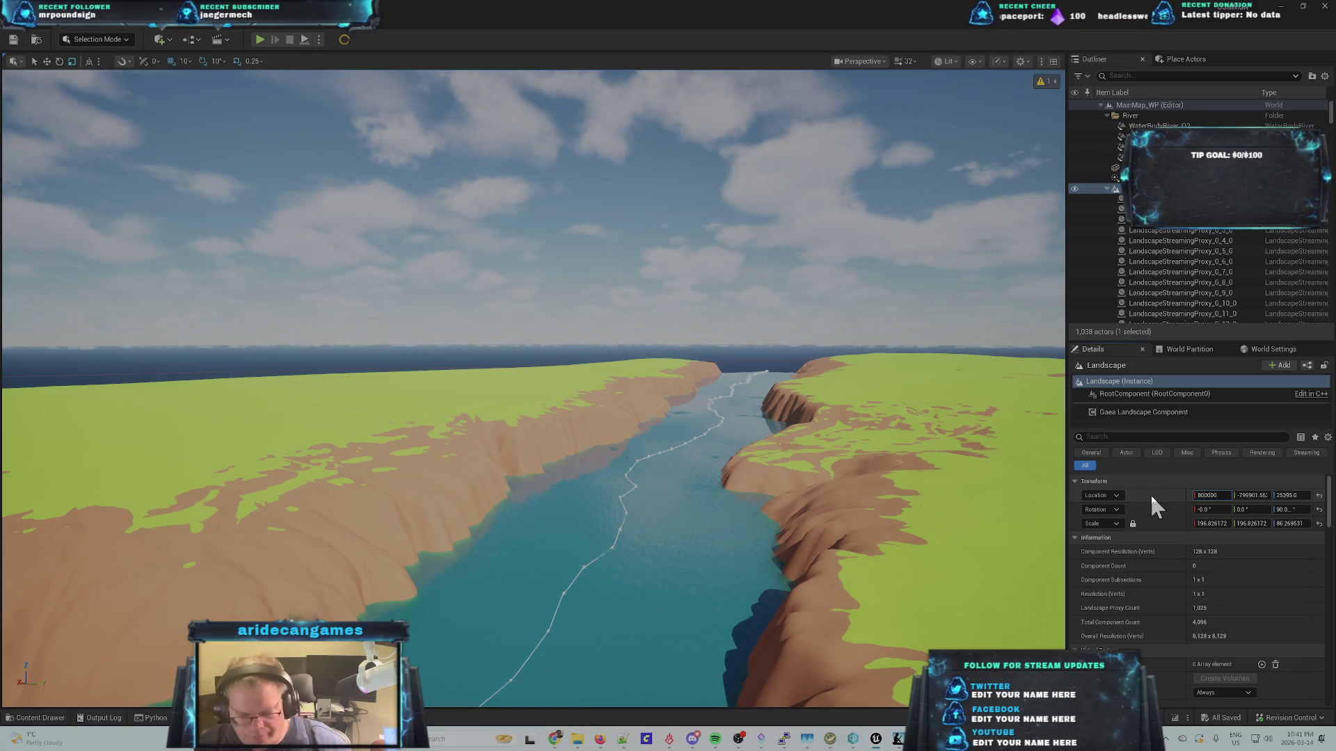
{"action": "key", "text": "Return"}
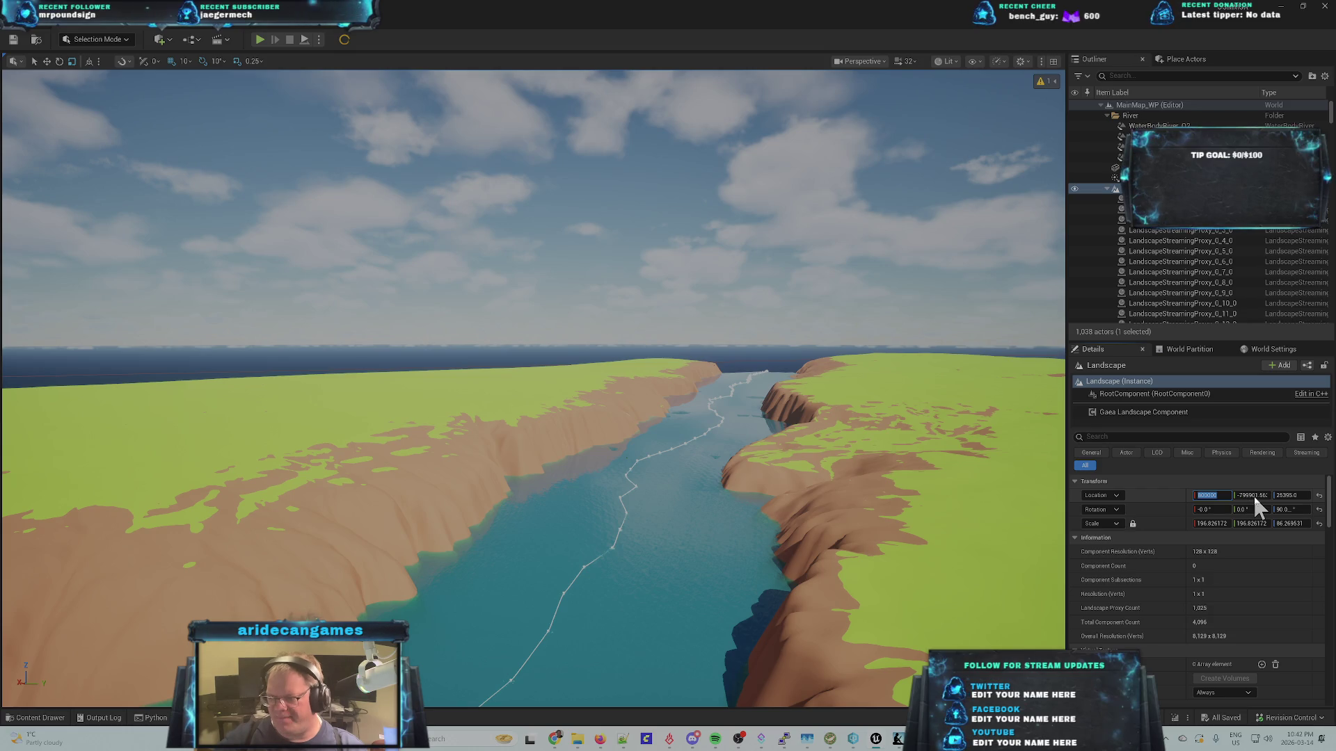
{"action": "mouse_move", "coordinate": [816, 738]}
{"action": "type", "text": "800000"}
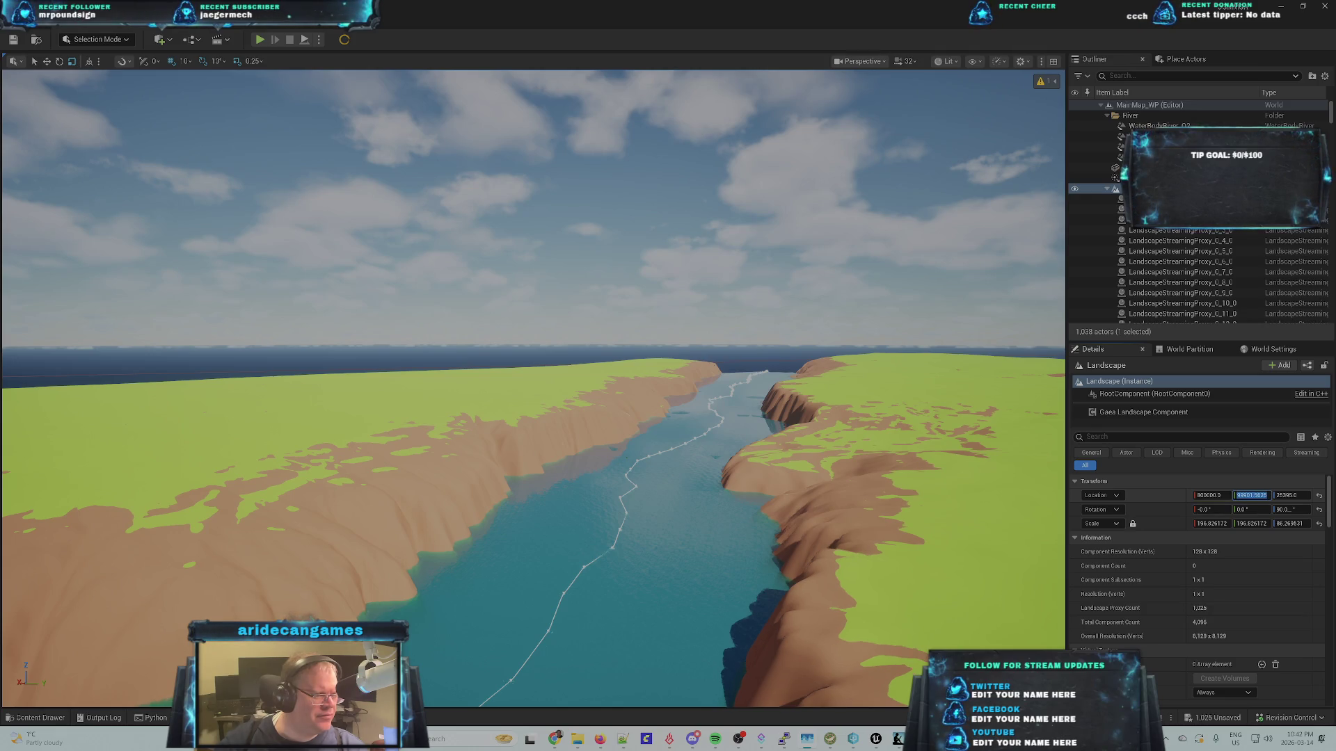
{"action": "key", "text": "Tab"}
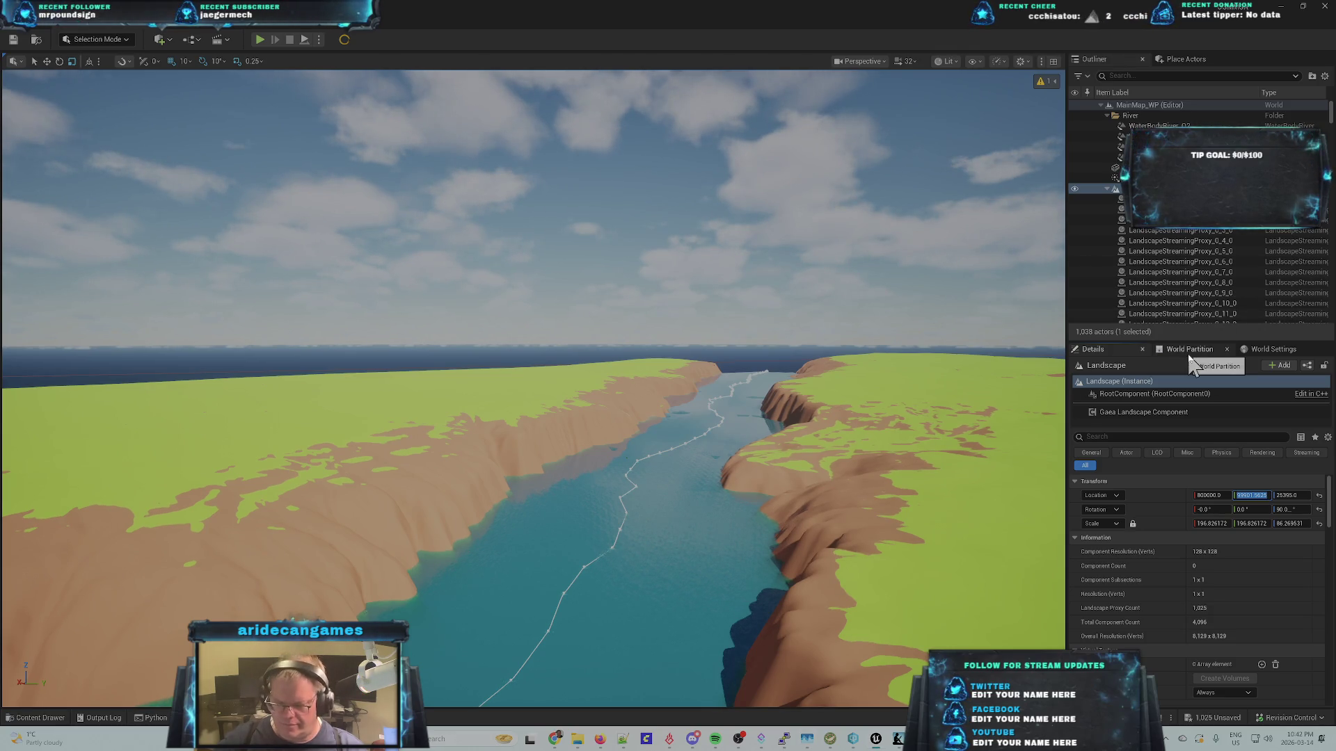
- Enter -800000 as the Landscape's Location Y
{"action": "type", "text": "-"}
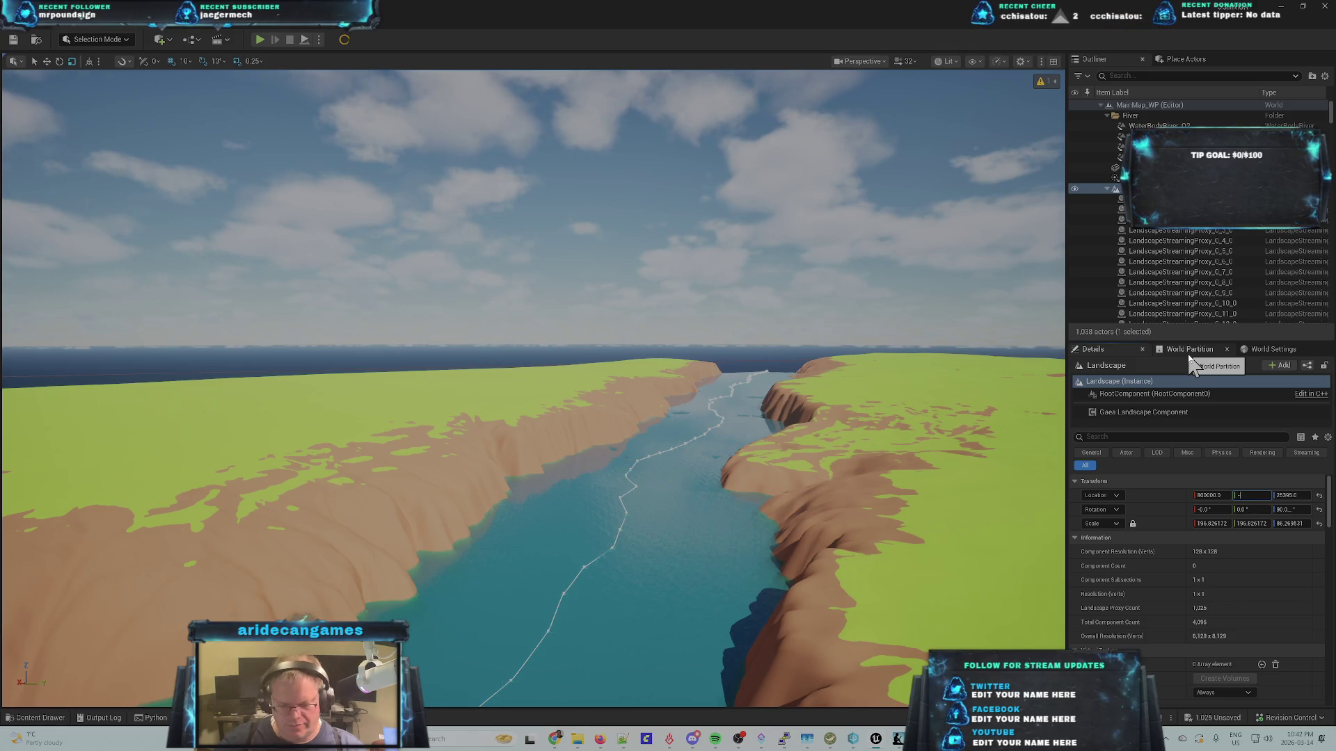
{"action": "type", "text": "800000"}
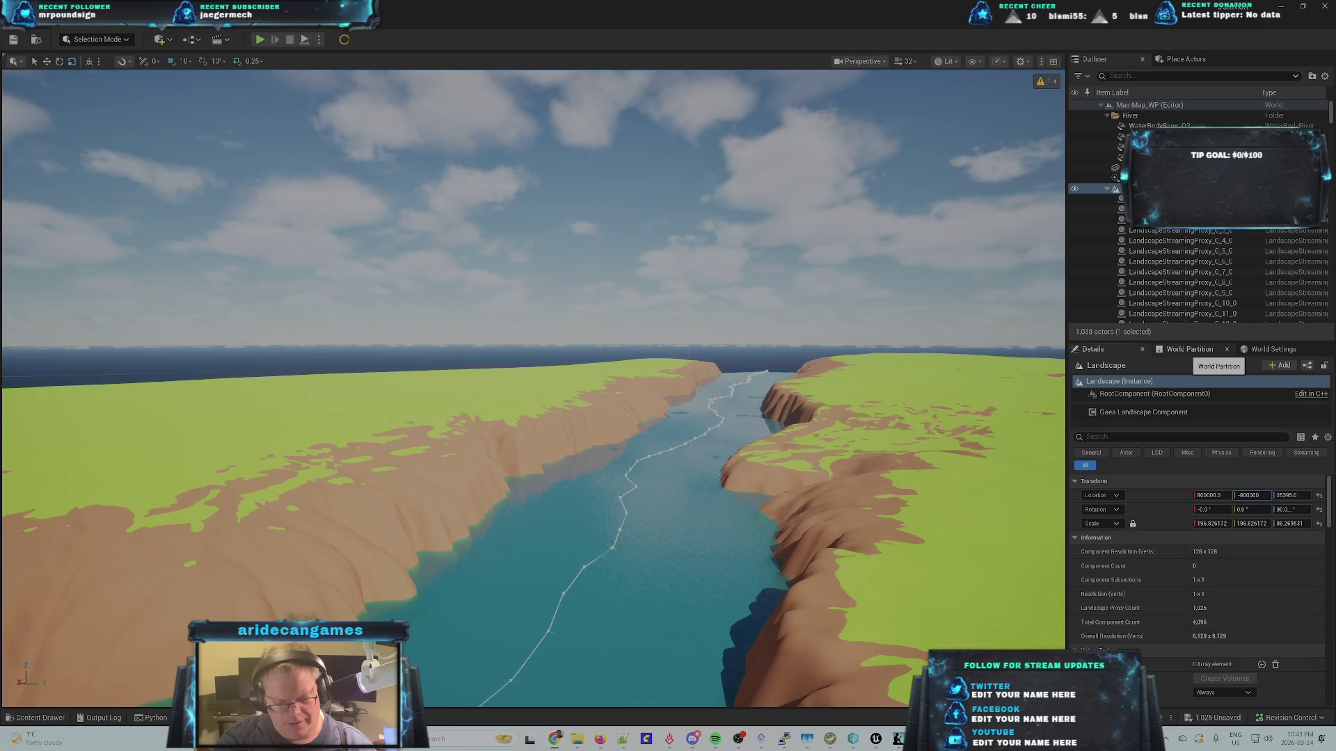
{"action": "key", "text": "Return"}
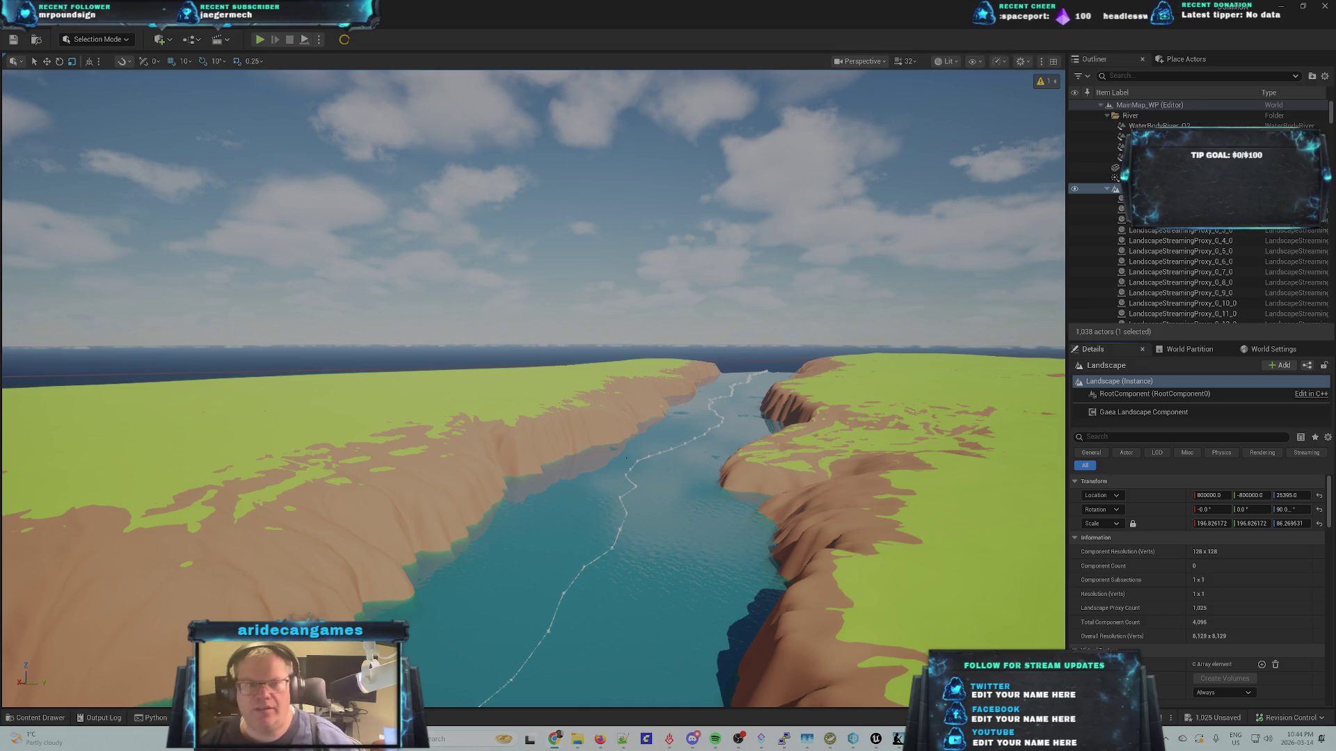
- In the Content Drawer, select MainMap2_WP and its two HLOD layer assets and delete them
{"action": "left_click", "coordinate": [105, 395]}
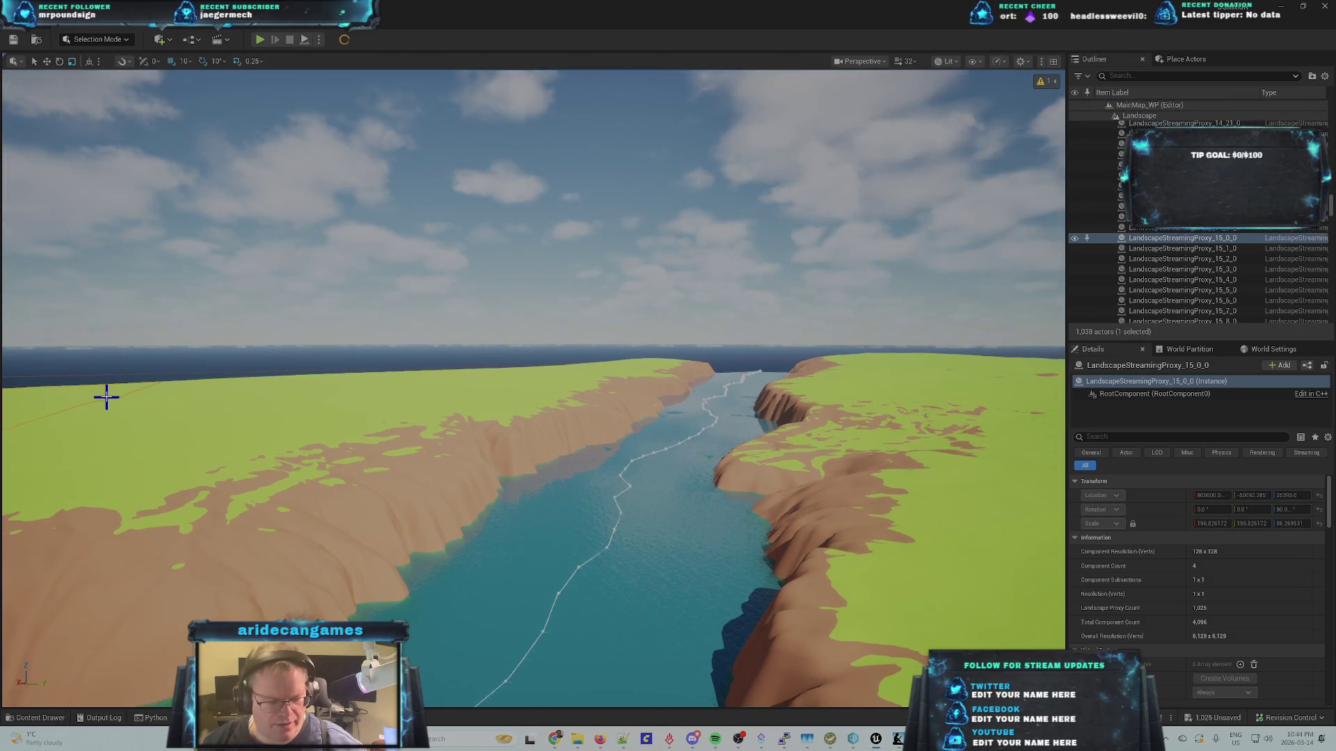
{"action": "key", "text": "ctrl+space"}
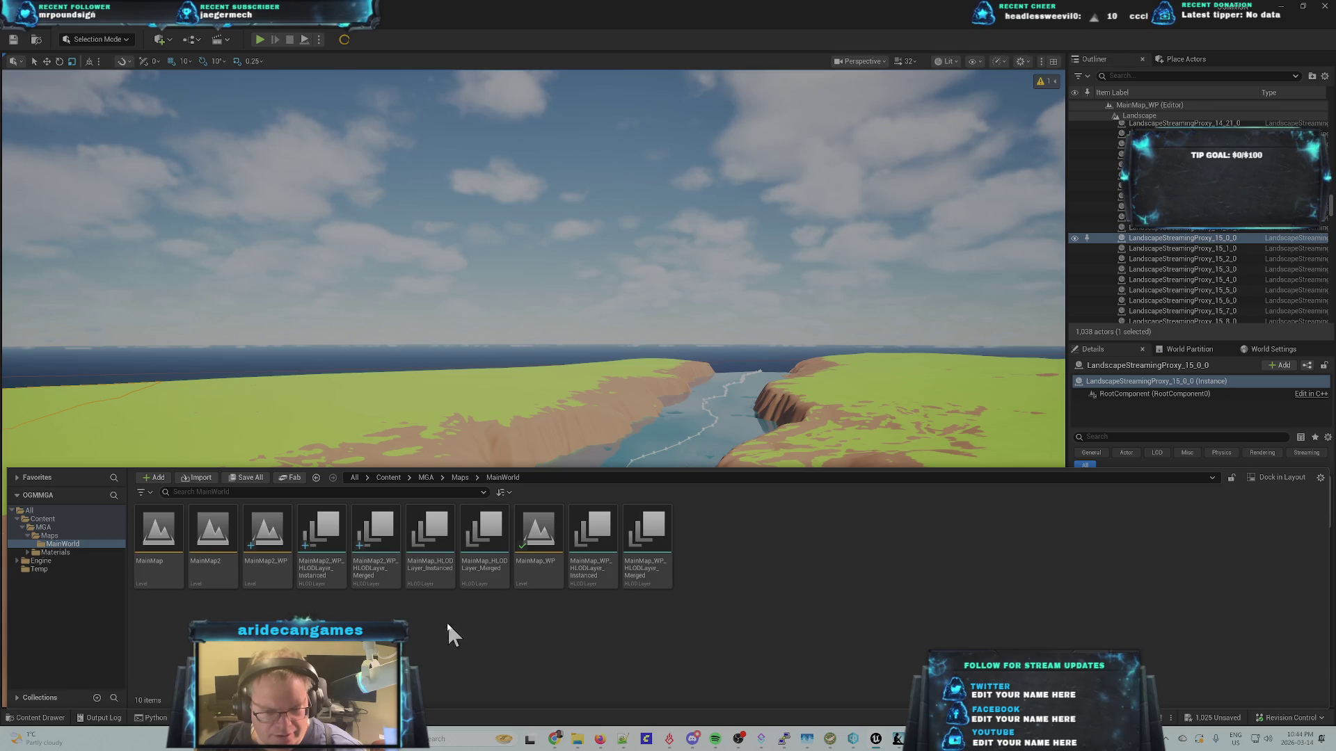
{"action": "left_click", "coordinate": [315, 532]}
{"action": "left_click", "coordinate": [376, 531], "text": "ctrl"}
{"action": "left_click", "coordinate": [266, 532], "text": "ctrl"}
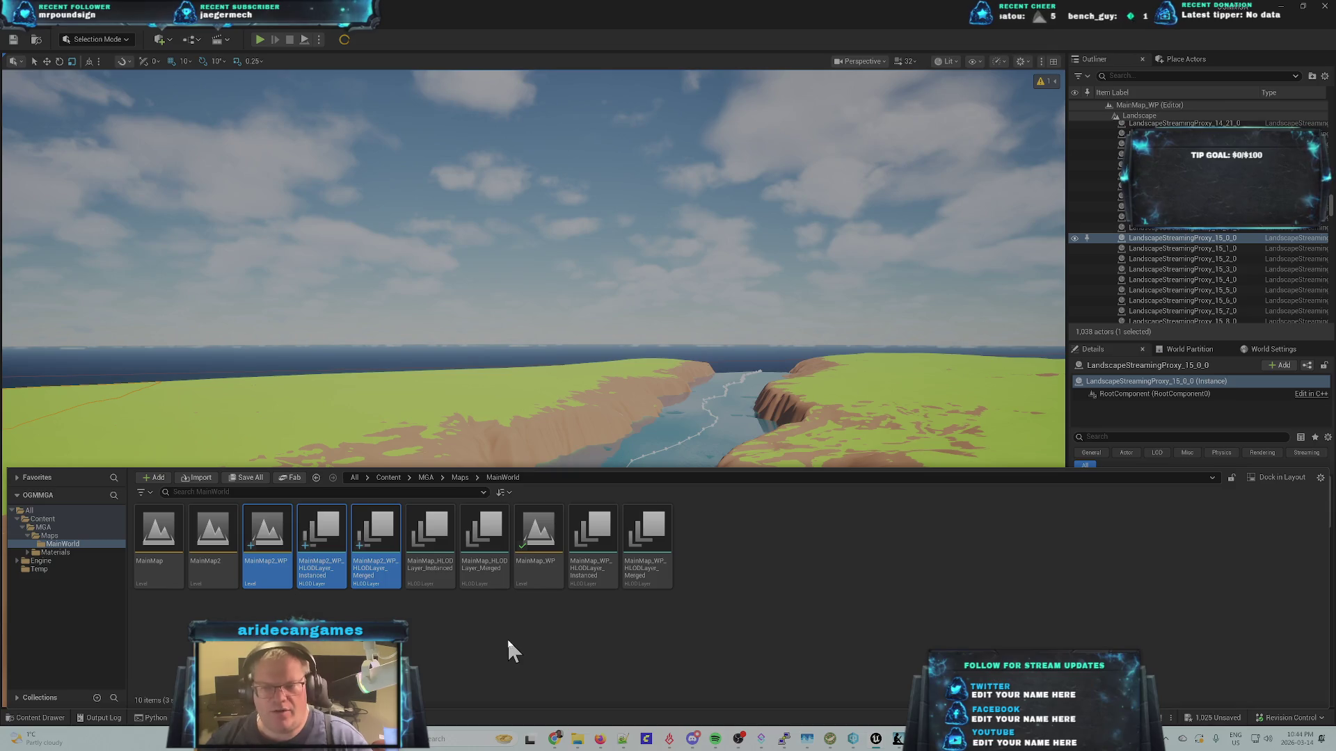
{"action": "key", "text": "Delete"}
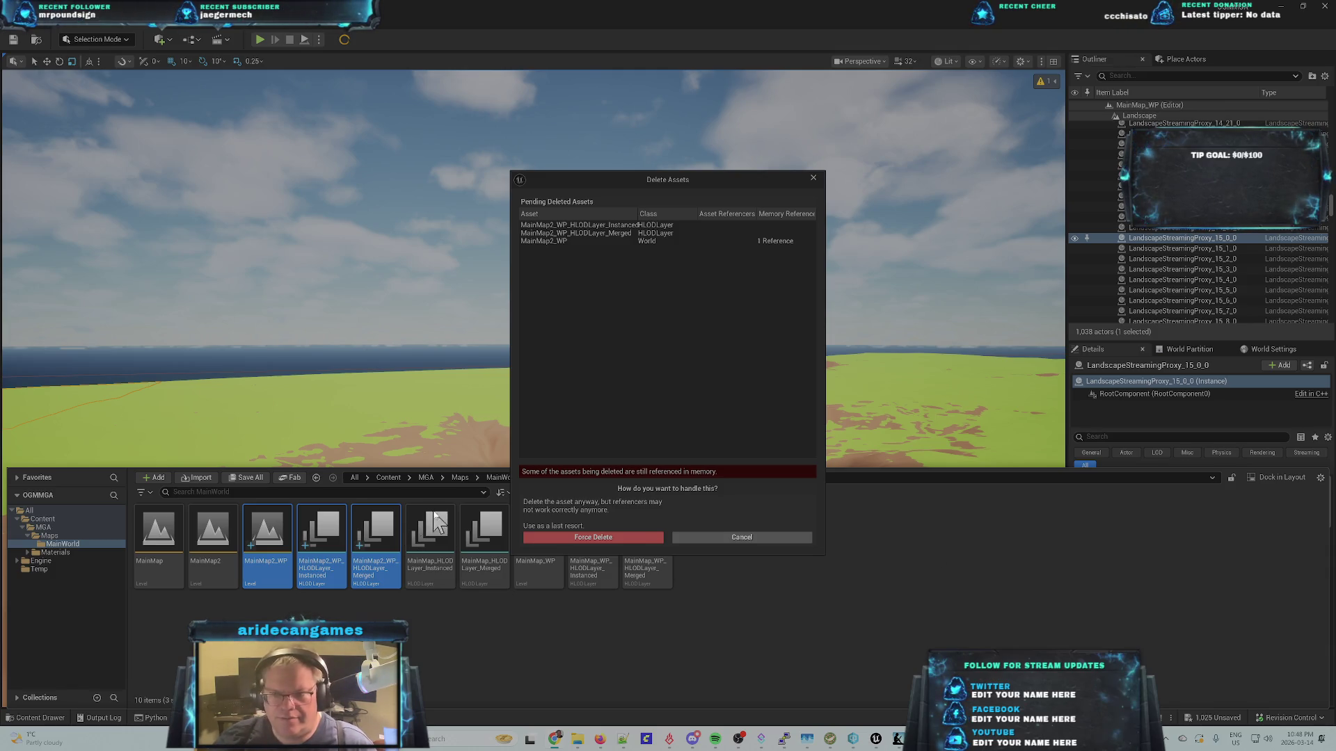
- Force Delete MainMap2_WP and its two HLODLayer assets despite remaining references
{"action": "left_click", "coordinate": [611, 540]}
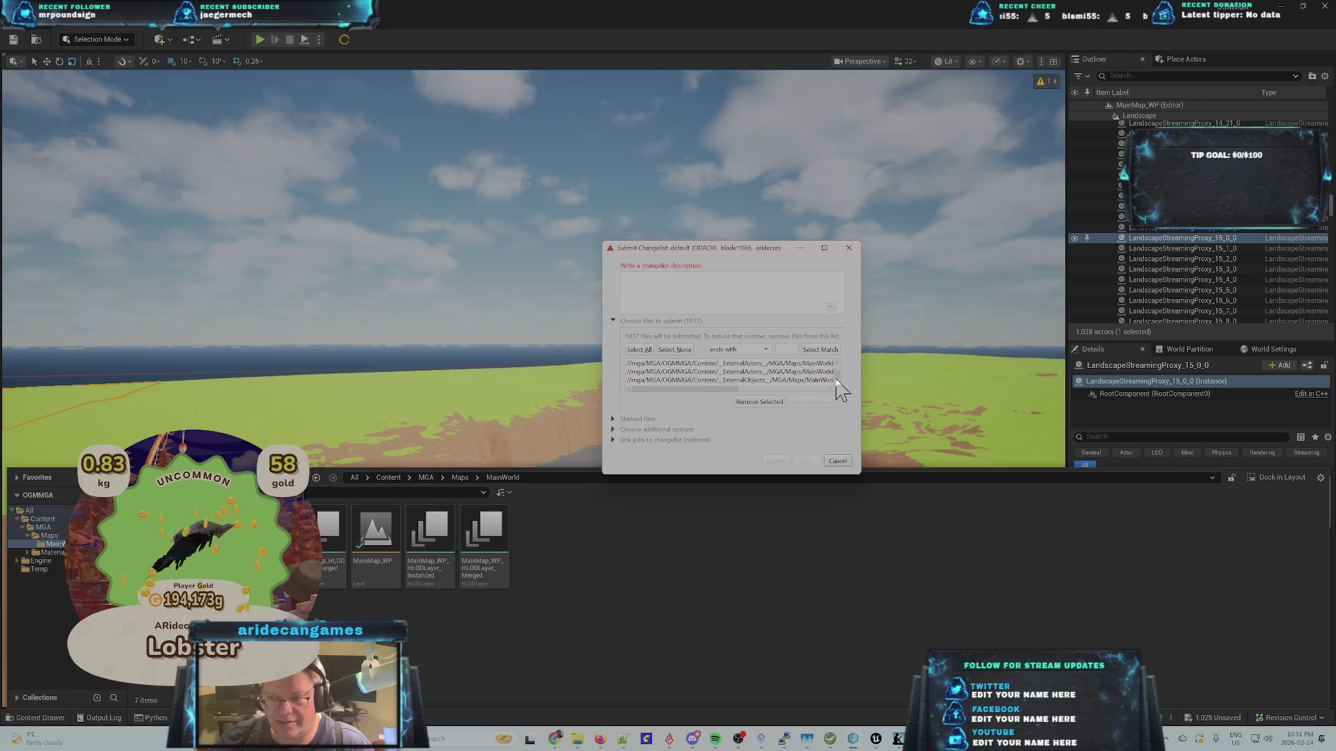
- Widen the Submit Changelist window and scroll through the full file paths
{"action": "scroll", "coordinate": [837, 378], "scroll_direction": "down", "scroll_amount": 1}
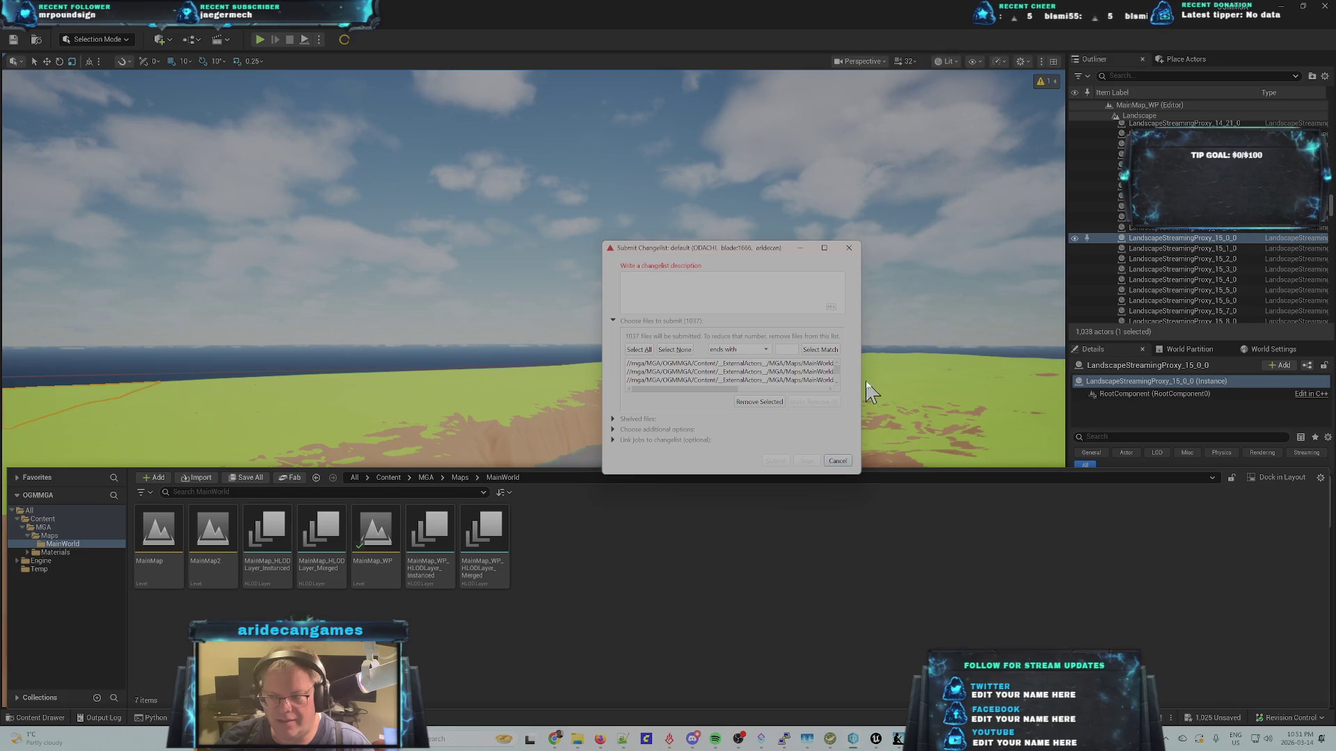
{"action": "left_click_drag", "start_coordinate": [861, 380], "coordinate": [1141, 379]}
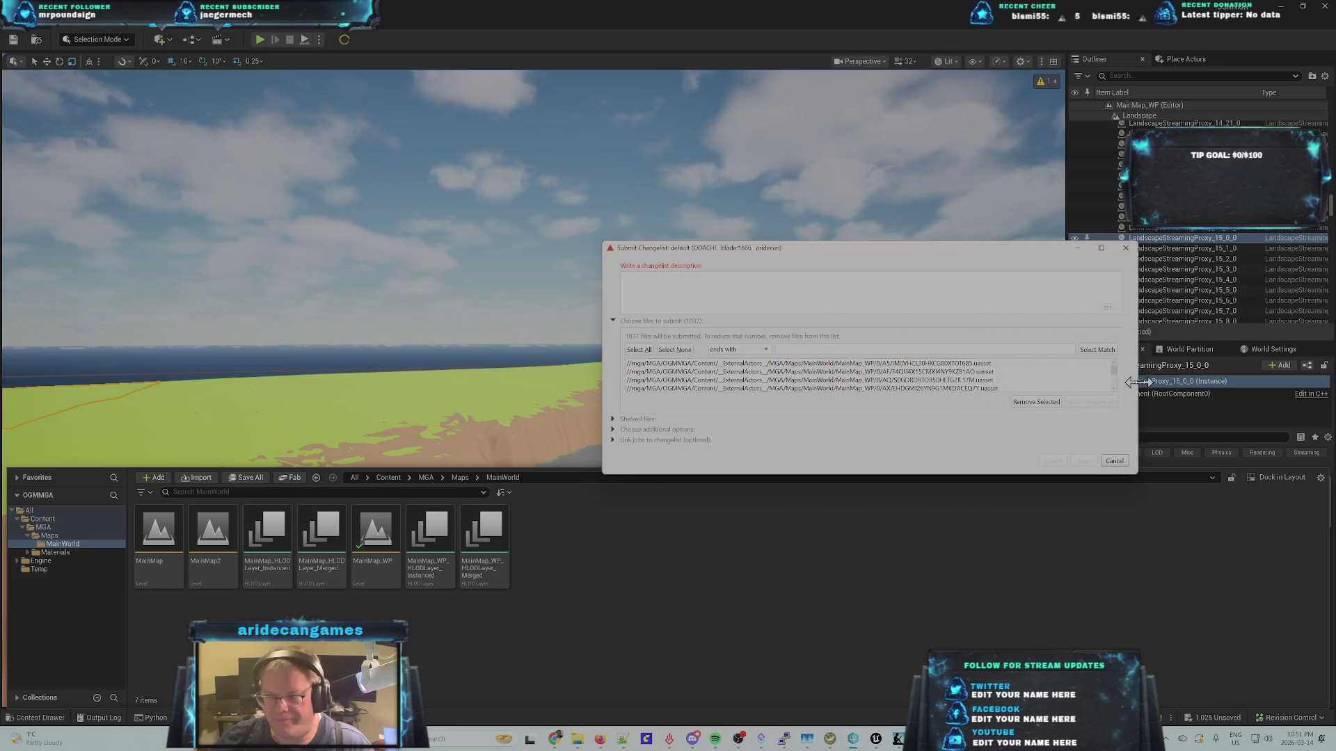
{"action": "scroll", "coordinate": [1117, 394], "scroll_direction": "down", "scroll_amount": 15}
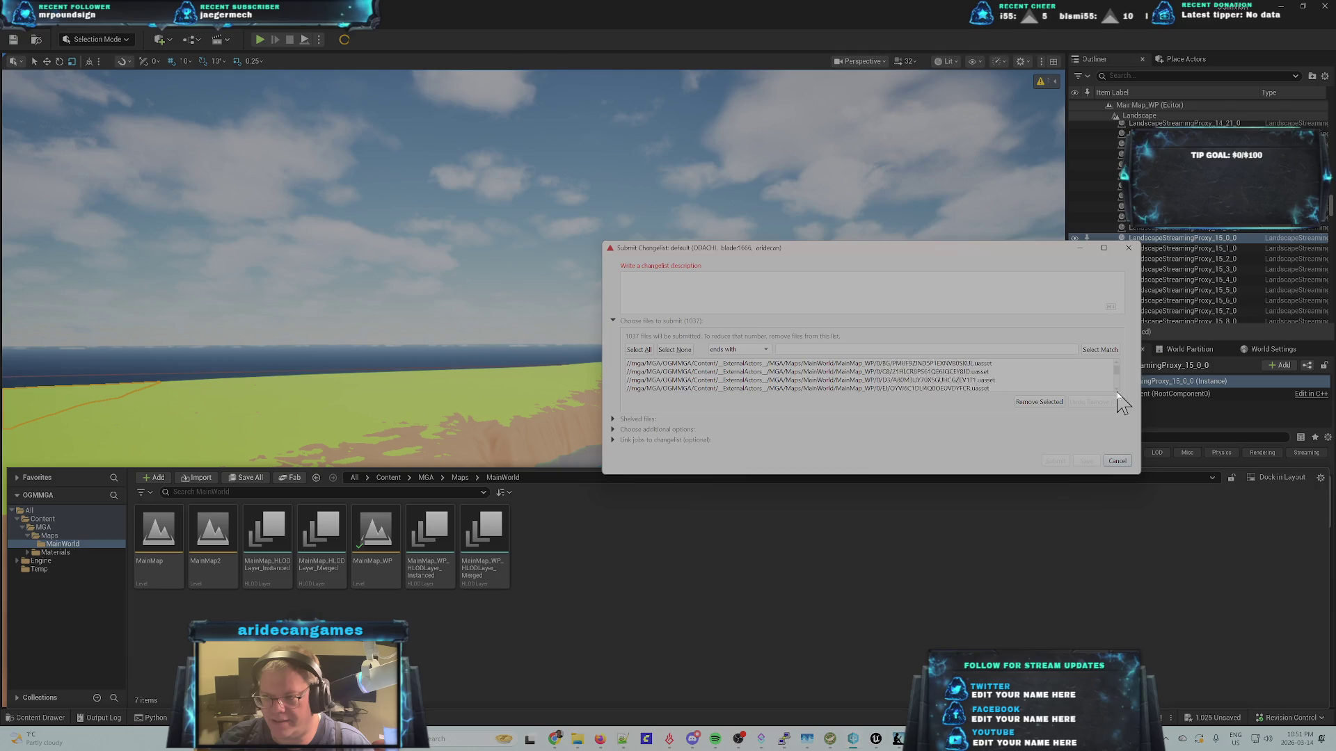
{"action": "scroll", "coordinate": [1118, 394], "scroll_direction": "down", "scroll_amount": 15}
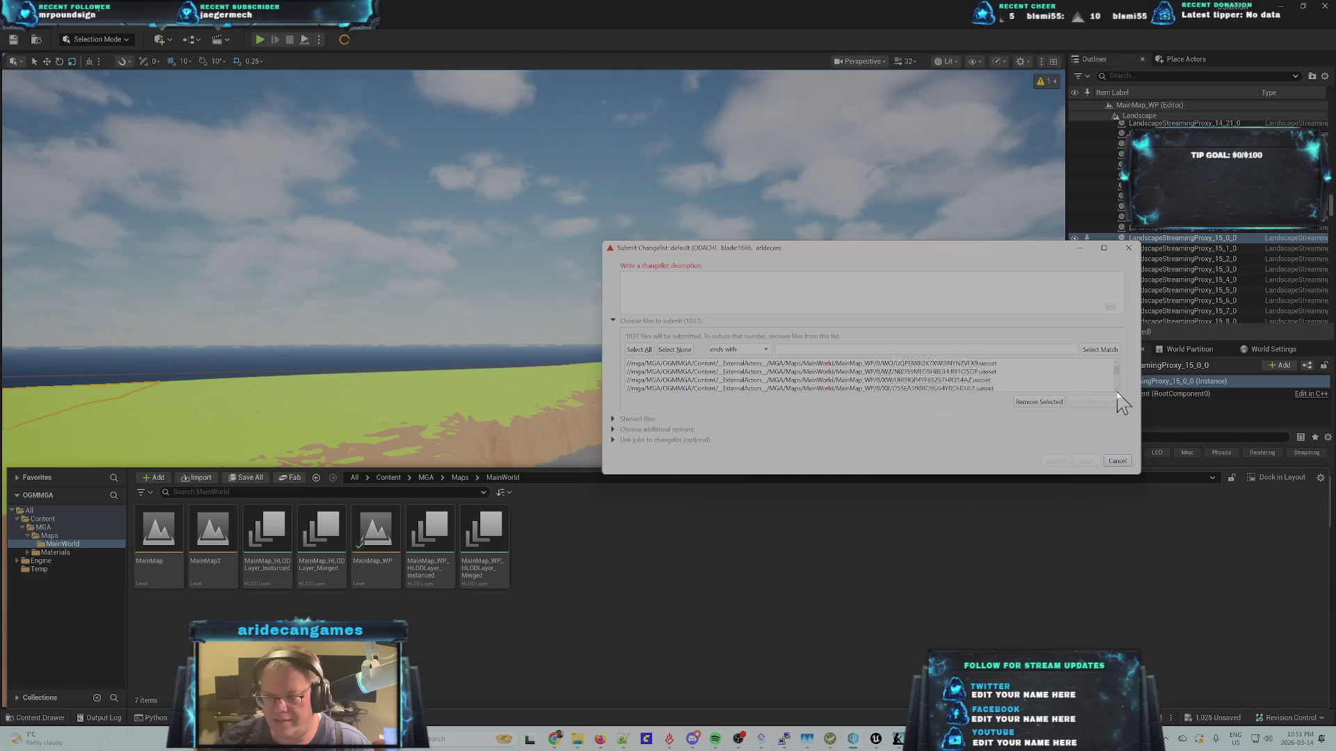
{"action": "scroll", "coordinate": [1118, 394], "scroll_direction": "down", "scroll_amount": 15}
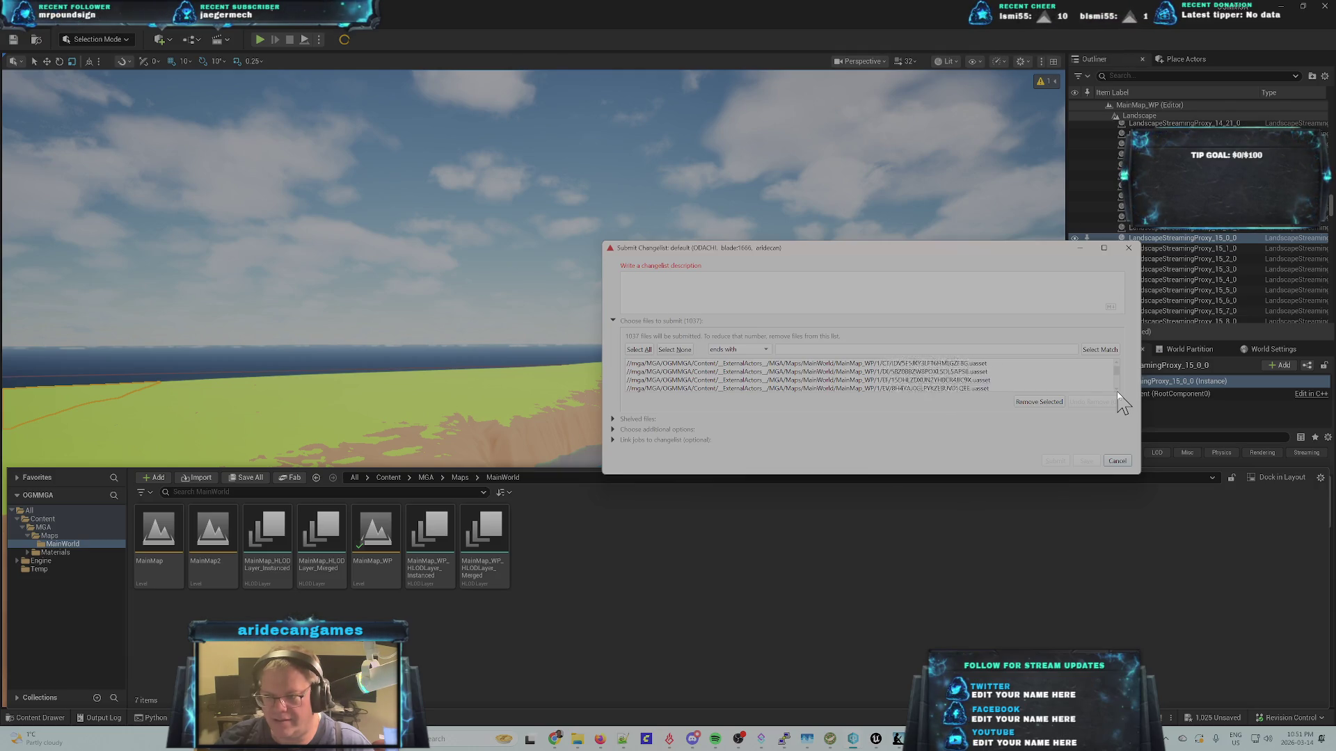
{"action": "scroll", "coordinate": [1117, 391], "scroll_direction": "down", "scroll_amount": 15}
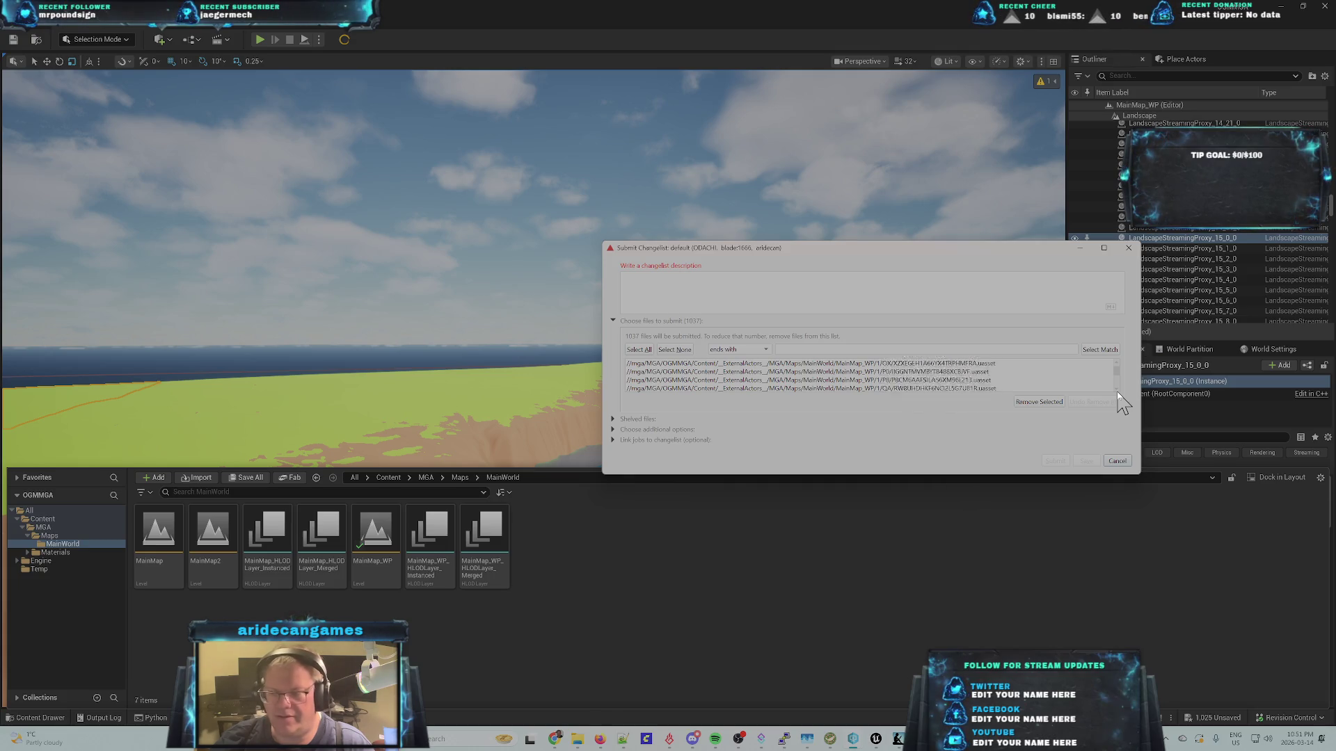
- Describe the changelist as 'main map wp' and submit it to source control
{"action": "left_click", "coordinate": [683, 286]}
{"action": "type", "text": "main map wp"}
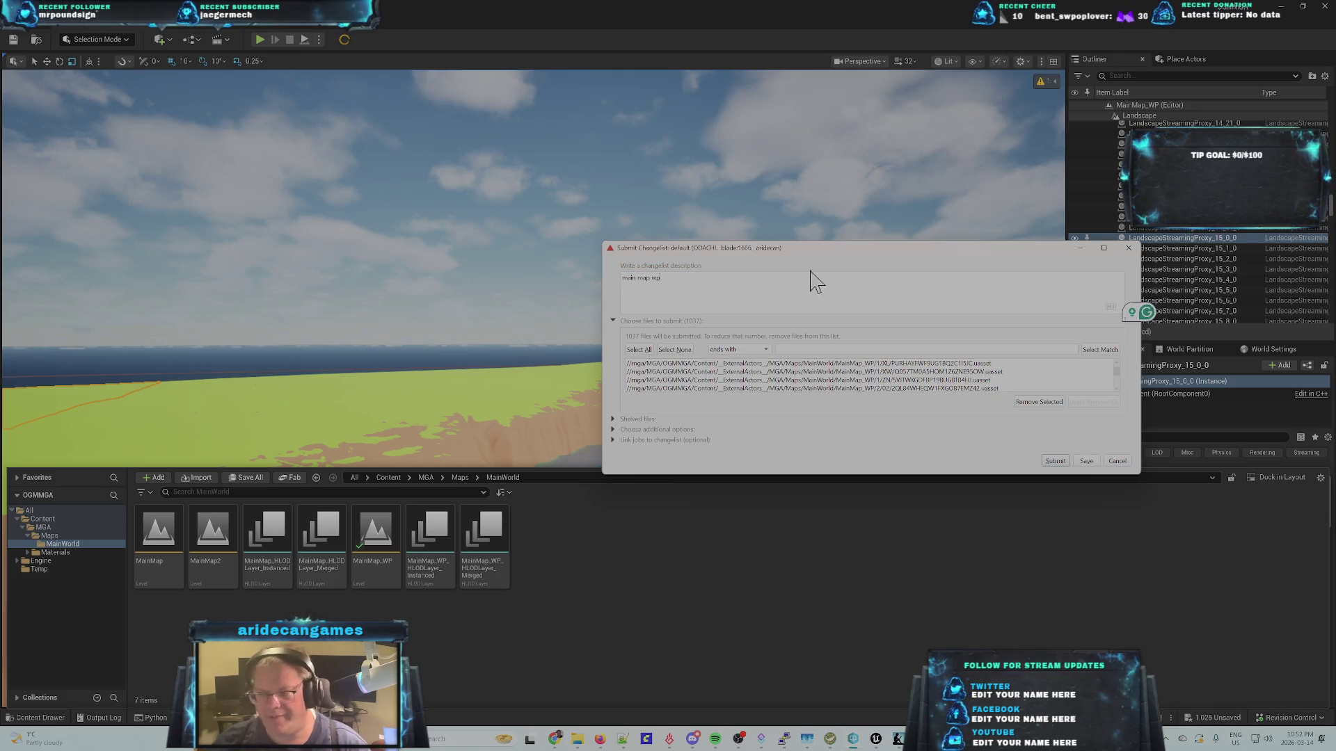
{"action": "left_click", "coordinate": [1052, 460]}
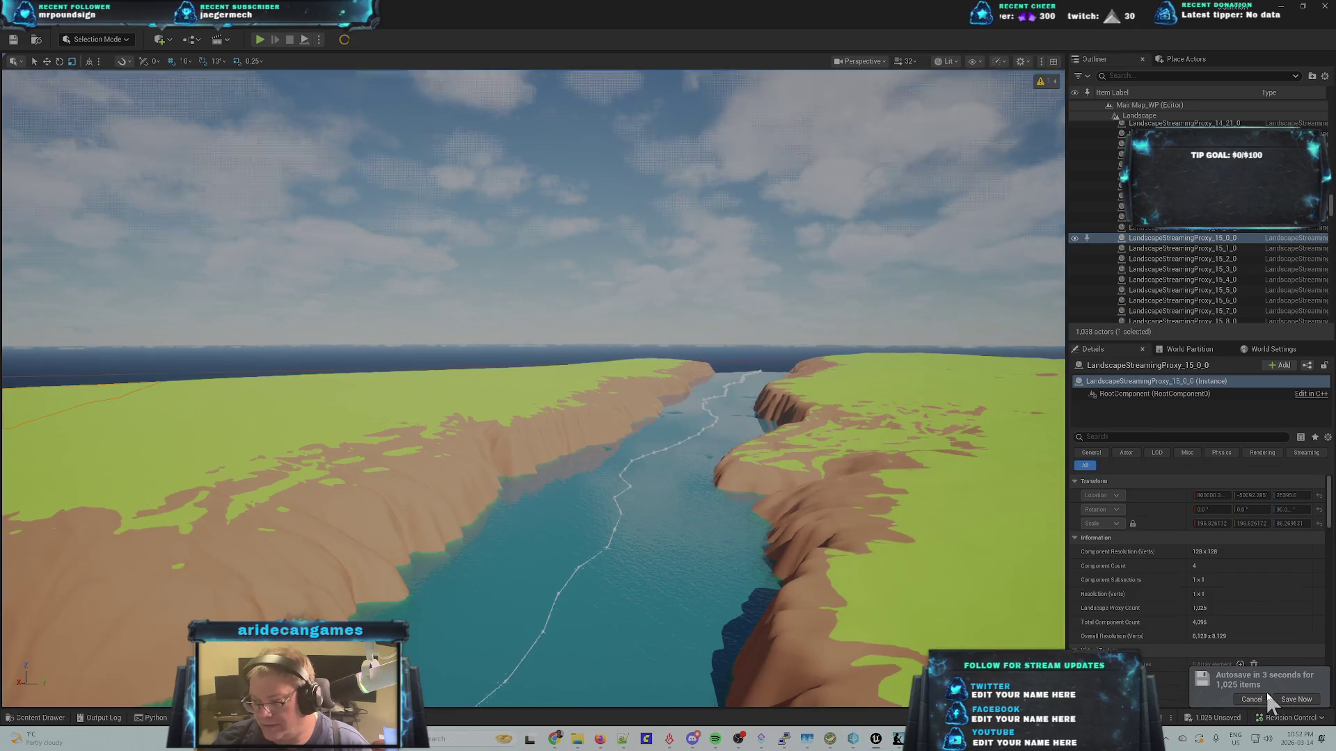
- Cancel the pending autosave, return to the changelist submission, then select a landscape section beside the river
{"action": "left_click", "coordinate": [1252, 699]}
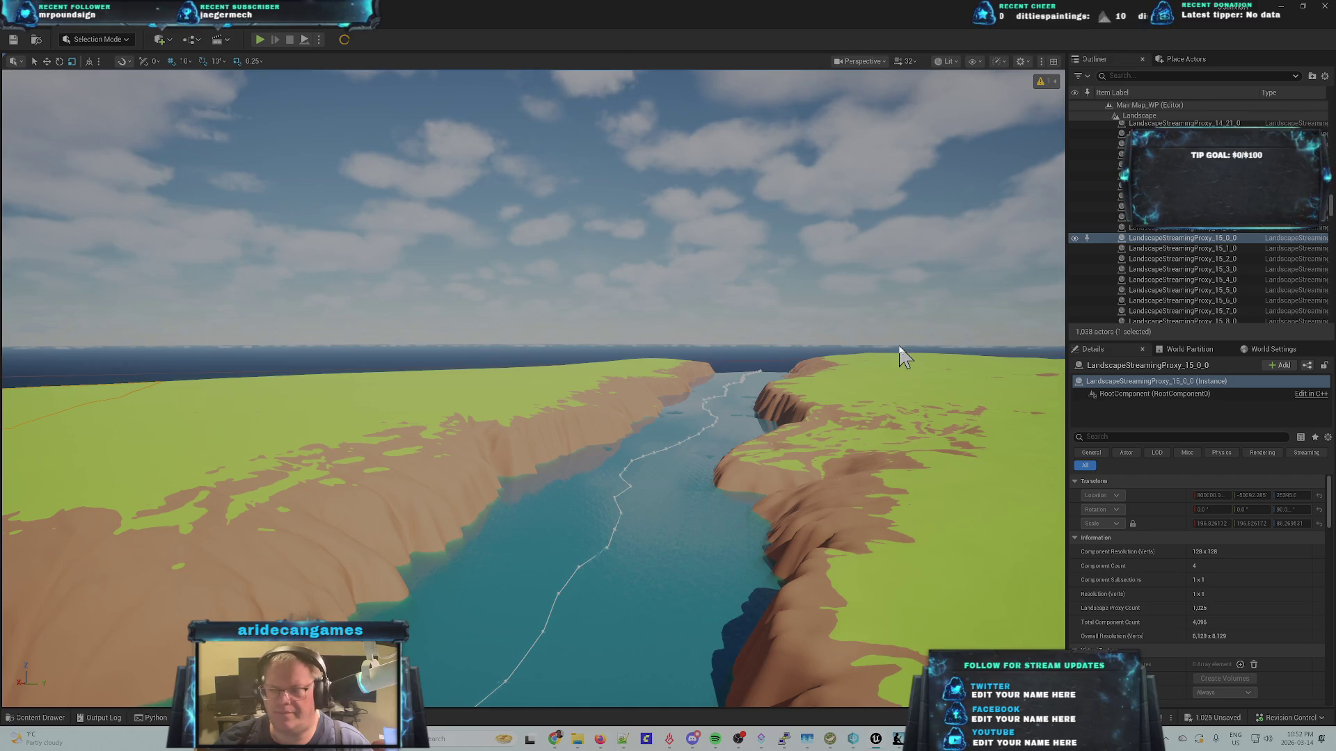
{"action": "key", "text": "alt+Tab"}
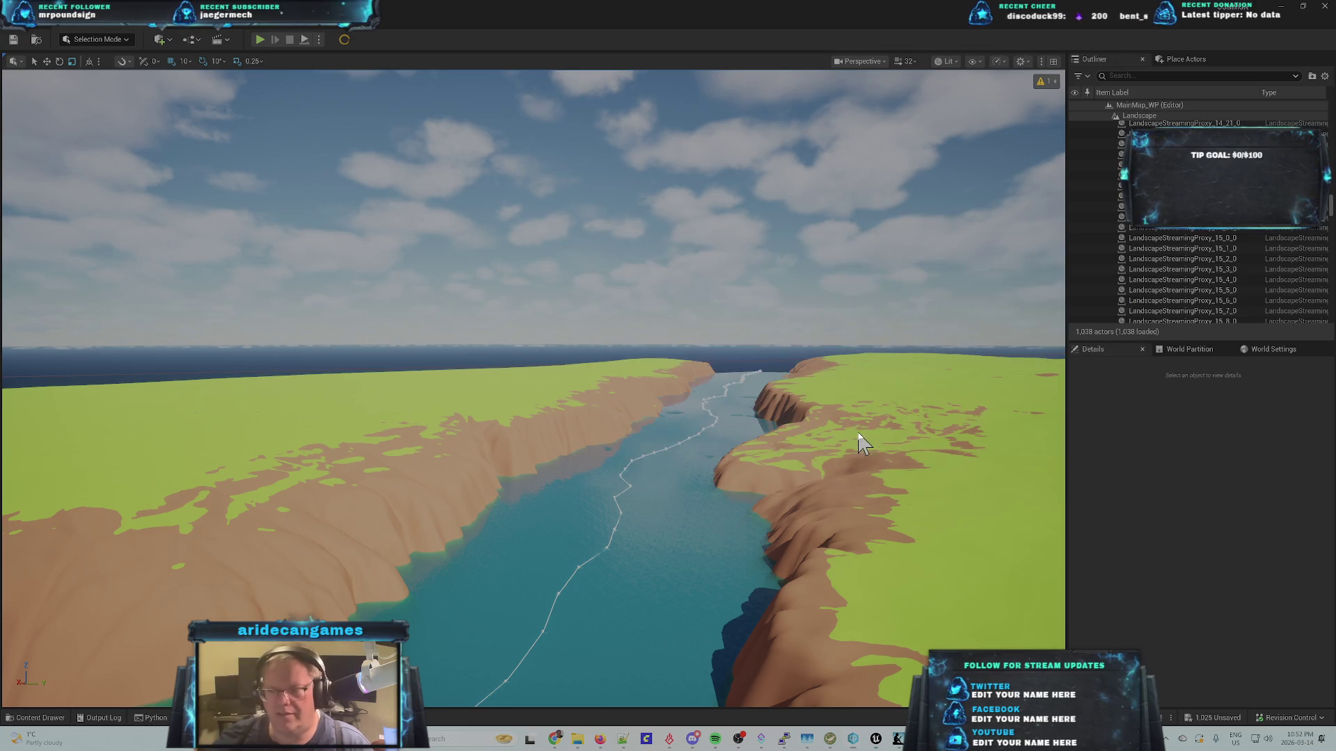
{"action": "left_click", "coordinate": [859, 424]}
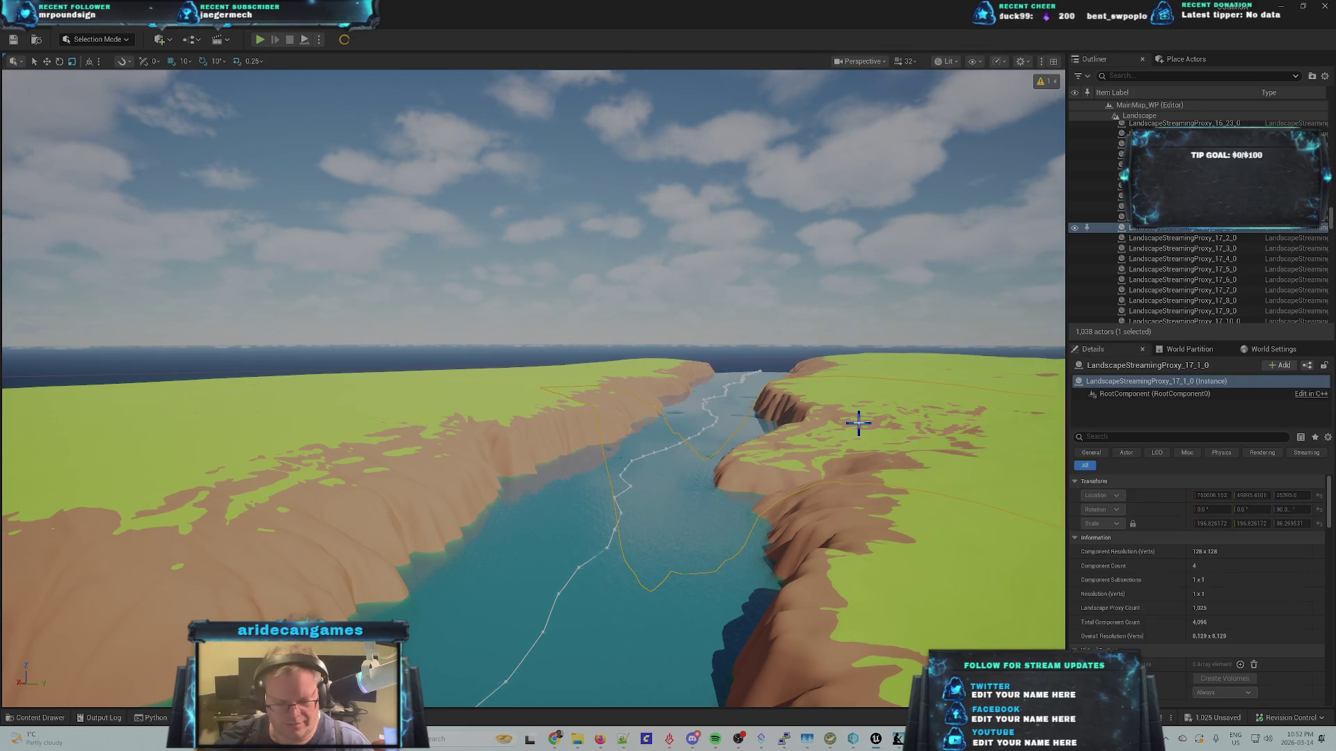
- Save the edited landscape, checking out the Landscape and its streaming proxies when prompted
{"action": "key", "text": "ctrl+s"}
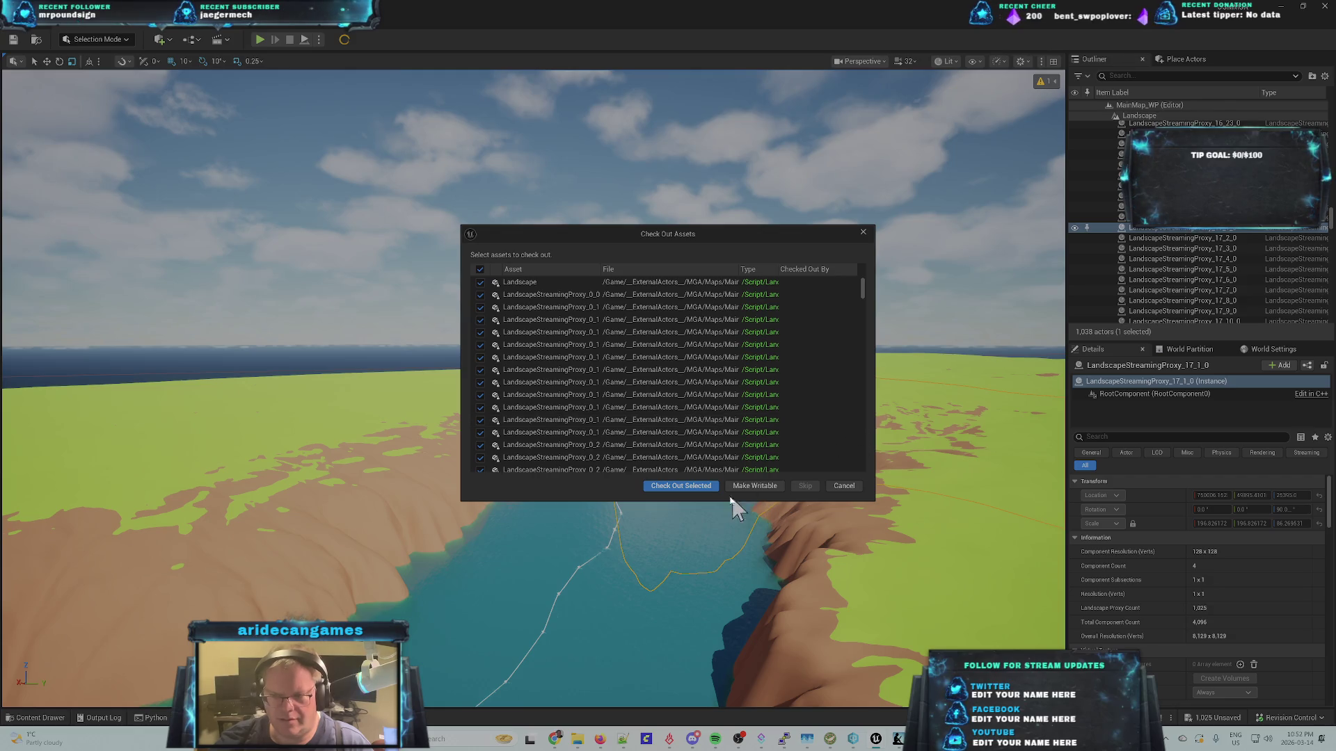
{"action": "left_click", "coordinate": [678, 486]}
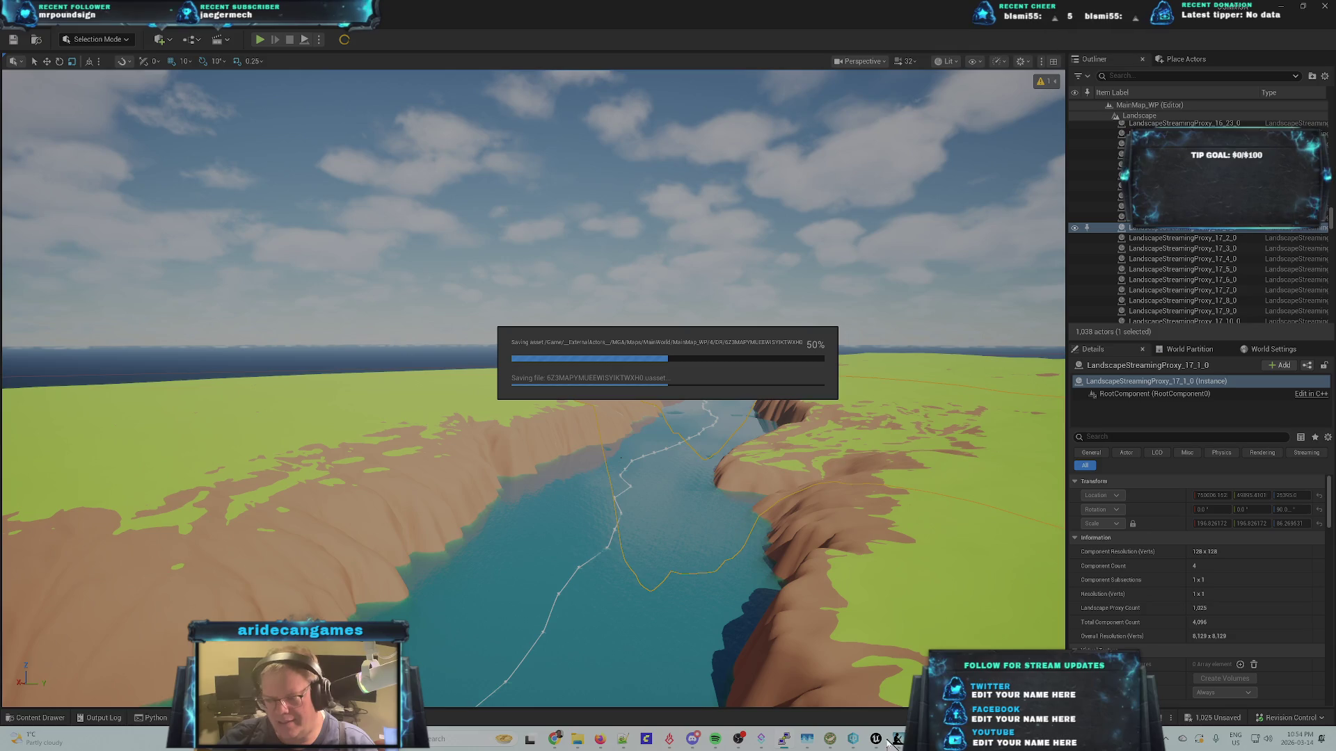
{"action": "mouse_move", "coordinate": [804, 741]}
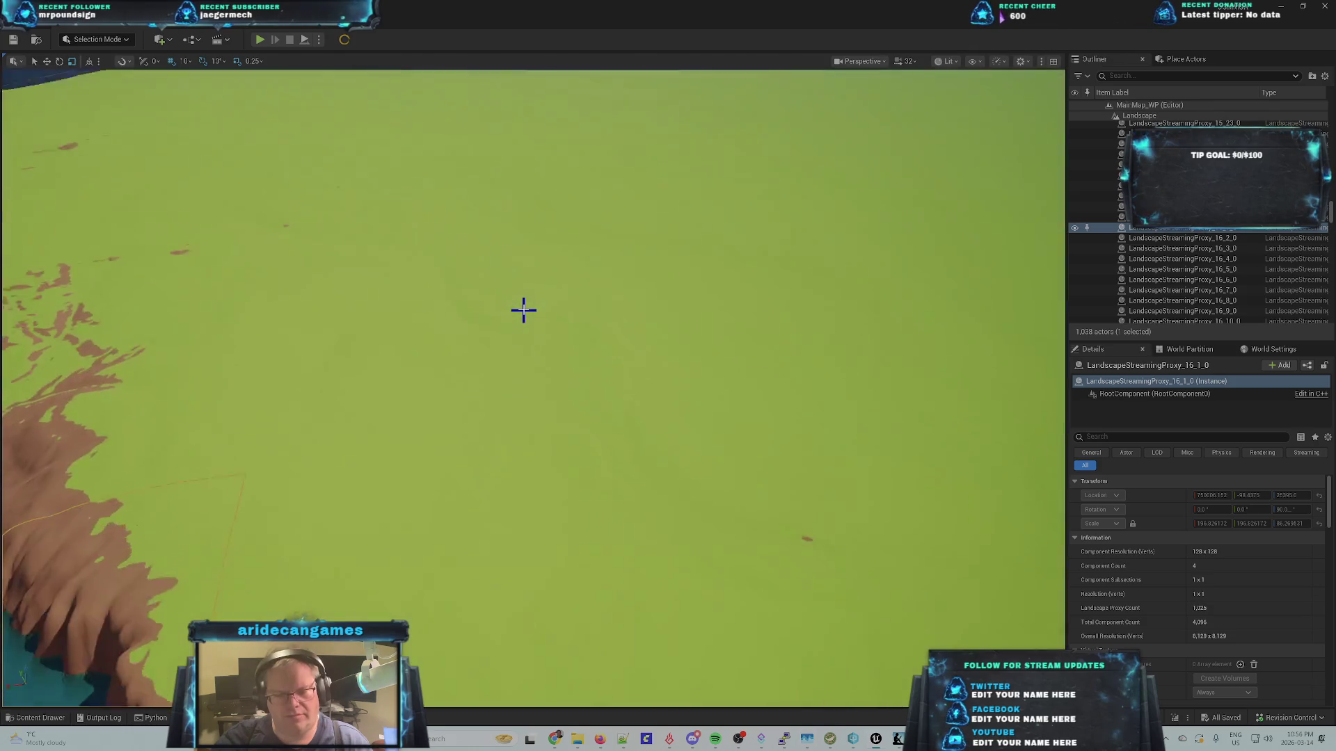
{"action": "key", "text": "Right"}
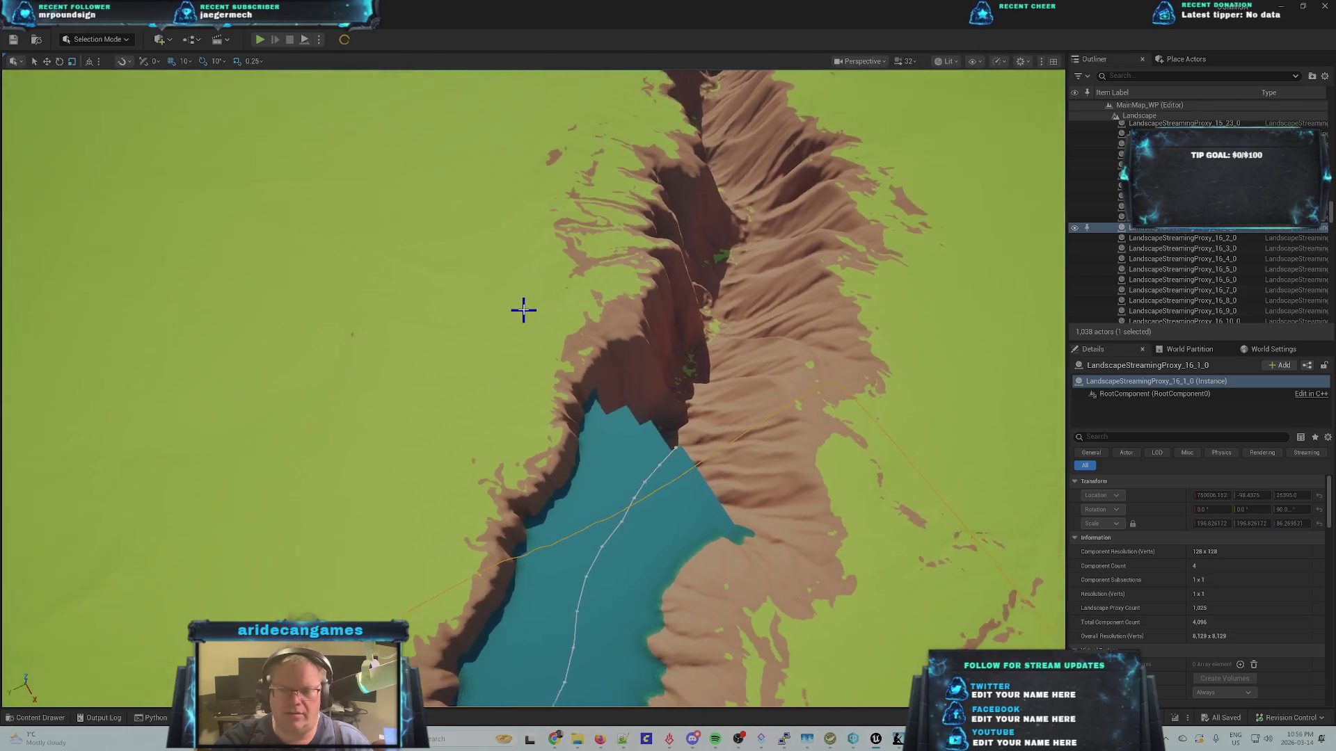
{"action": "key", "text": "Down"}
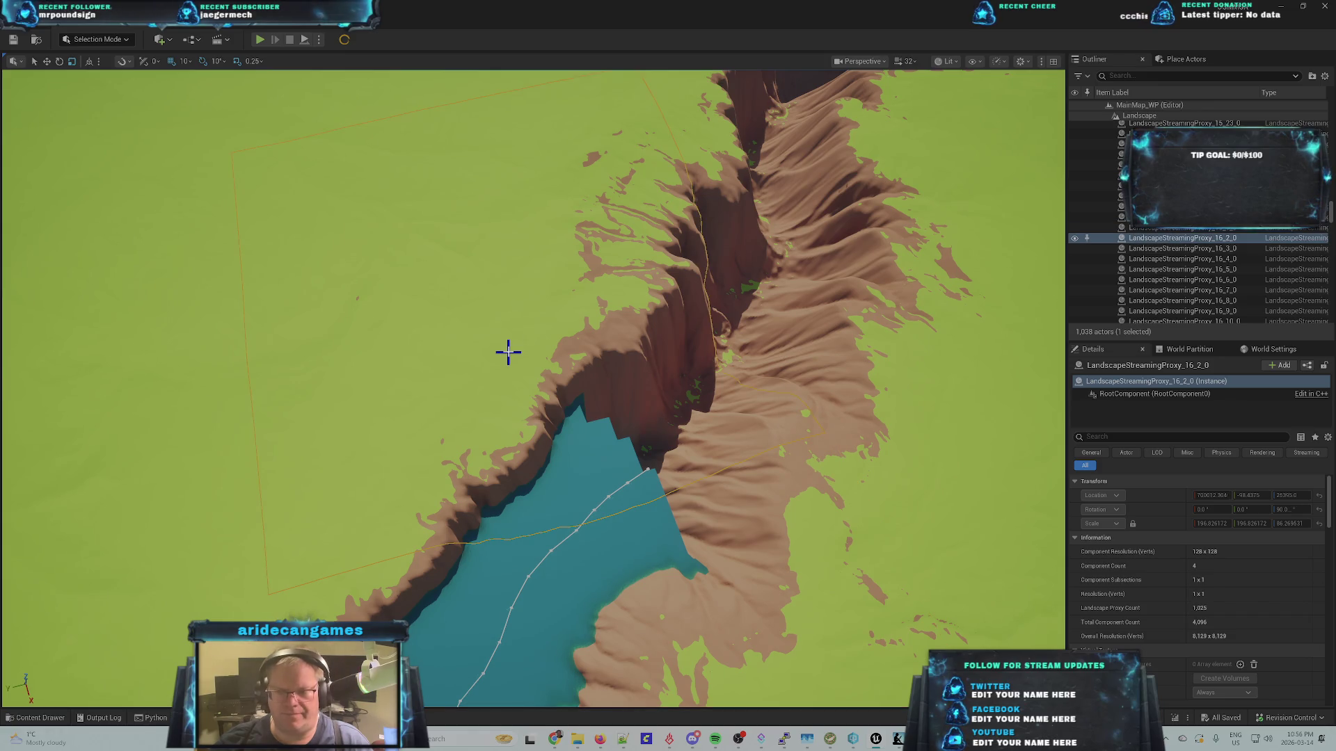
{"action": "key", "text": "Right"}
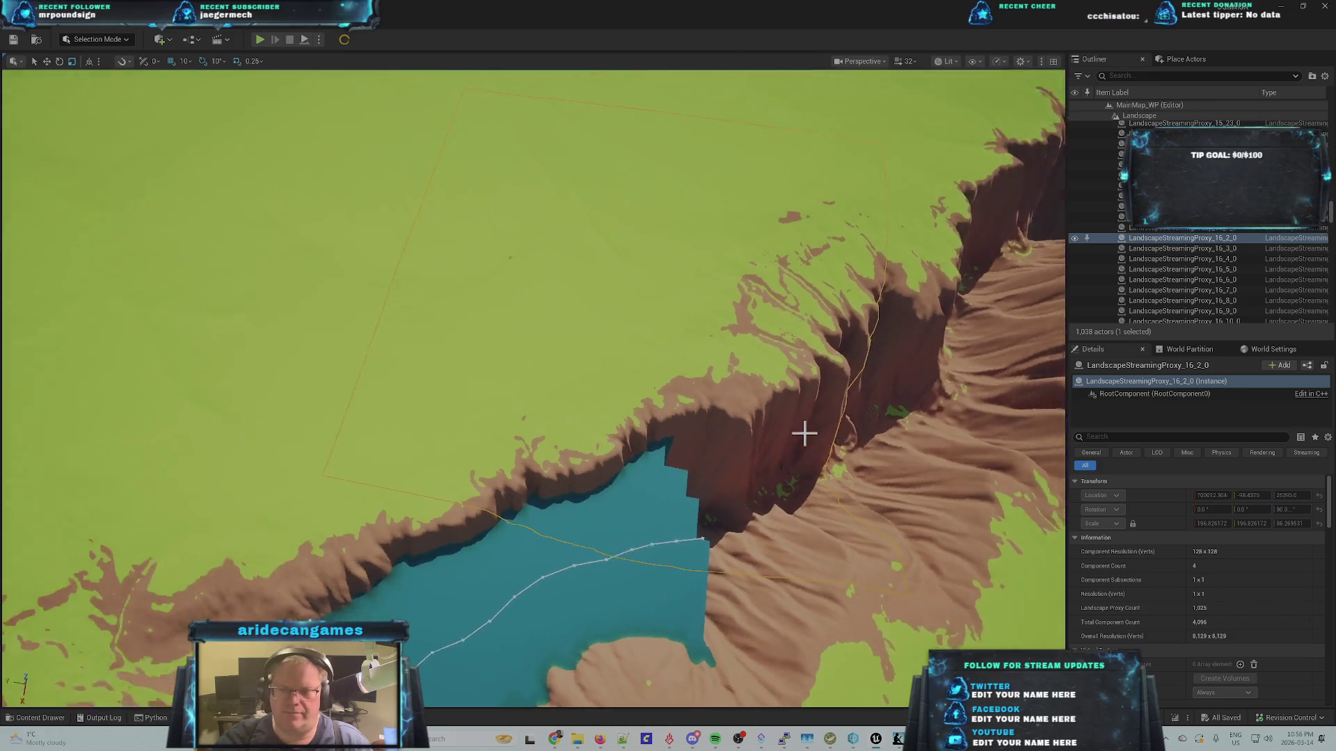
{"action": "key", "text": "Right"}
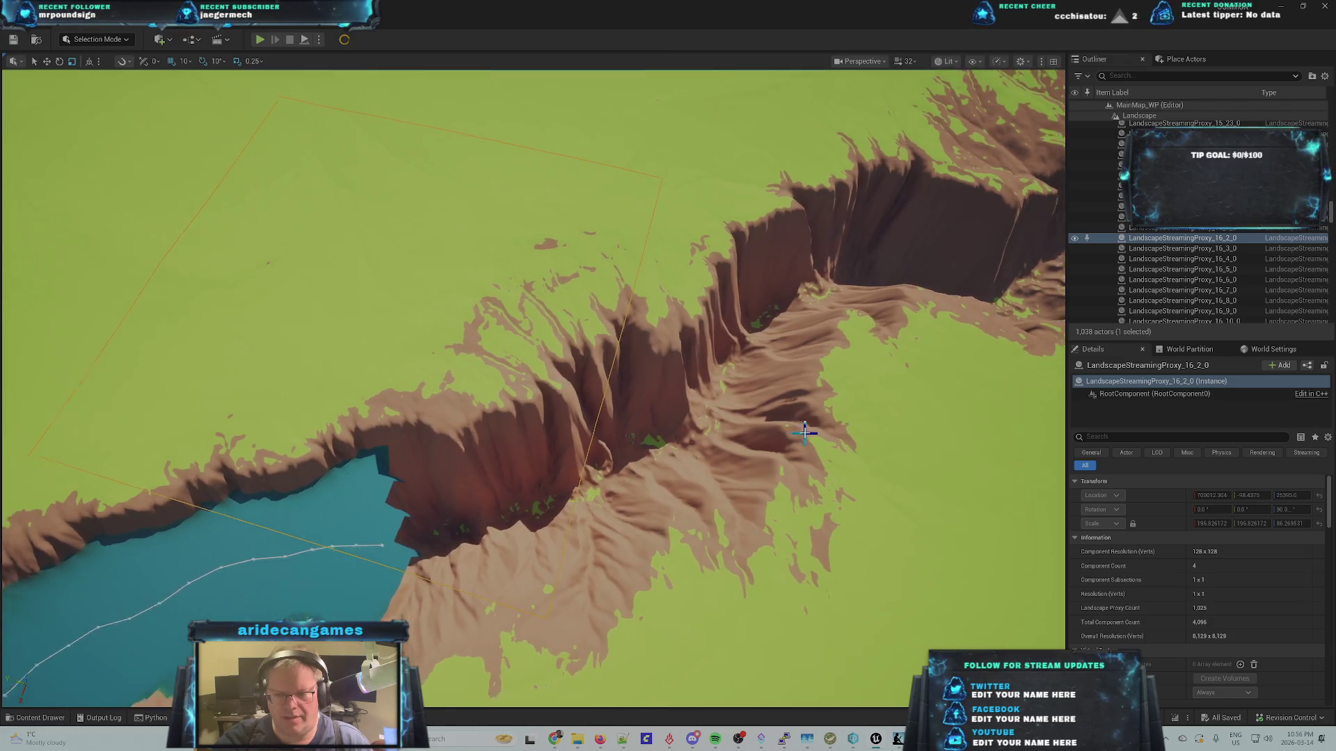
{"action": "key", "text": "Up"}
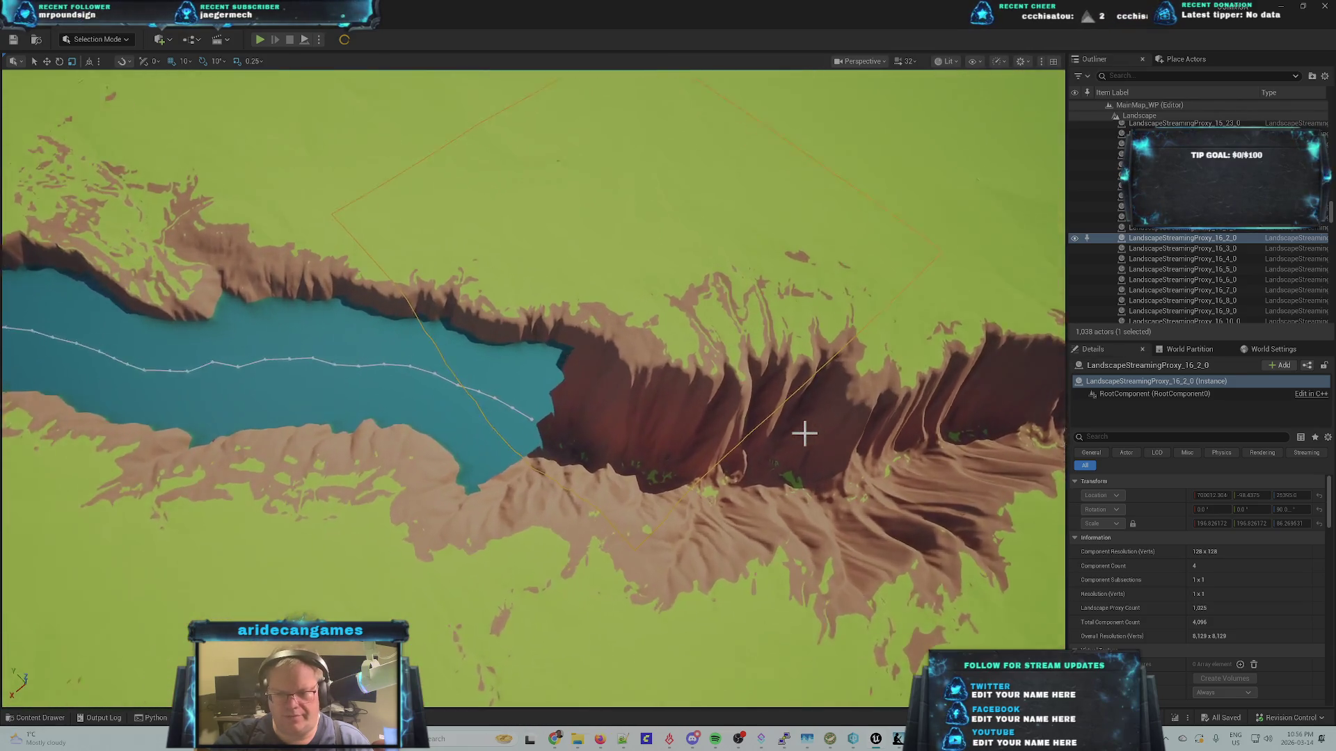
{"action": "key", "text": "Down"}
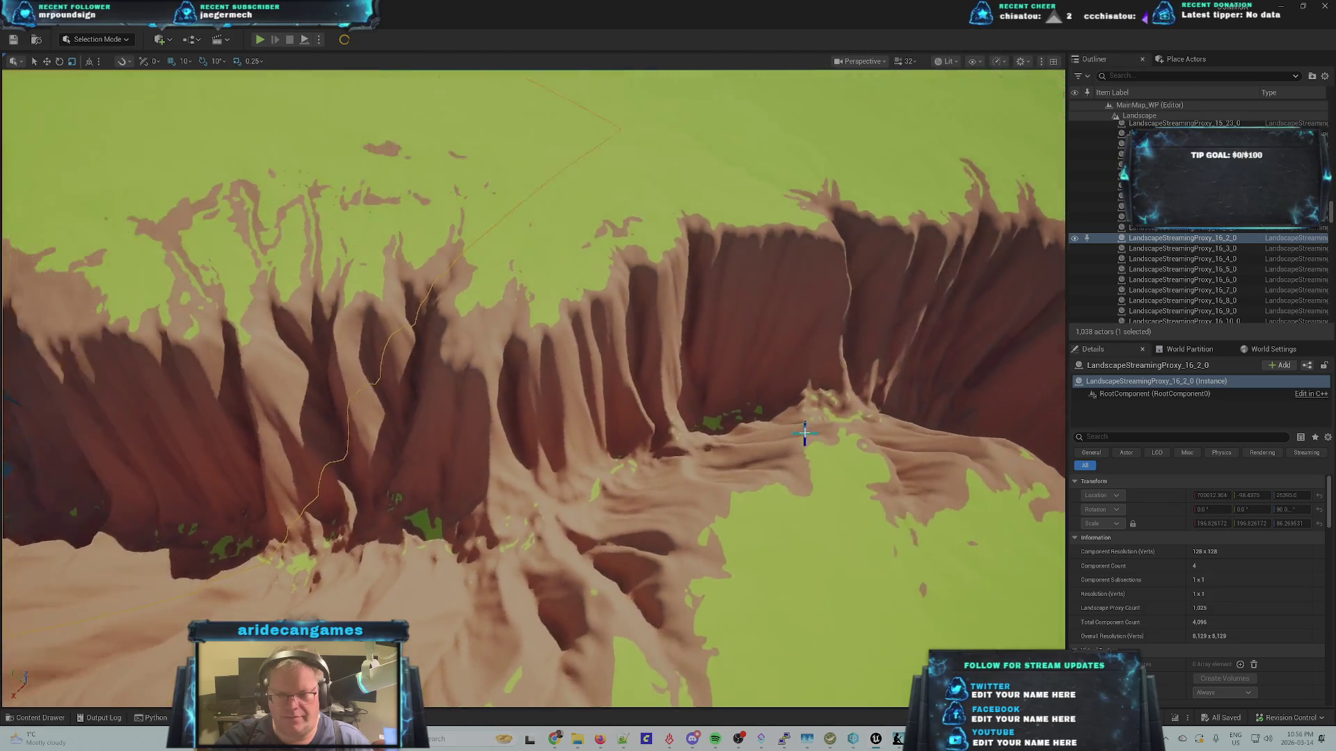
{"action": "key", "text": "Up"}
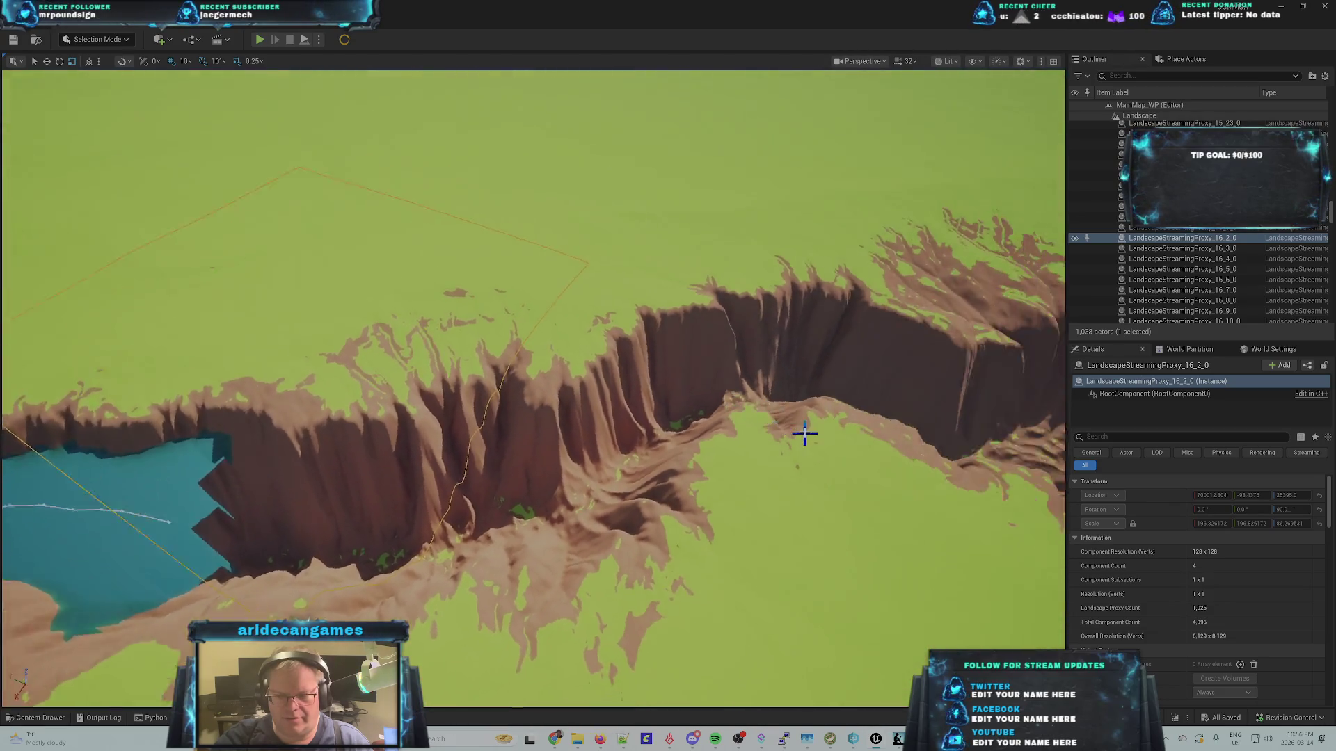
{"action": "key", "text": "Down"}
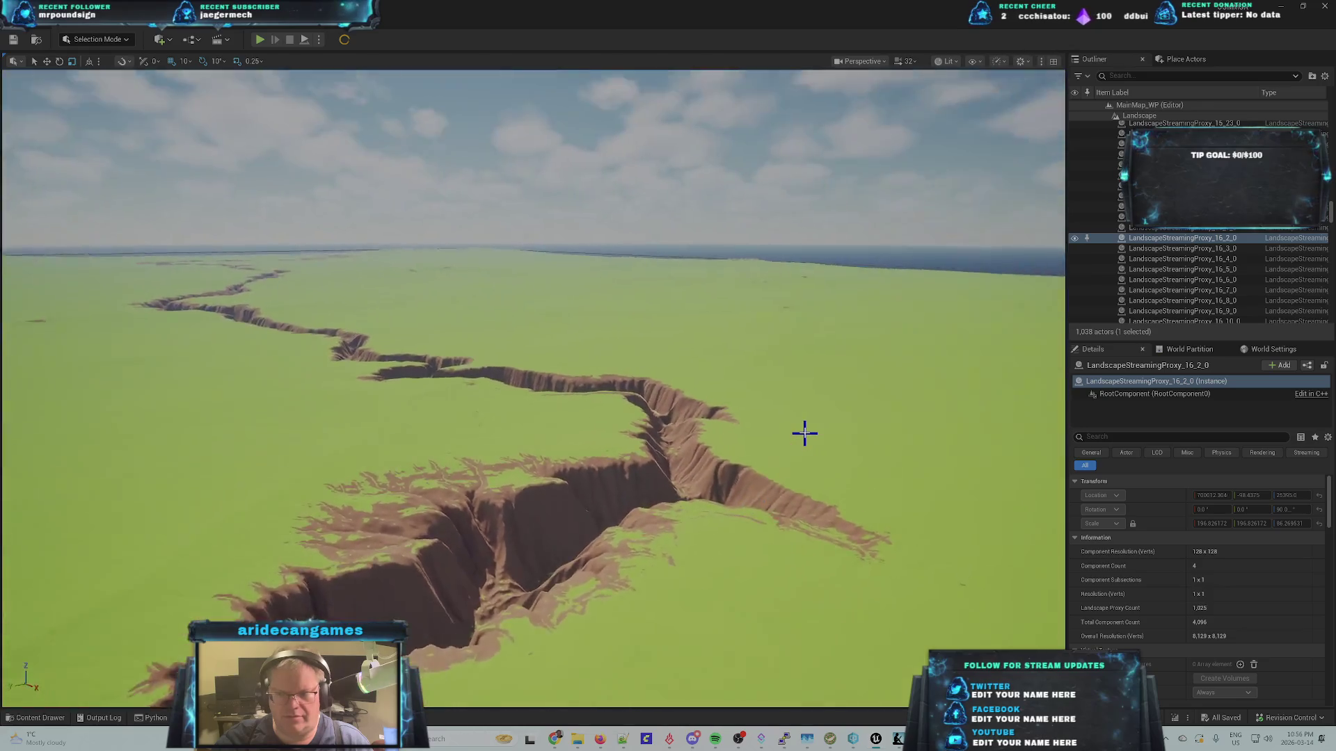
{"action": "key", "text": "Up"}
{"action": "key", "text": "Down"}
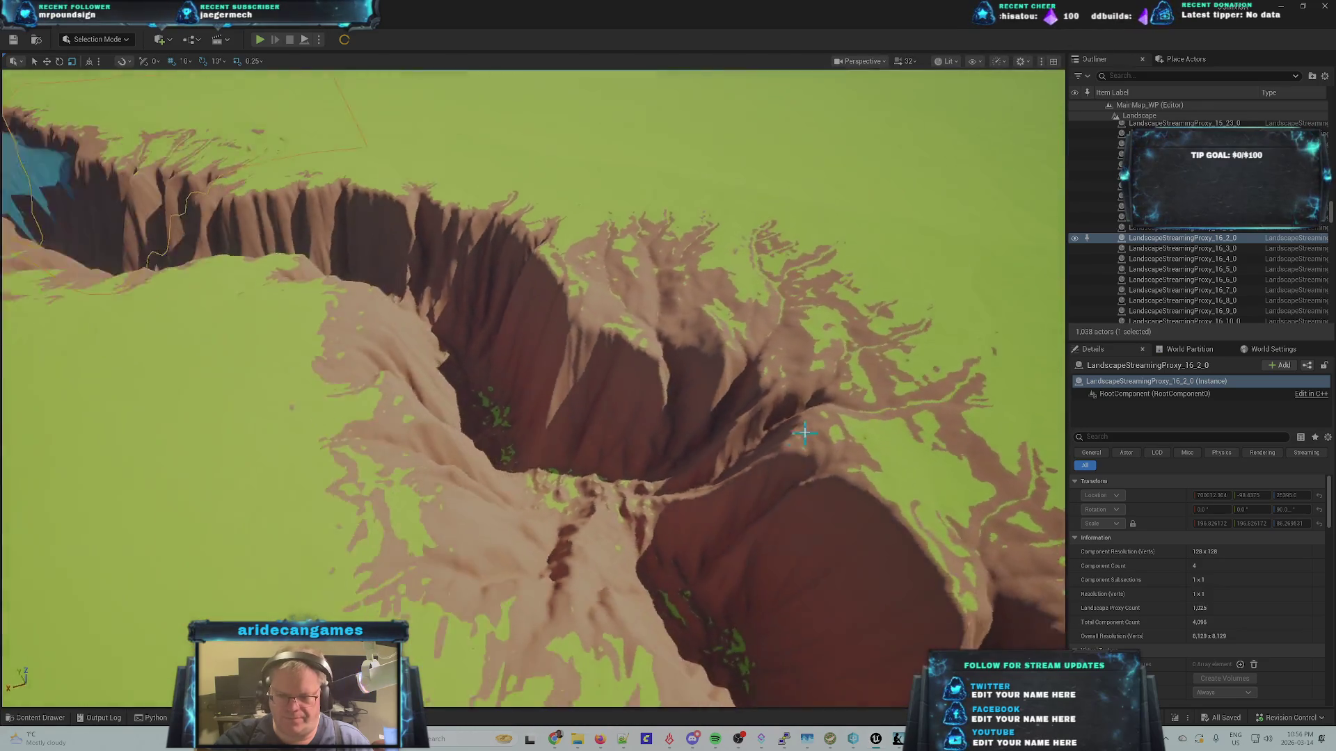
{"action": "key", "text": "Up"}
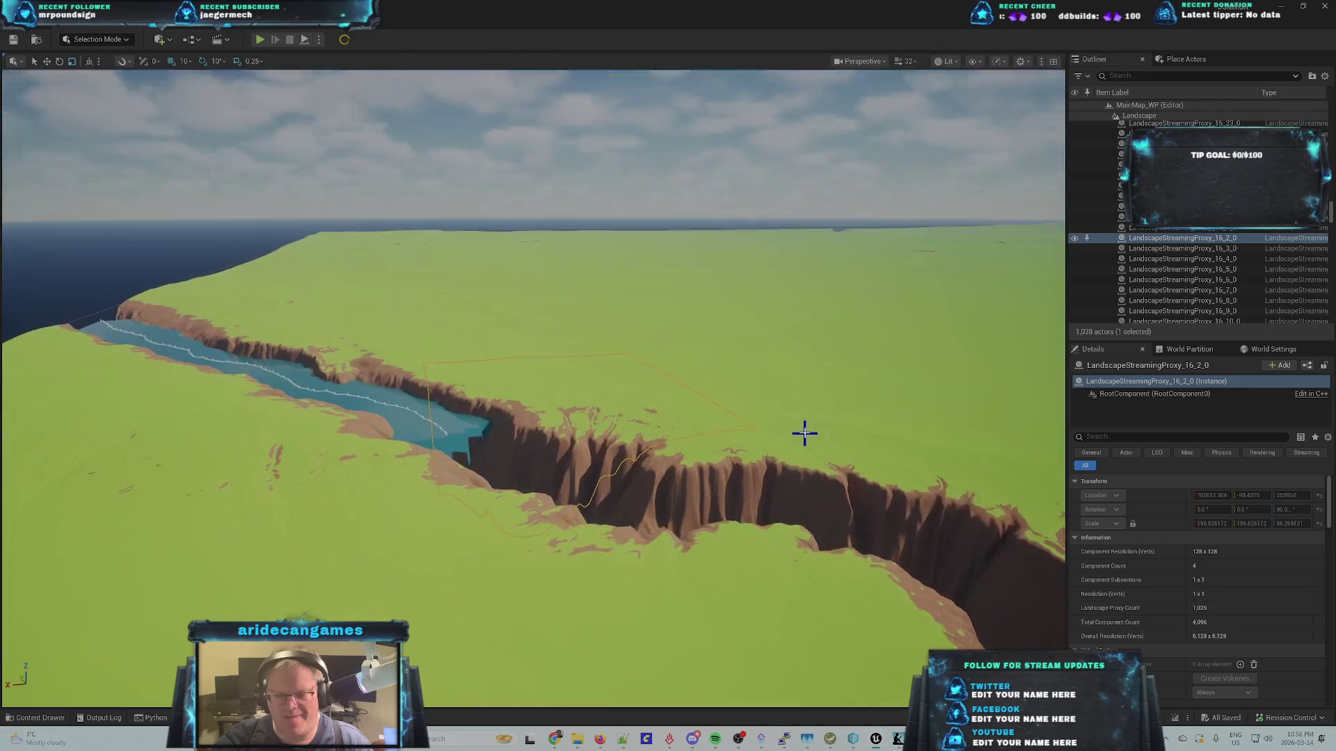
{"action": "key", "text": "Up"}
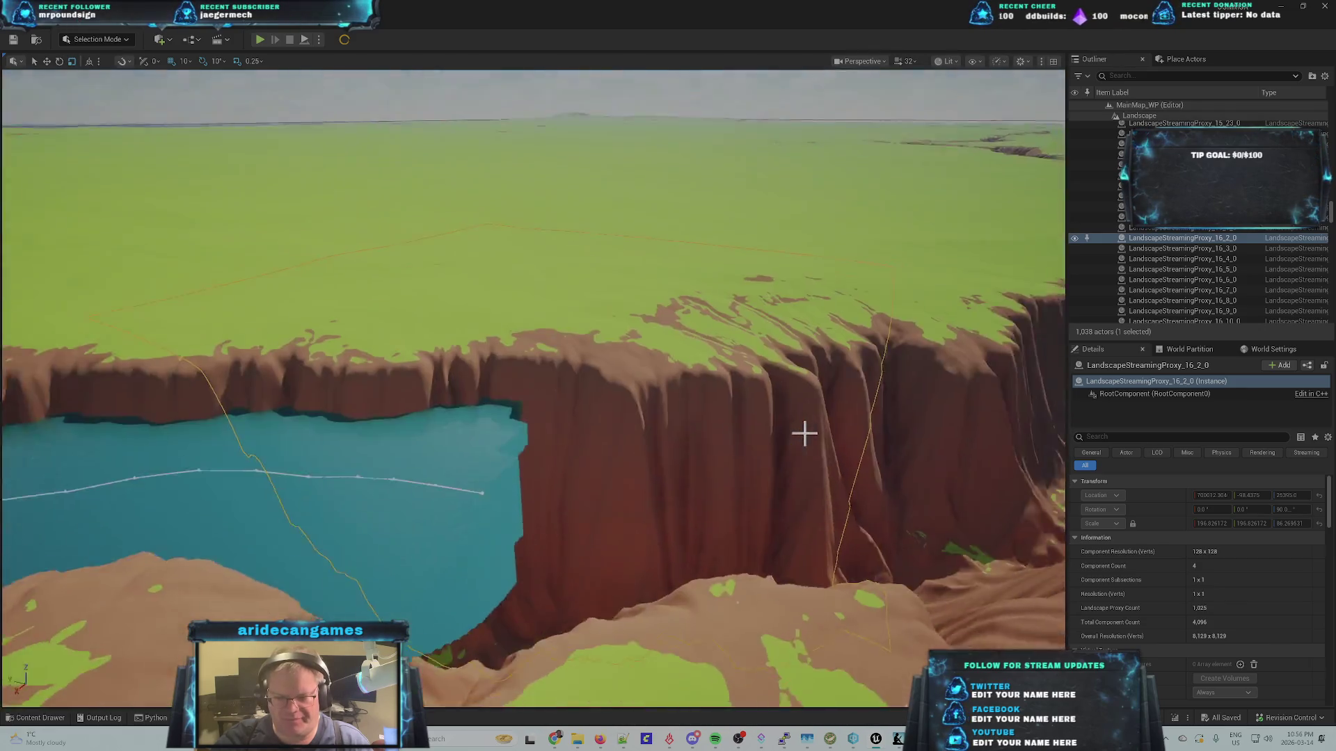
{"action": "key", "text": "Down"}
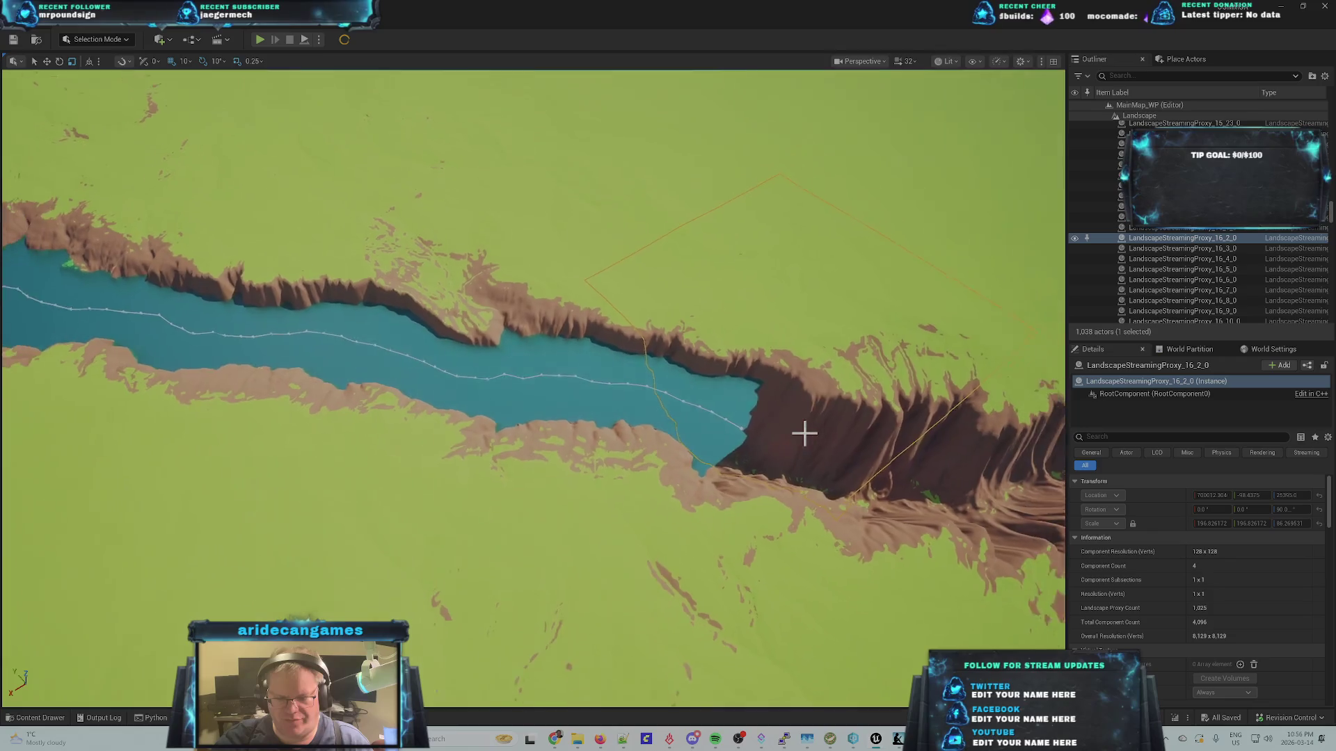
{"action": "key", "text": "Up"}
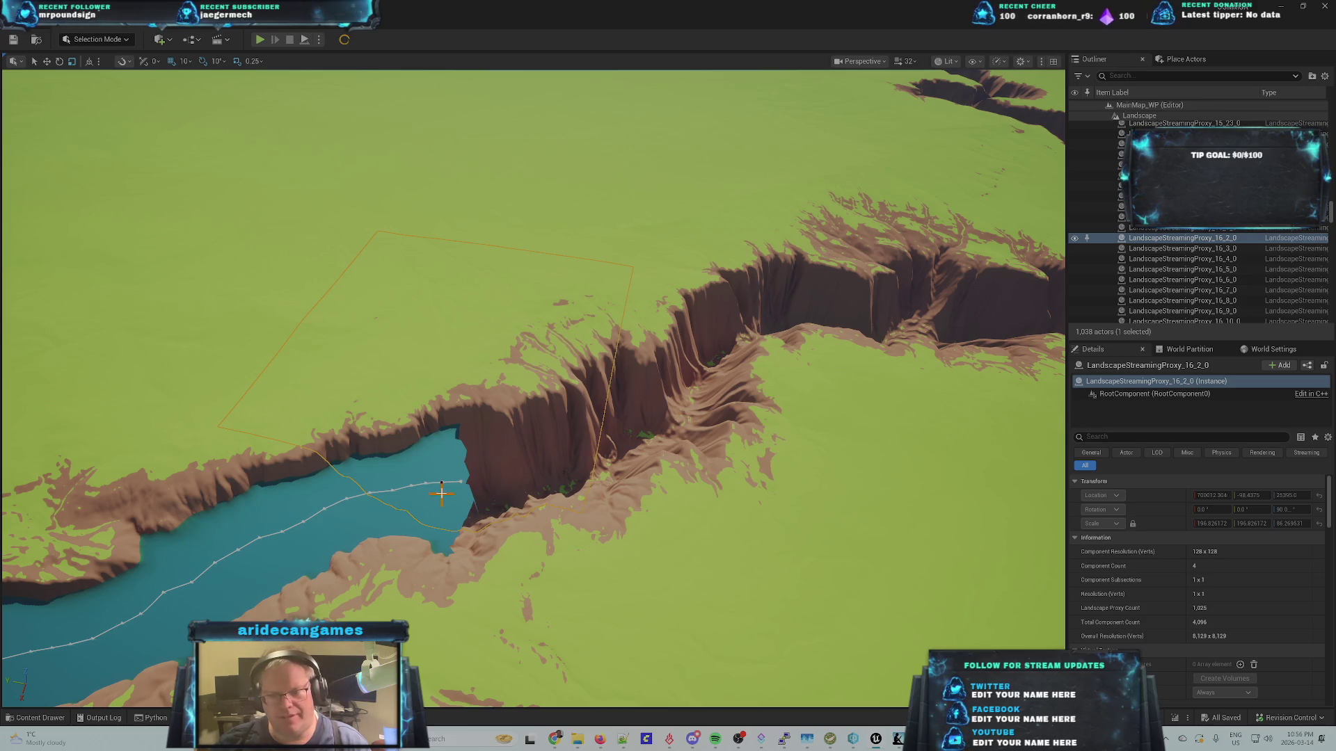
{"action": "left_click", "coordinate": [439, 481]}
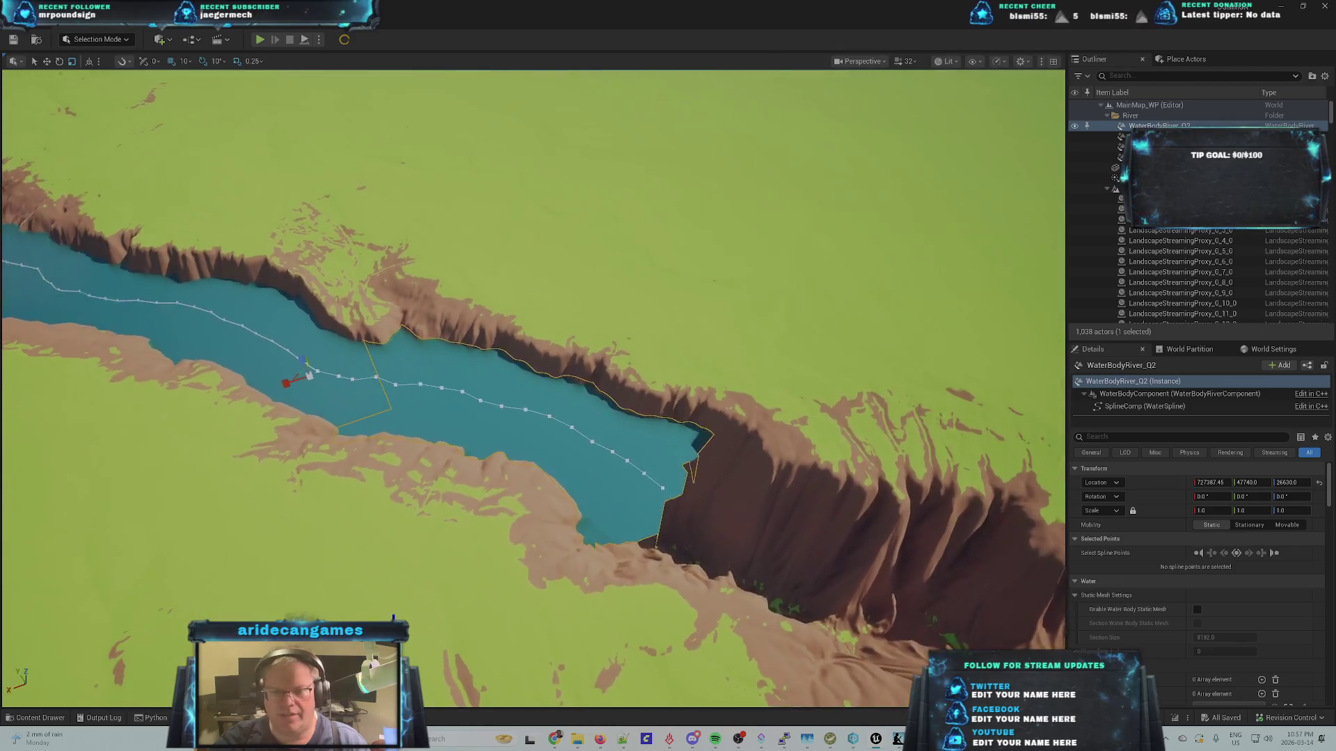
- Frame the landscape section under the lake and hide the river water-body segments in the Outliner
{"action": "left_click", "coordinate": [536, 512]}
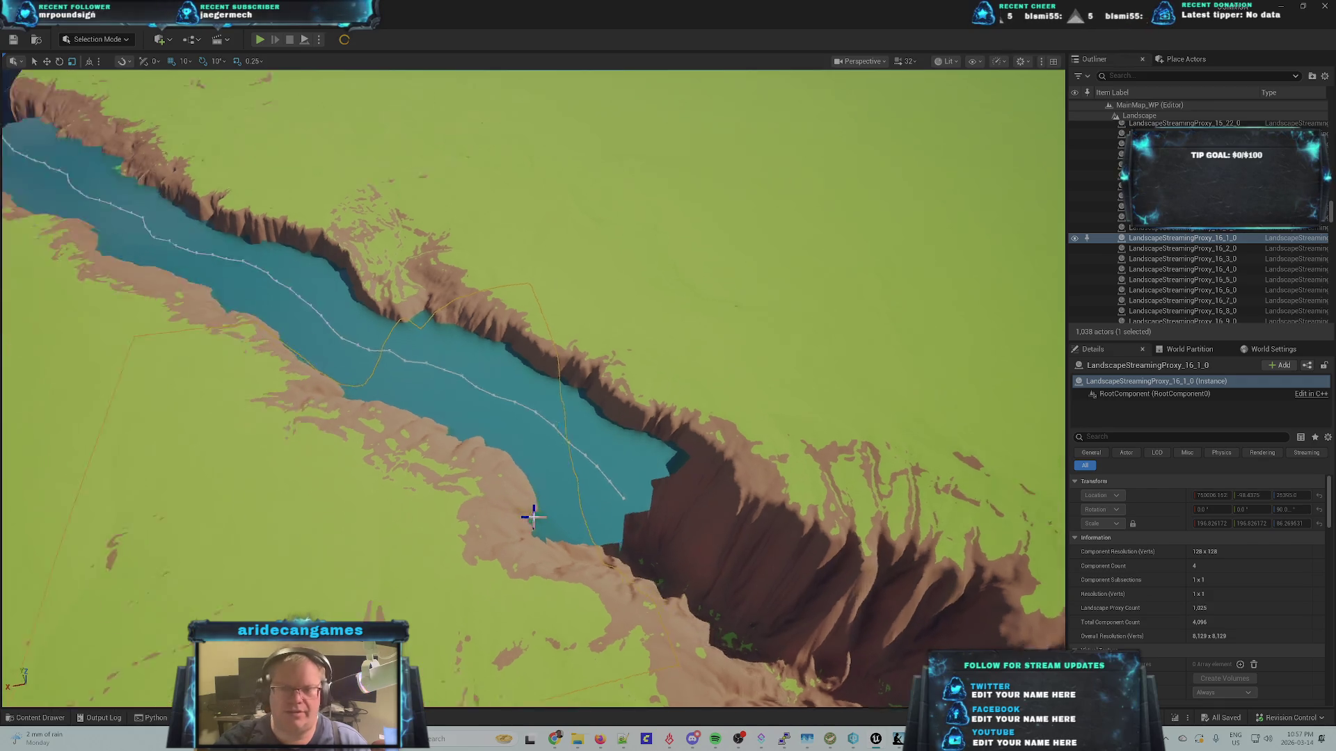
{"action": "key", "text": "f"}
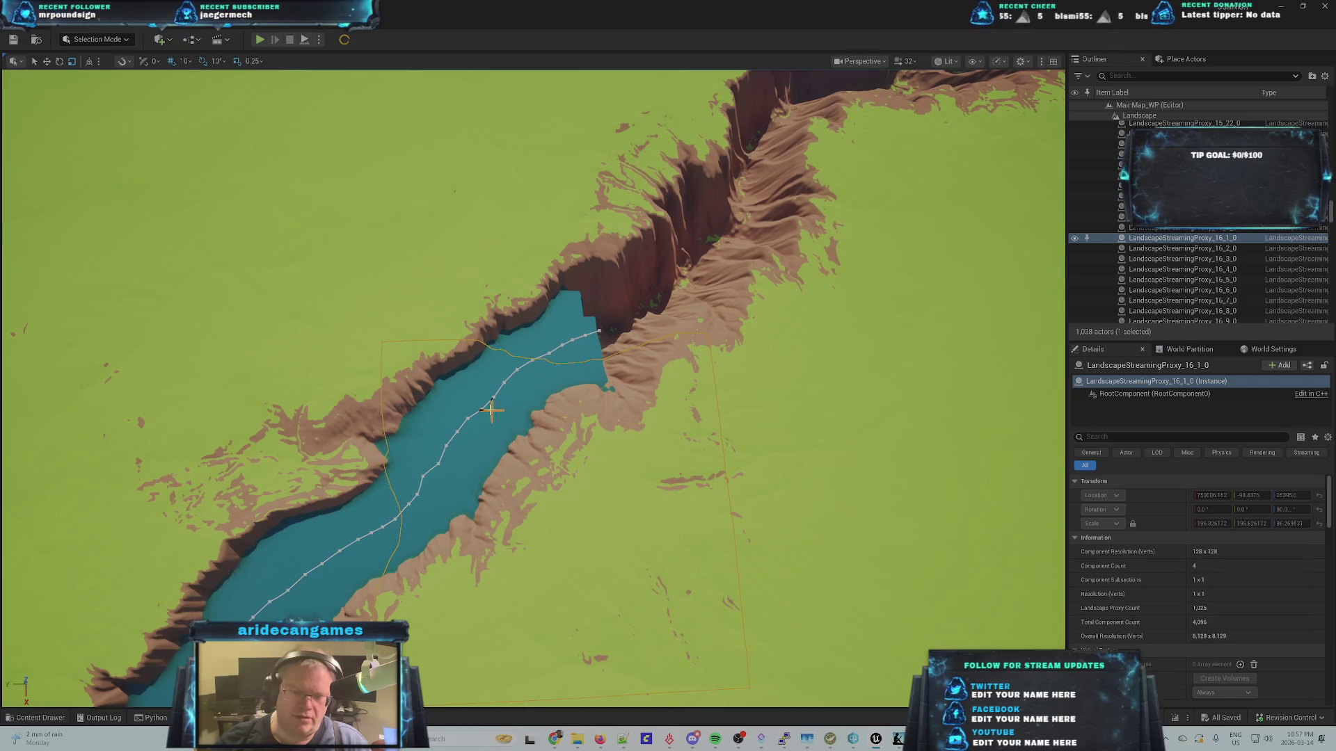
{"action": "scroll", "coordinate": [1082, 224], "scroll_direction": "up", "scroll_amount": 2}
{"action": "left_click_drag", "start_coordinate": [1330, 209], "coordinate": [1330, 111]}
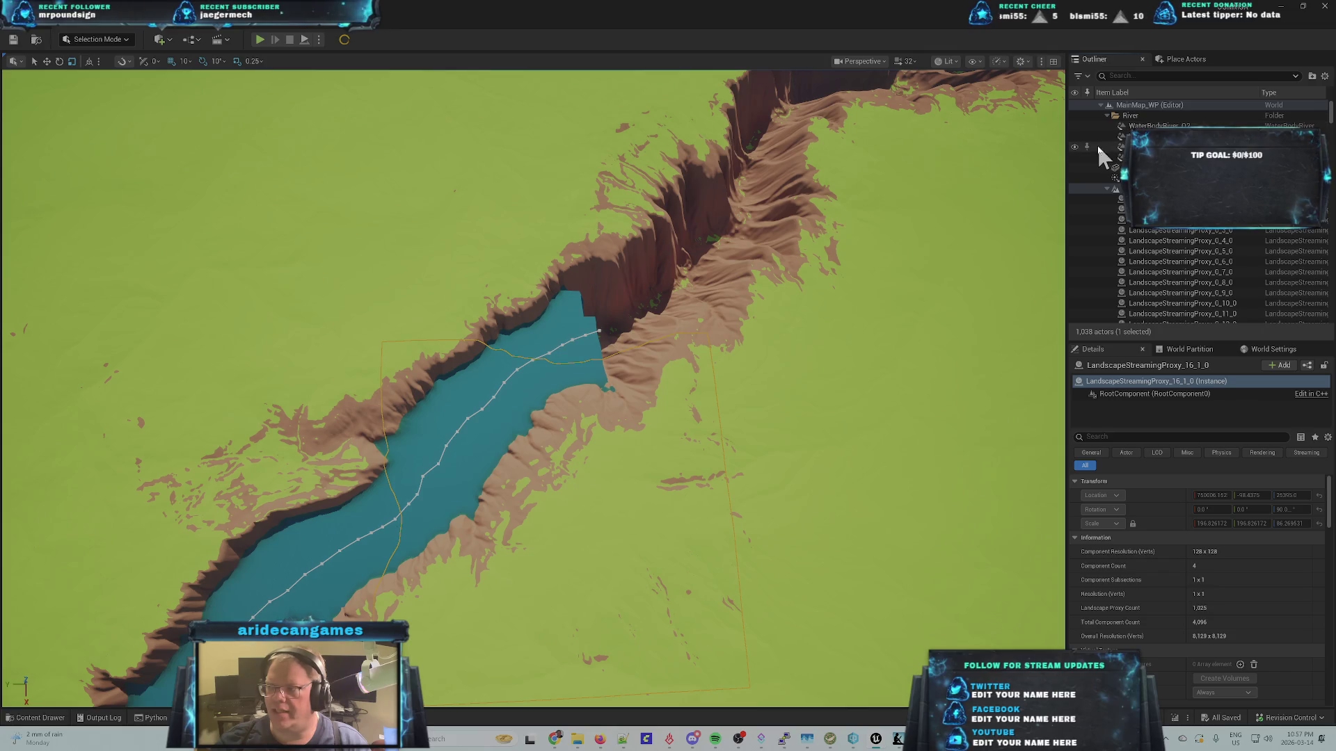
{"action": "left_click", "coordinate": [1074, 136]}
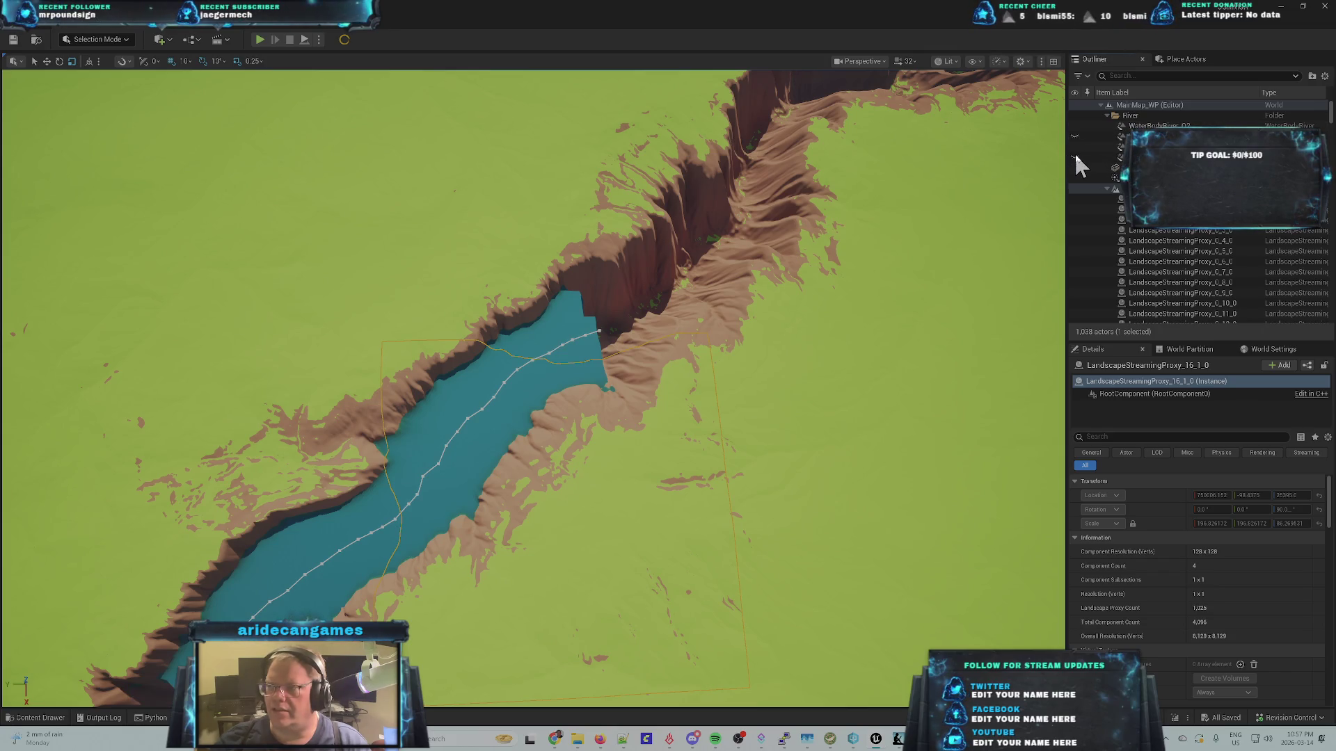
{"action": "left_click", "coordinate": [1075, 147]}
{"action": "left_click", "coordinate": [1074, 157]}
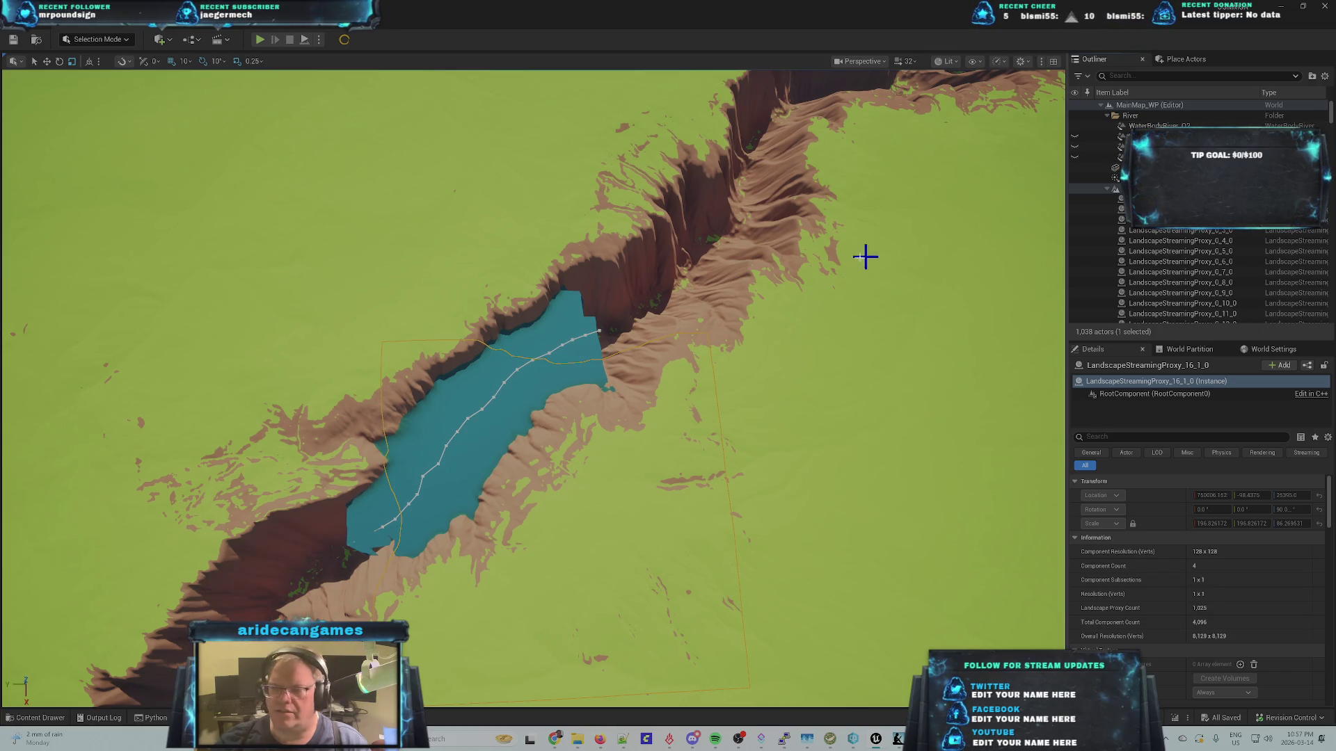
- Switch to a top orthographic view, zoom onto the lake, and select WaterBodyRiver_02
{"action": "left_click", "coordinate": [555, 452]}
{"action": "key", "text": "alt+j"}
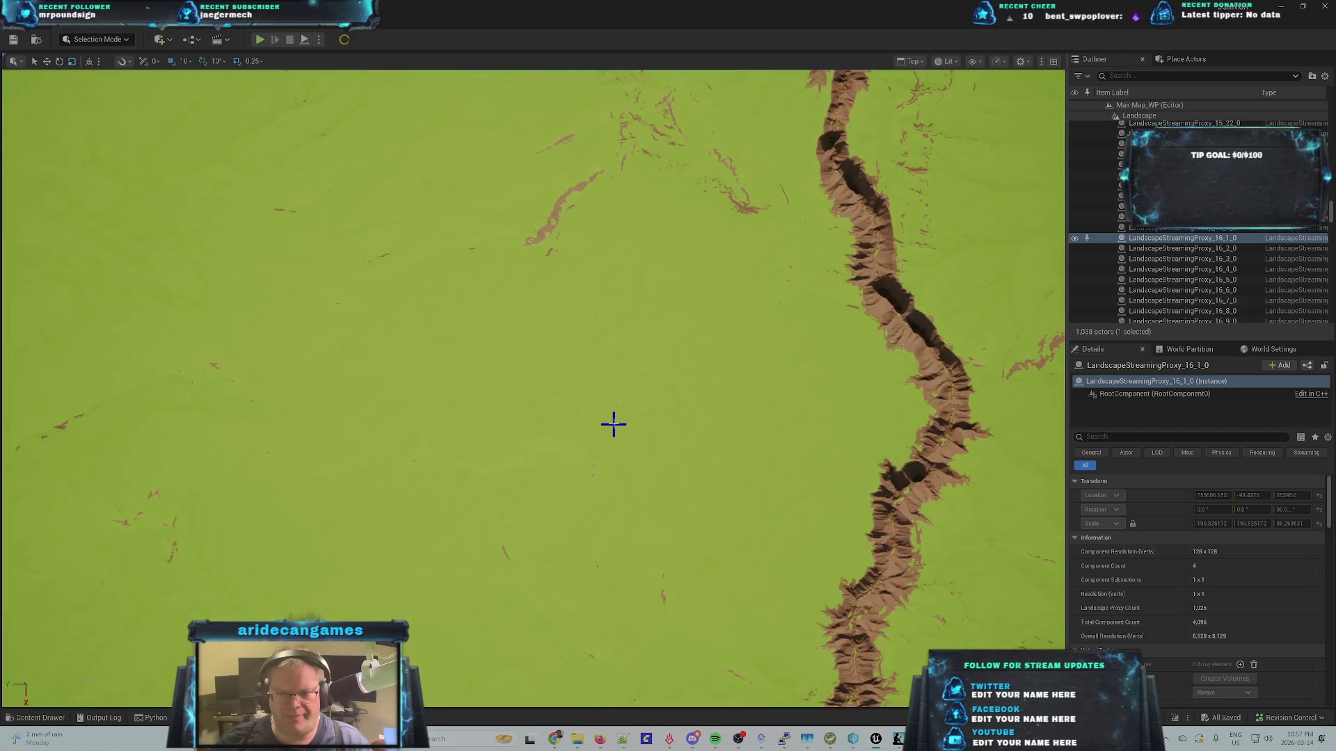
{"action": "scroll", "coordinate": [614, 424], "scroll_direction": "down", "scroll_amount": 6}
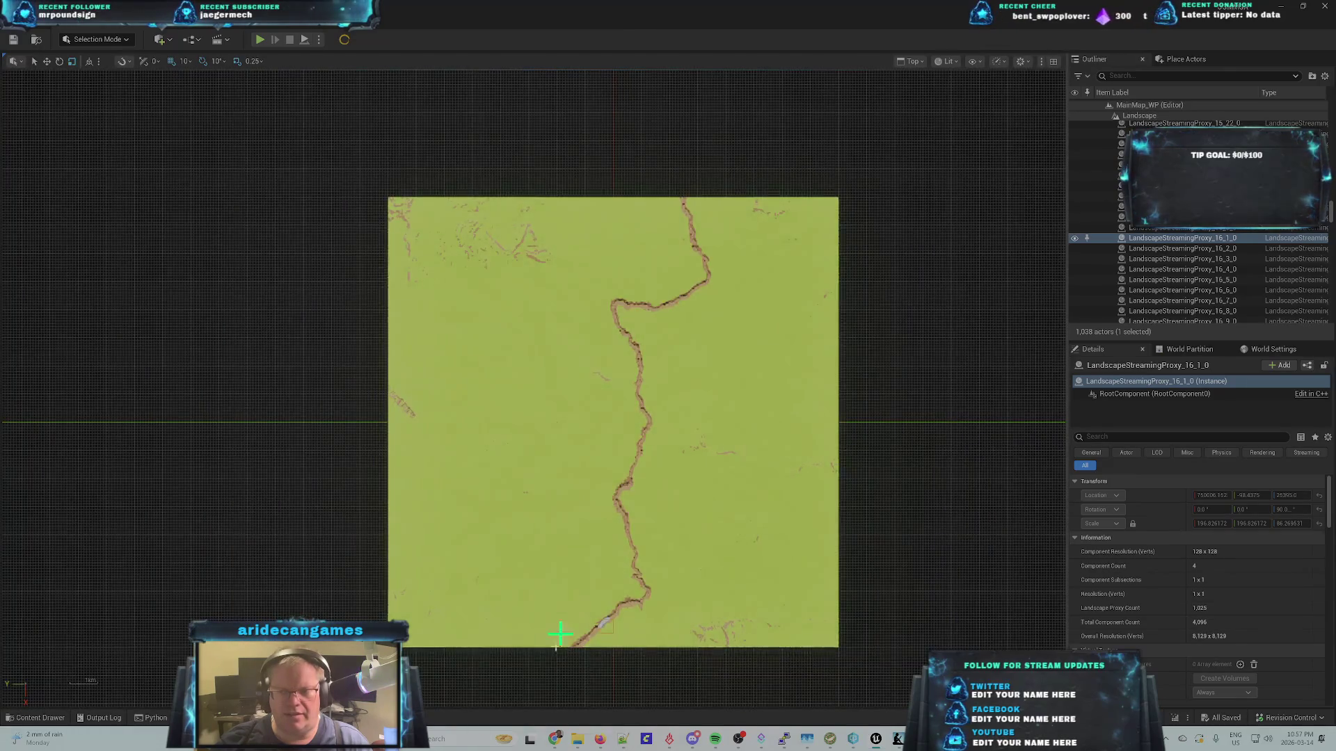
{"action": "scroll", "coordinate": [599, 640], "scroll_direction": "up", "scroll_amount": 8}
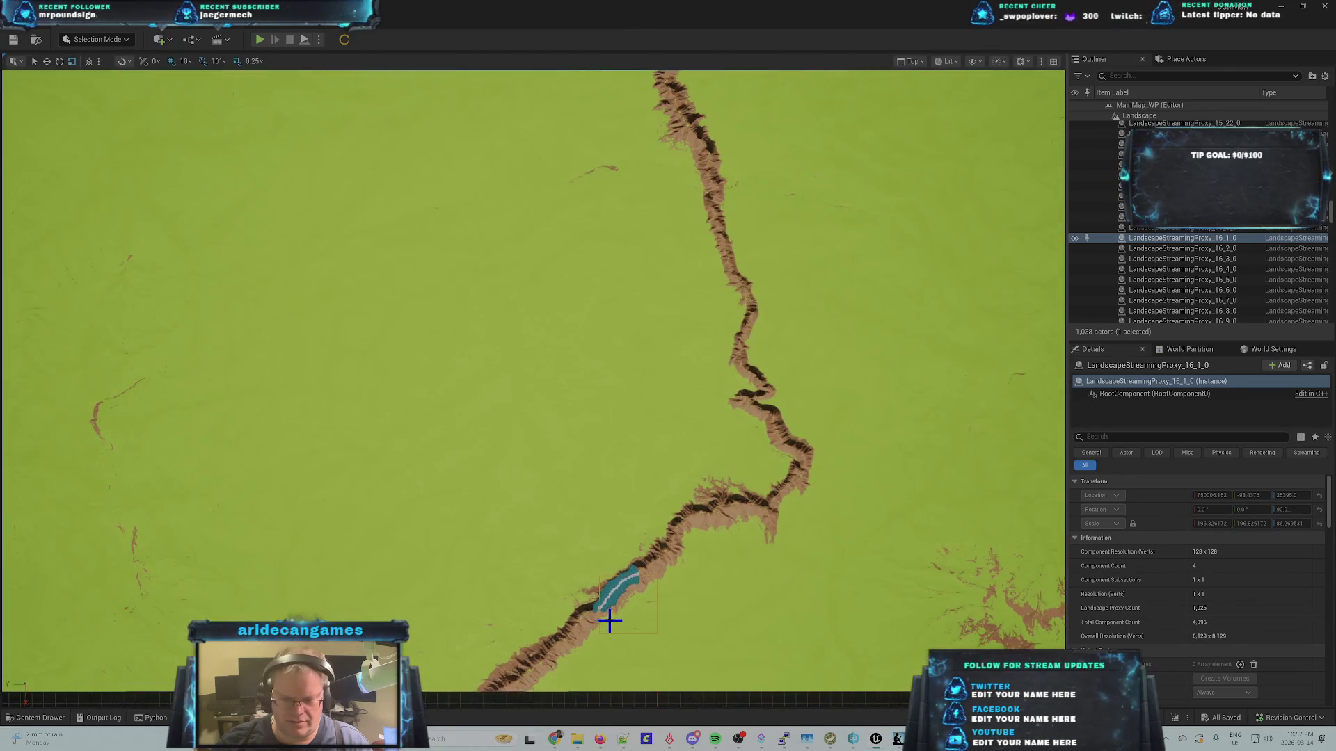
{"action": "scroll", "coordinate": [611, 598], "scroll_direction": "up", "scroll_amount": 2}
{"action": "scroll", "coordinate": [615, 596], "scroll_direction": "up", "scroll_amount": 2}
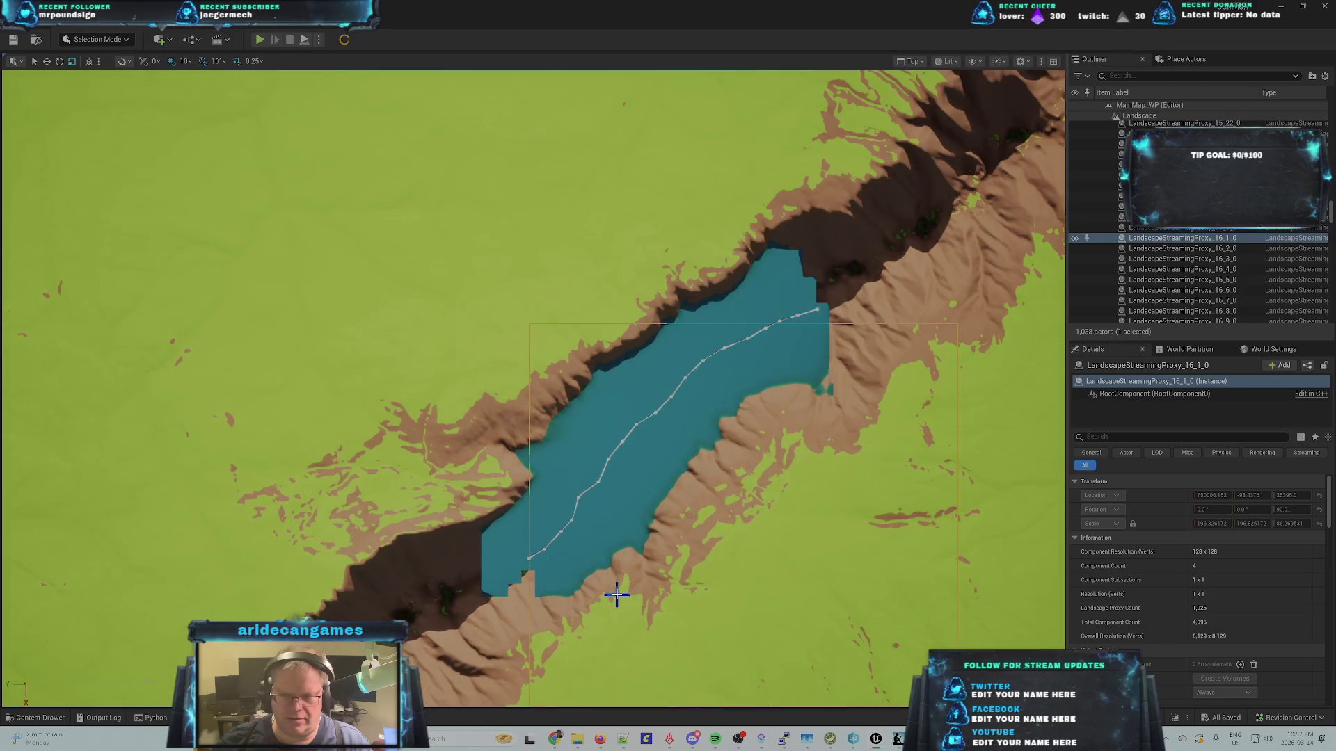
{"action": "scroll", "coordinate": [605, 607], "scroll_direction": "up", "scroll_amount": 1}
{"action": "scroll", "coordinate": [603, 609], "scroll_direction": "up", "scroll_amount": 4}
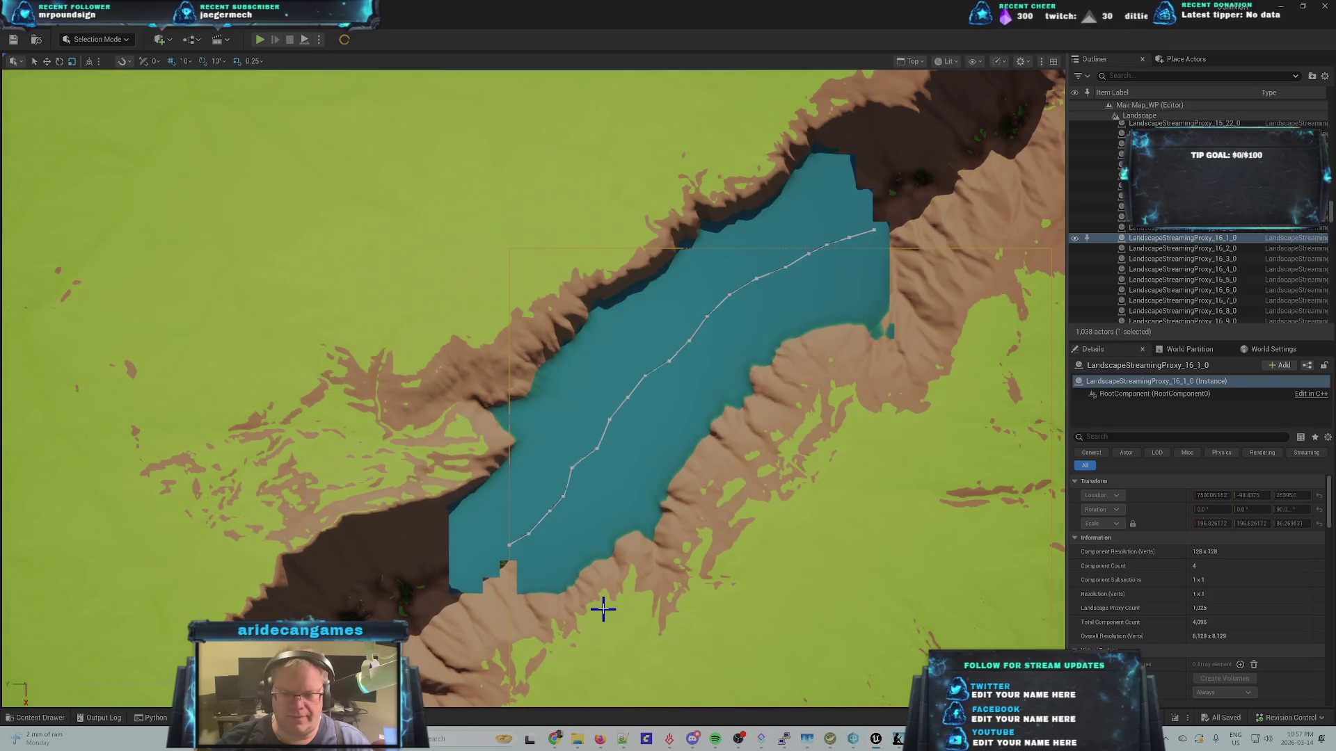
{"action": "scroll", "coordinate": [603, 610], "scroll_direction": "down", "scroll_amount": 5}
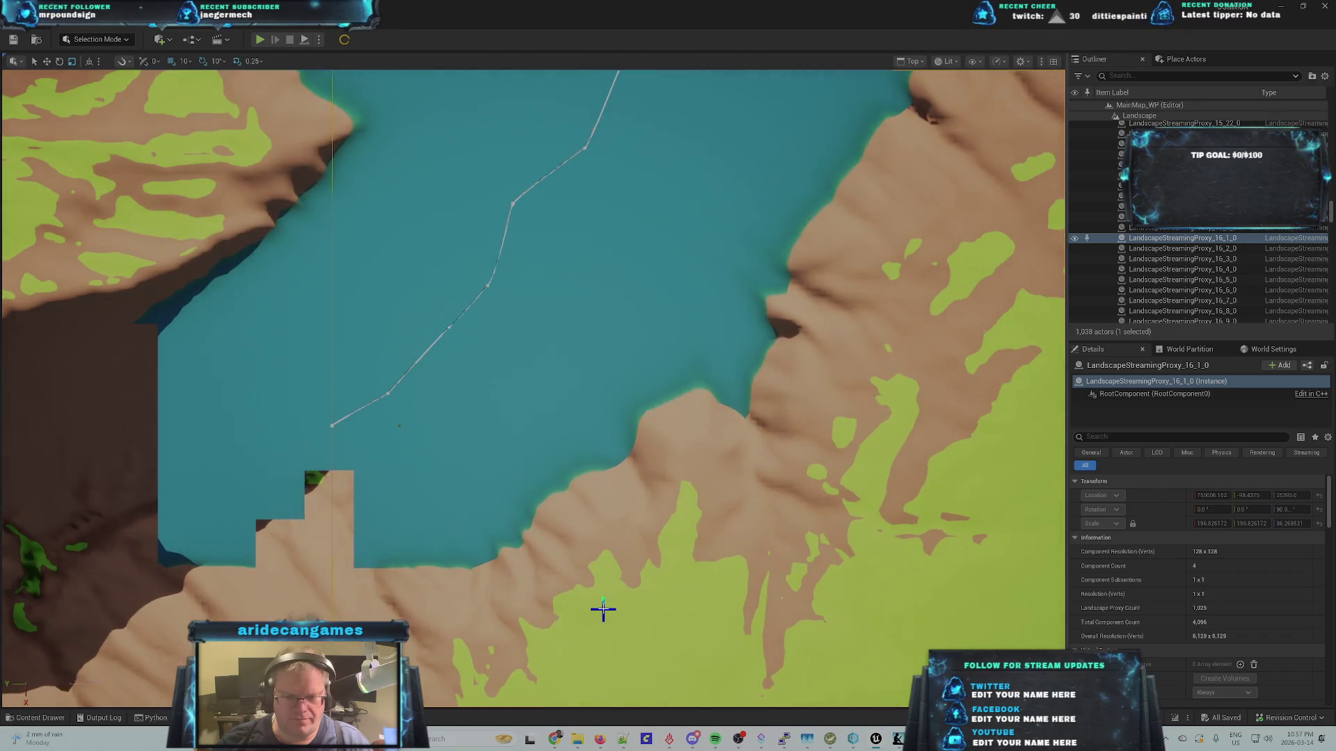
{"action": "scroll", "coordinate": [600, 616], "scroll_direction": "up", "scroll_amount": 2}
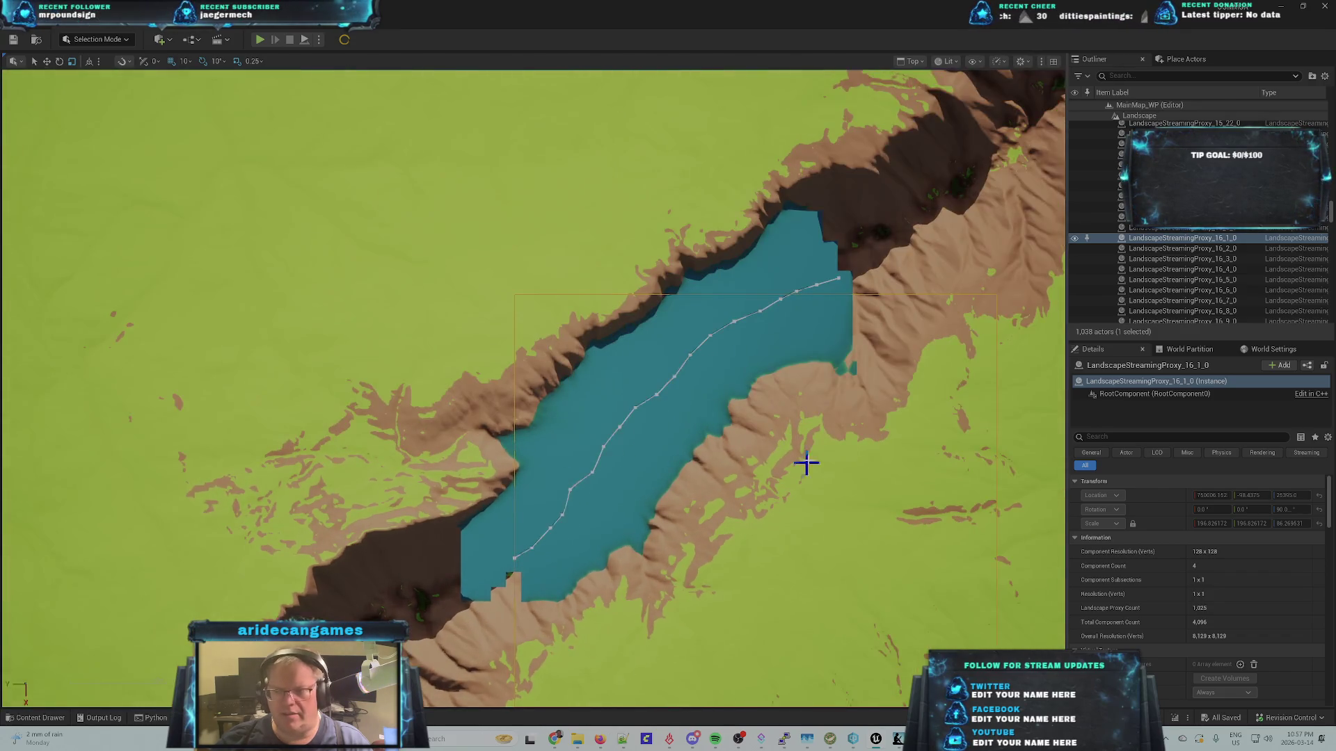
{"action": "scroll", "coordinate": [828, 438], "scroll_direction": "down", "scroll_amount": 4}
{"action": "scroll", "coordinate": [829, 439], "scroll_direction": "up", "scroll_amount": 1}
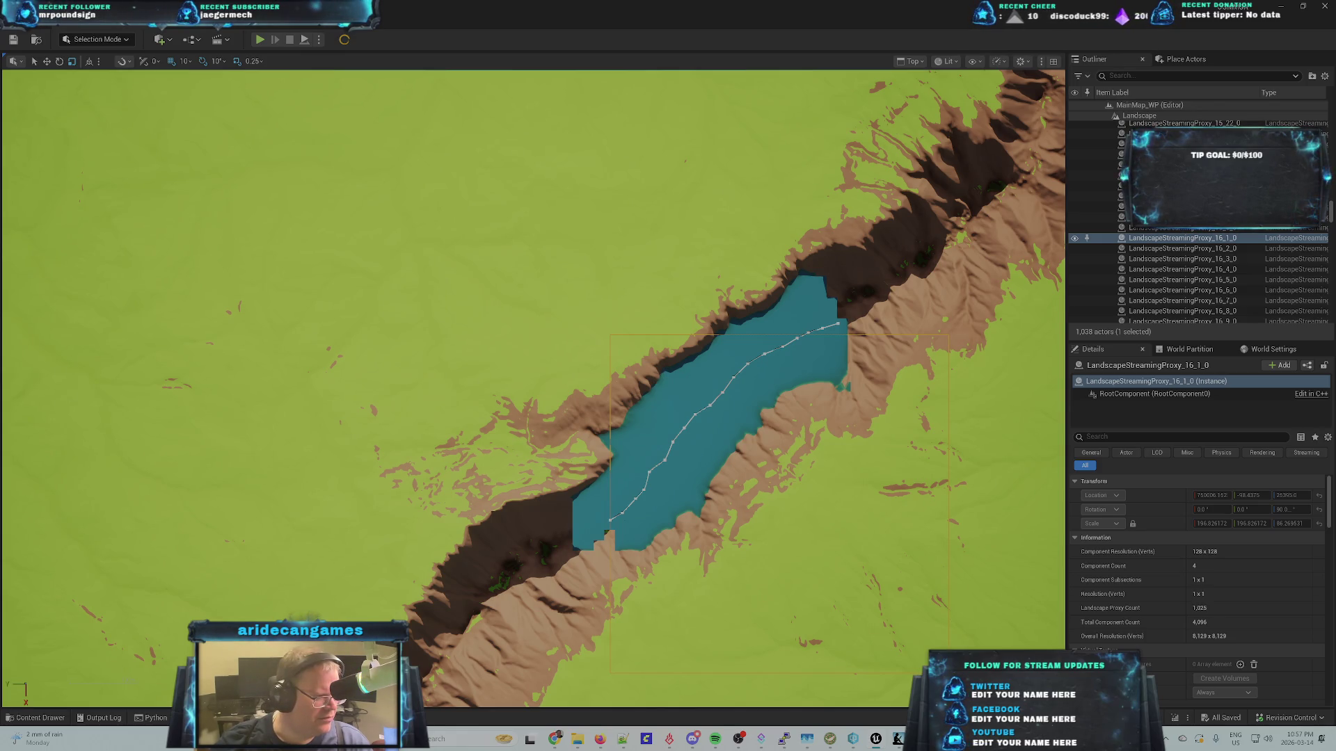
{"action": "left_click", "coordinate": [693, 418]}
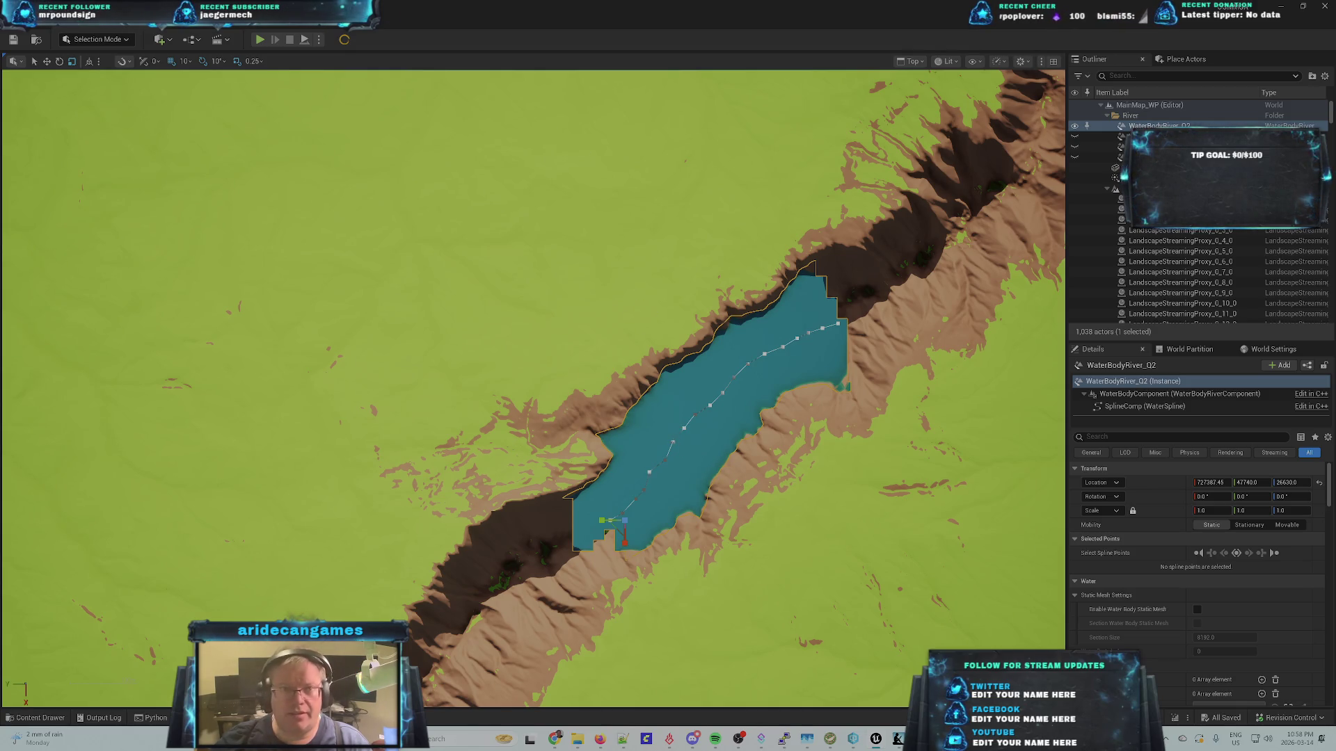
- Rerun SplineDistances.py from Recent Python Scripts, then select LandscapeStreamingProxy_16_2_0 by the lake's end
{"action": "left_click", "coordinate": [164, 21]}
{"action": "mouse_move", "coordinate": [232, 433]}
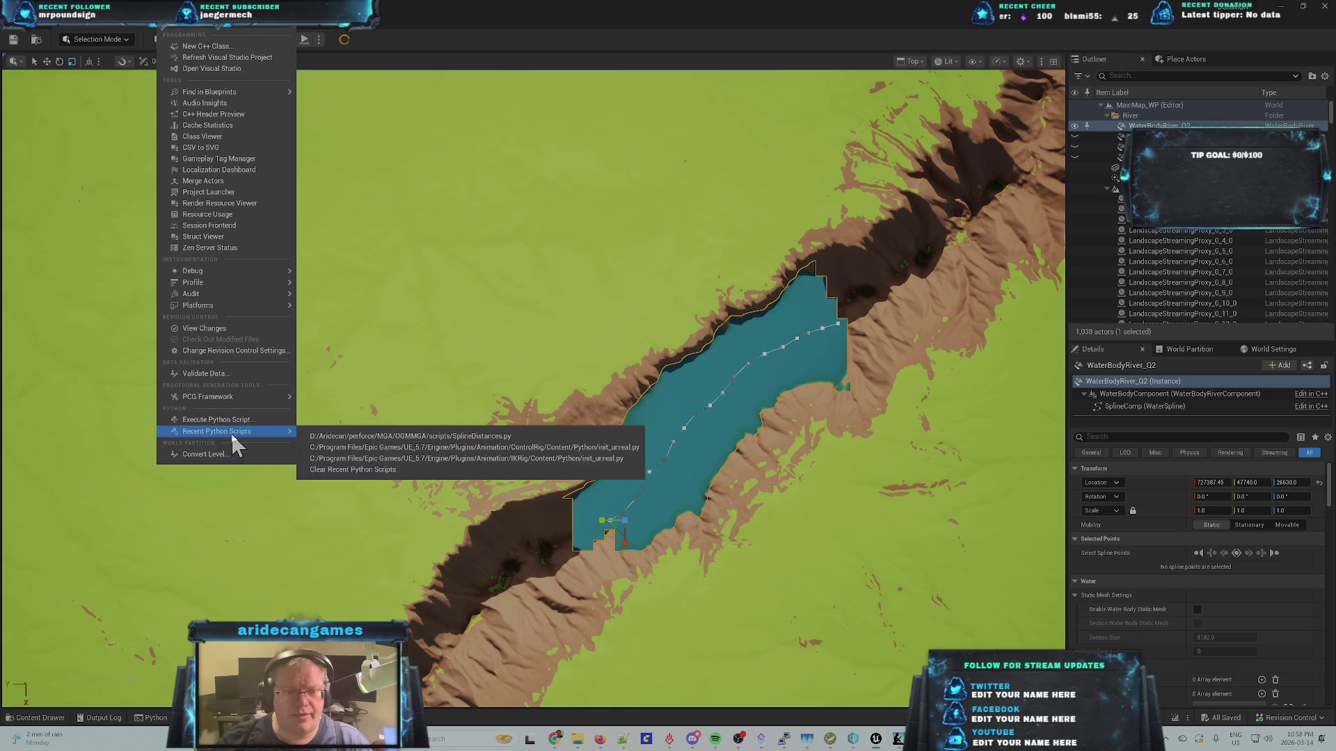
{"action": "left_click", "coordinate": [366, 437]}
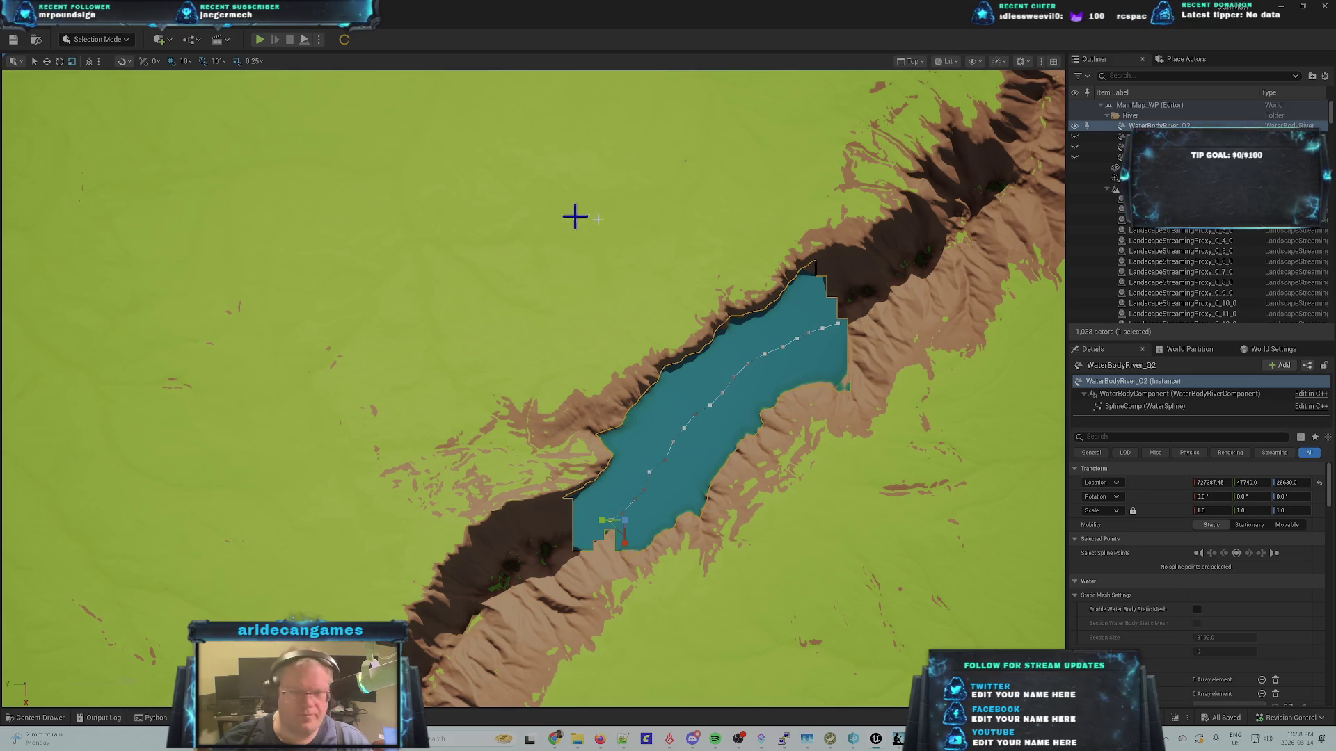
{"action": "left_click", "coordinate": [891, 333]}
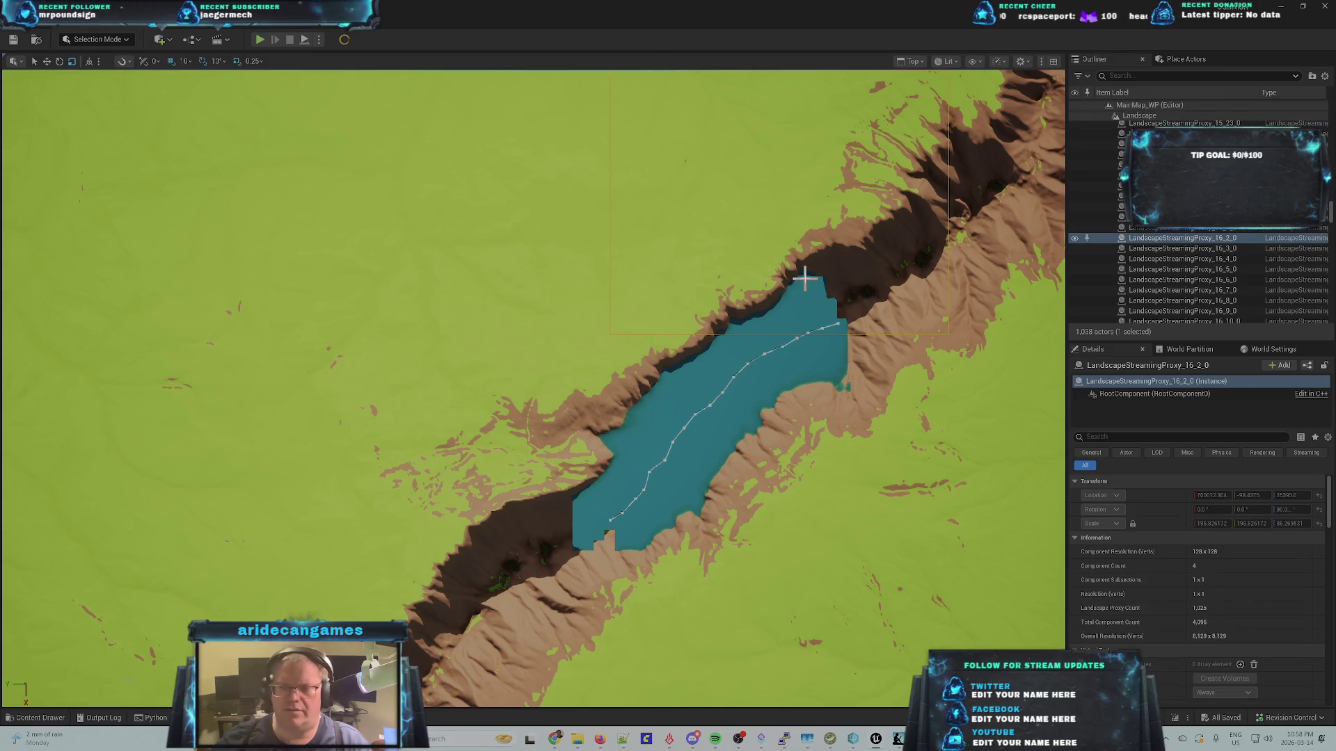
- Pan and zoom the Top view onto the lake's north-east end and collapse the Landscape Outliner folder
{"action": "mouse_move", "coordinate": [865, 257]}
{"action": "left_mouse_down"}
{"action": "mouse_move", "coordinate": [865, 314]}
{"action": "mouse_move", "coordinate": [769, 438]}
{"action": "mouse_move", "coordinate": [799, 441]}
{"action": "mouse_move", "coordinate": [781, 448]}
{"action": "mouse_move", "coordinate": [752, 414]}
{"action": "left_mouse_up"}
{"action": "scroll", "coordinate": [740, 453], "scroll_direction": "up", "scroll_amount": 6}
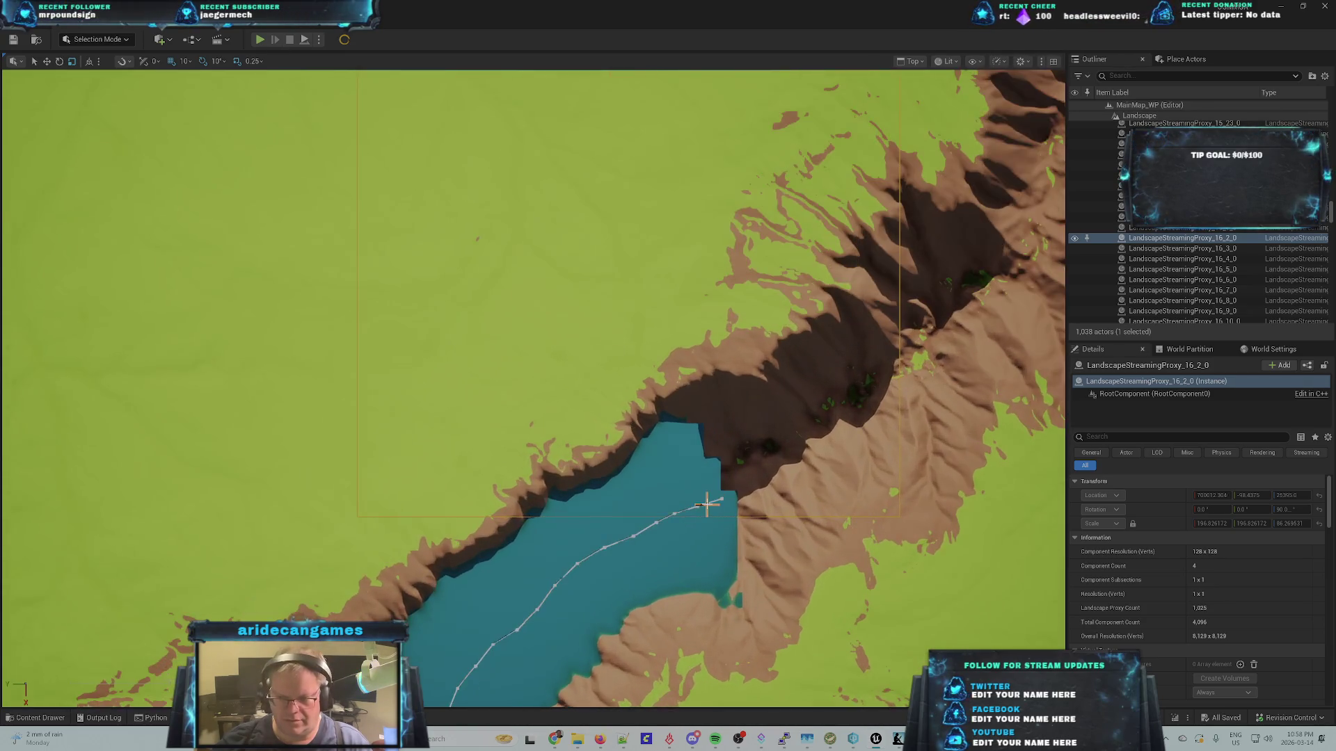
{"action": "scroll", "coordinate": [706, 472], "scroll_direction": "up", "scroll_amount": 2}
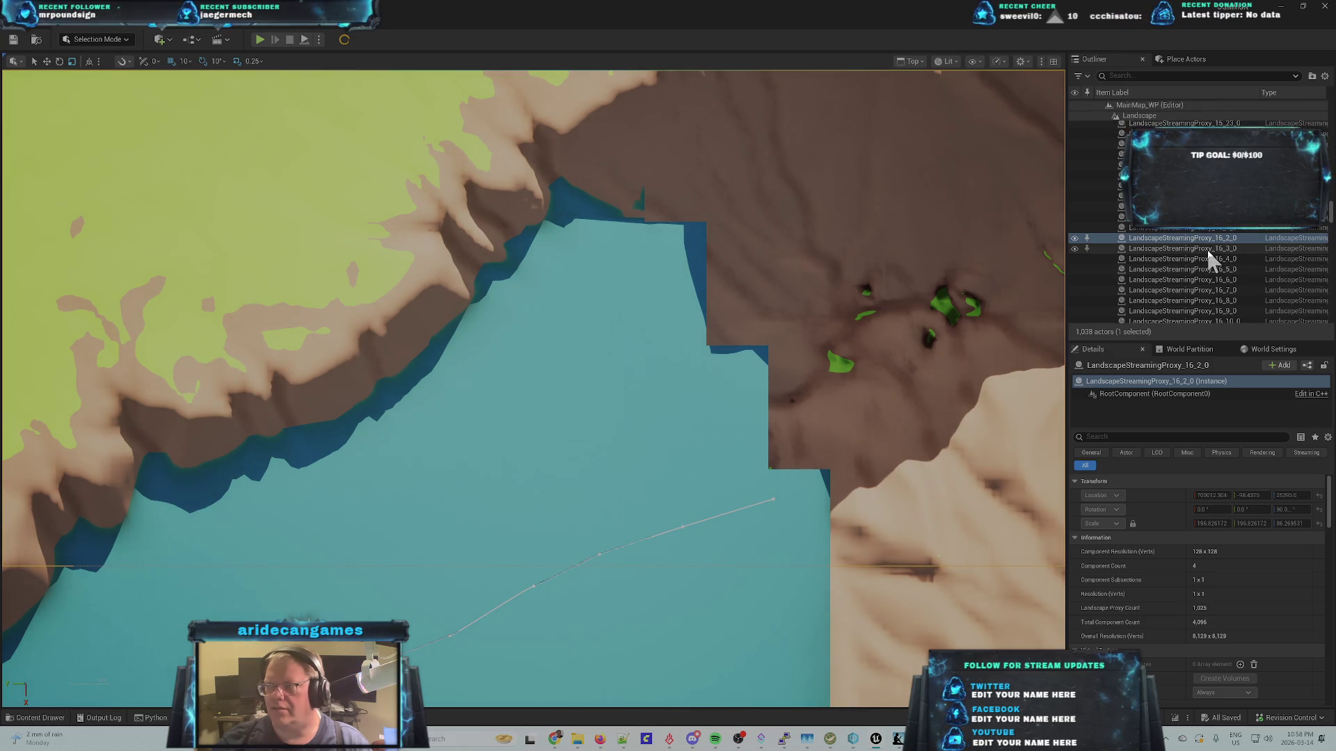
{"action": "left_click_drag", "start_coordinate": [1330, 219], "coordinate": [1331, 104]}
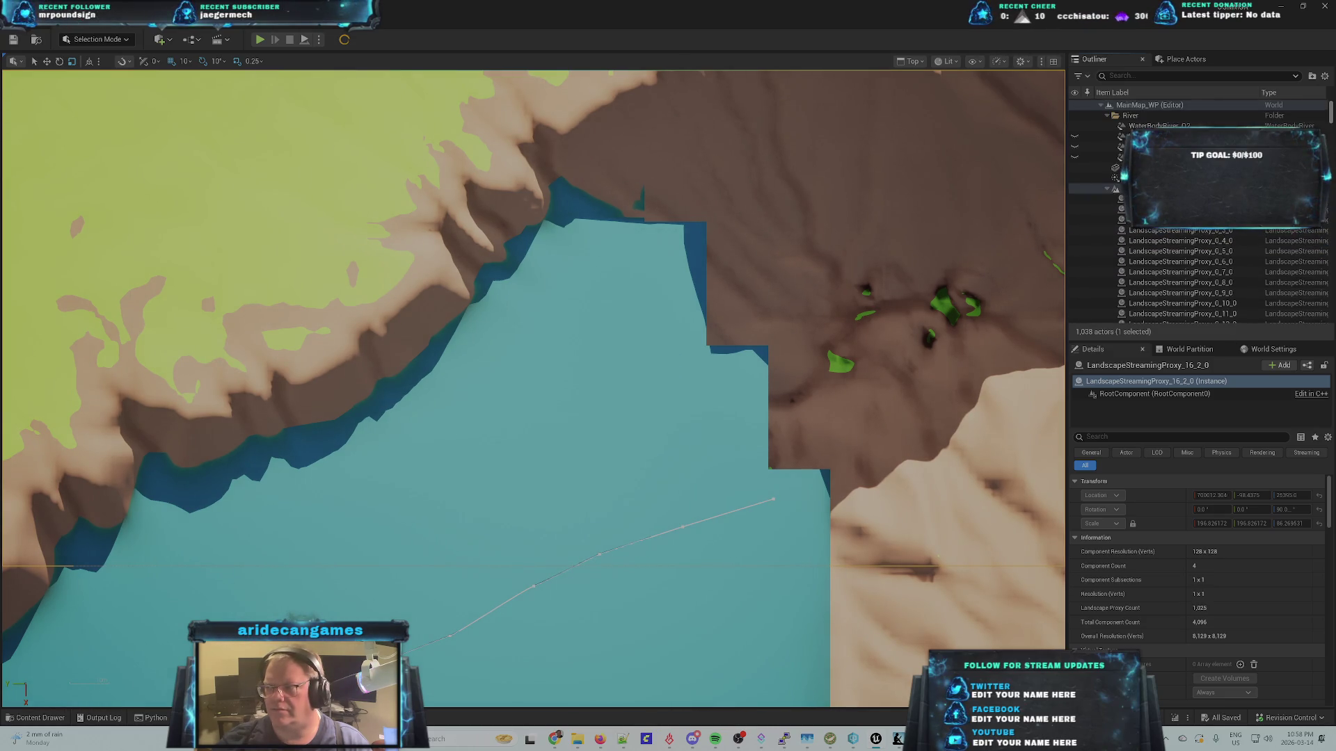
{"action": "left_click", "coordinate": [1104, 189]}
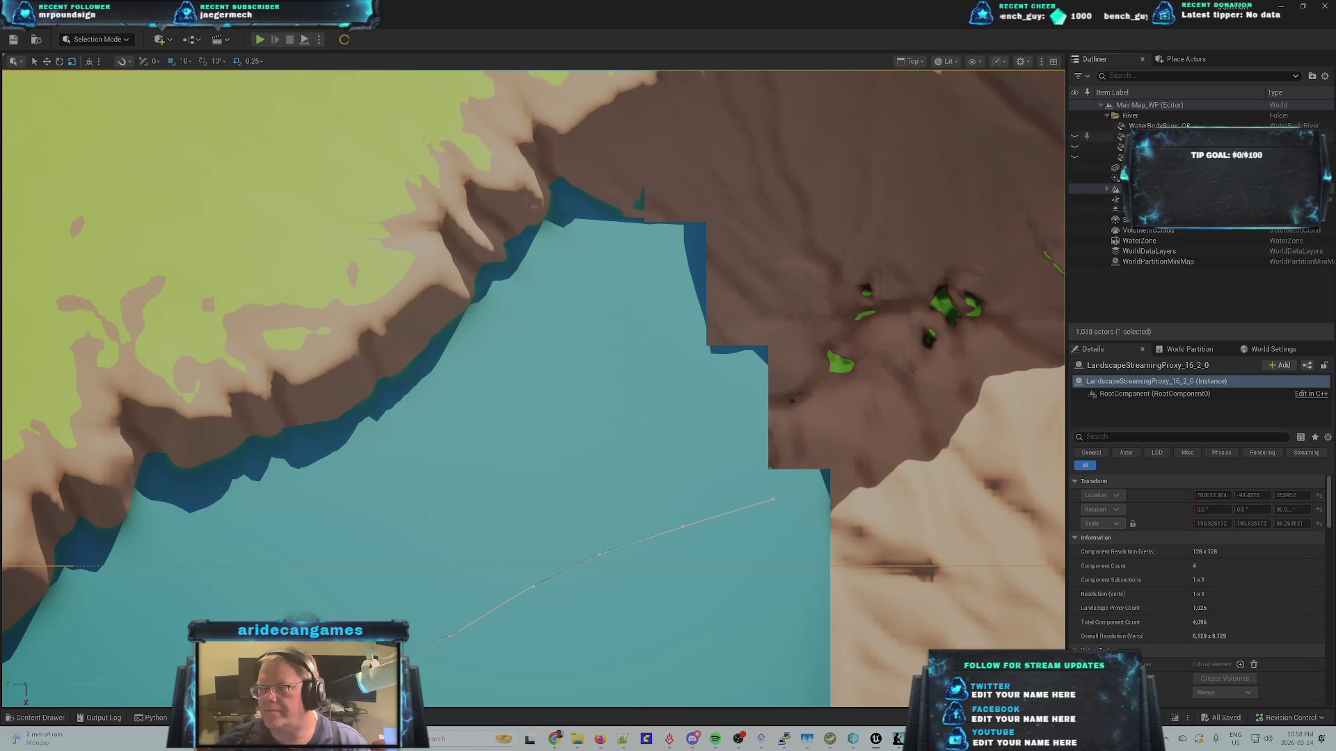
- Search Place Actors for 'river' and drop a Water Body River into the lake under the River folder
{"action": "left_click", "coordinate": [1139, 117]}
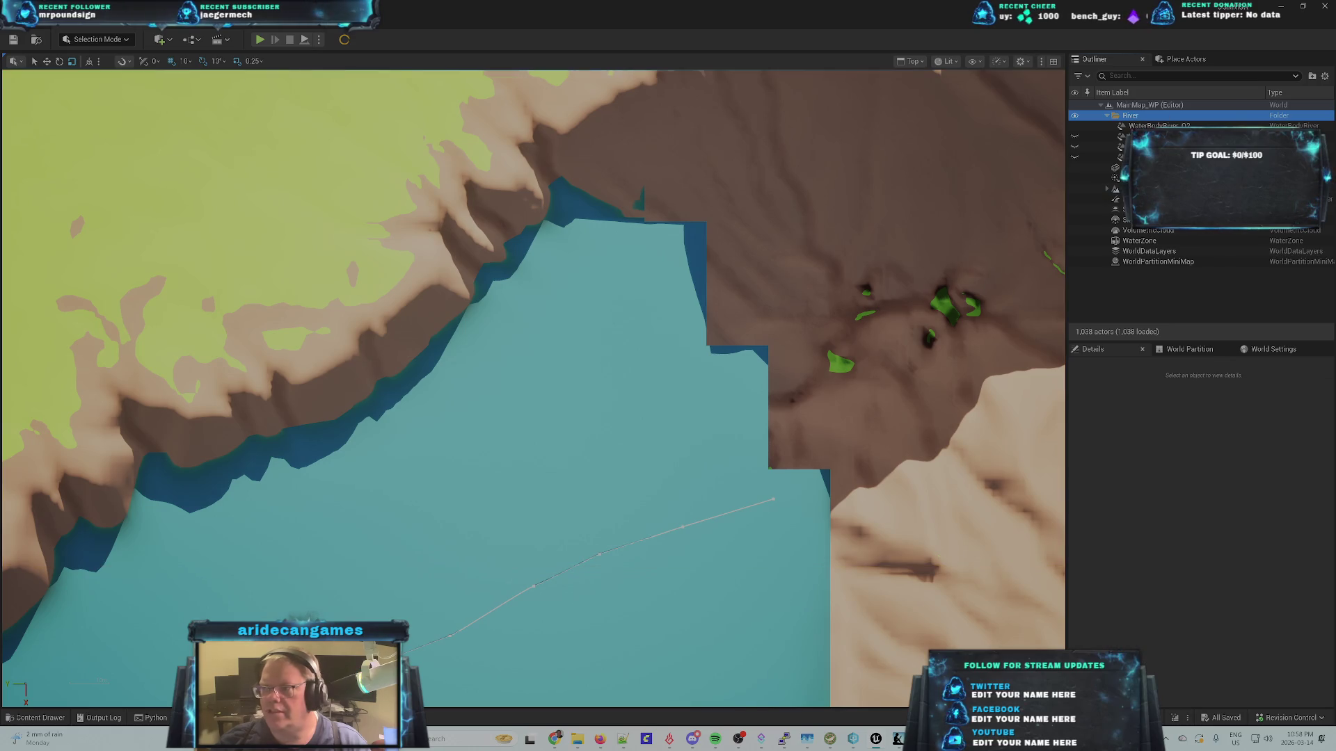
{"action": "left_click", "coordinate": [1183, 60]}
{"action": "left_click", "coordinate": [1150, 76]}
{"action": "type", "text": "river"}
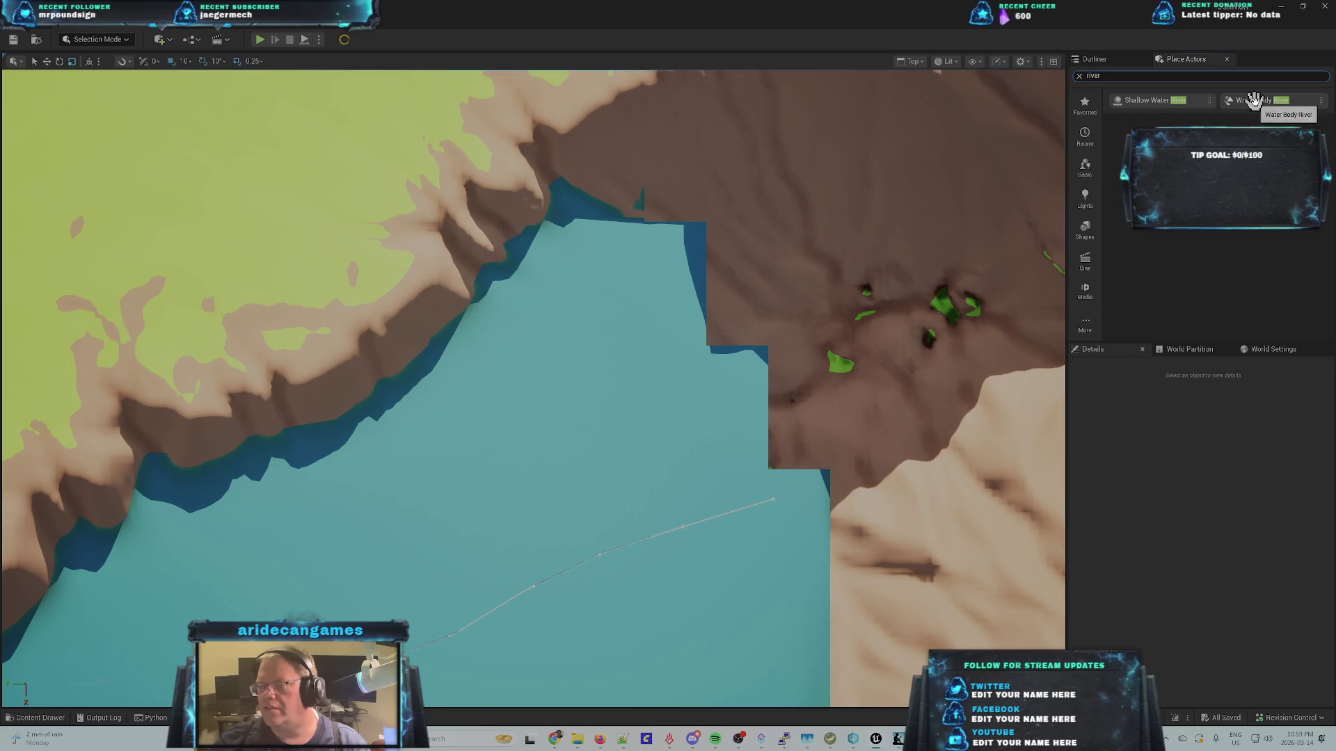
{"action": "mouse_move", "coordinate": [1253, 100]}
{"action": "left_mouse_down"}
{"action": "mouse_move", "coordinate": [776, 215]}
{"action": "mouse_move", "coordinate": [623, 426]}
{"action": "mouse_move", "coordinate": [662, 492]}
{"action": "mouse_move", "coordinate": [696, 470]}
{"action": "left_mouse_up"}
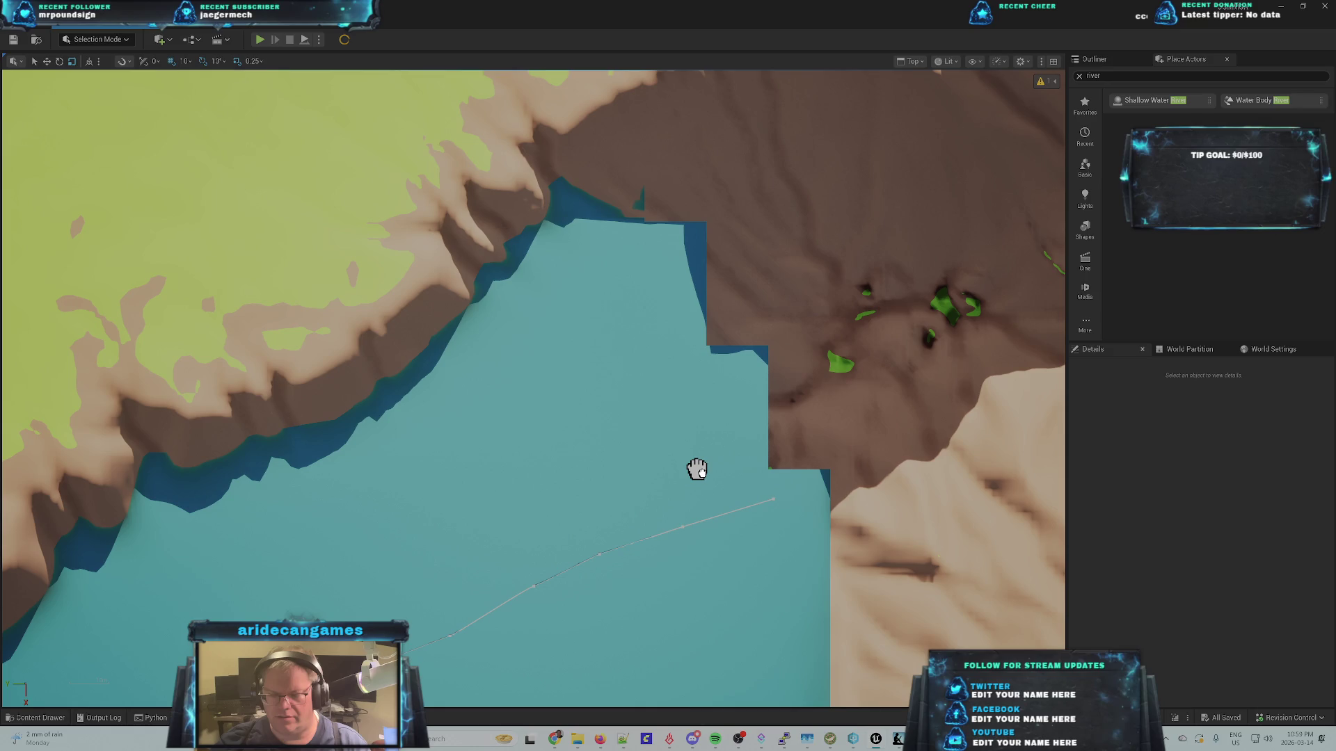
{"action": "left_click_drag", "start_coordinate": [697, 469], "coordinate": [729, 466]}
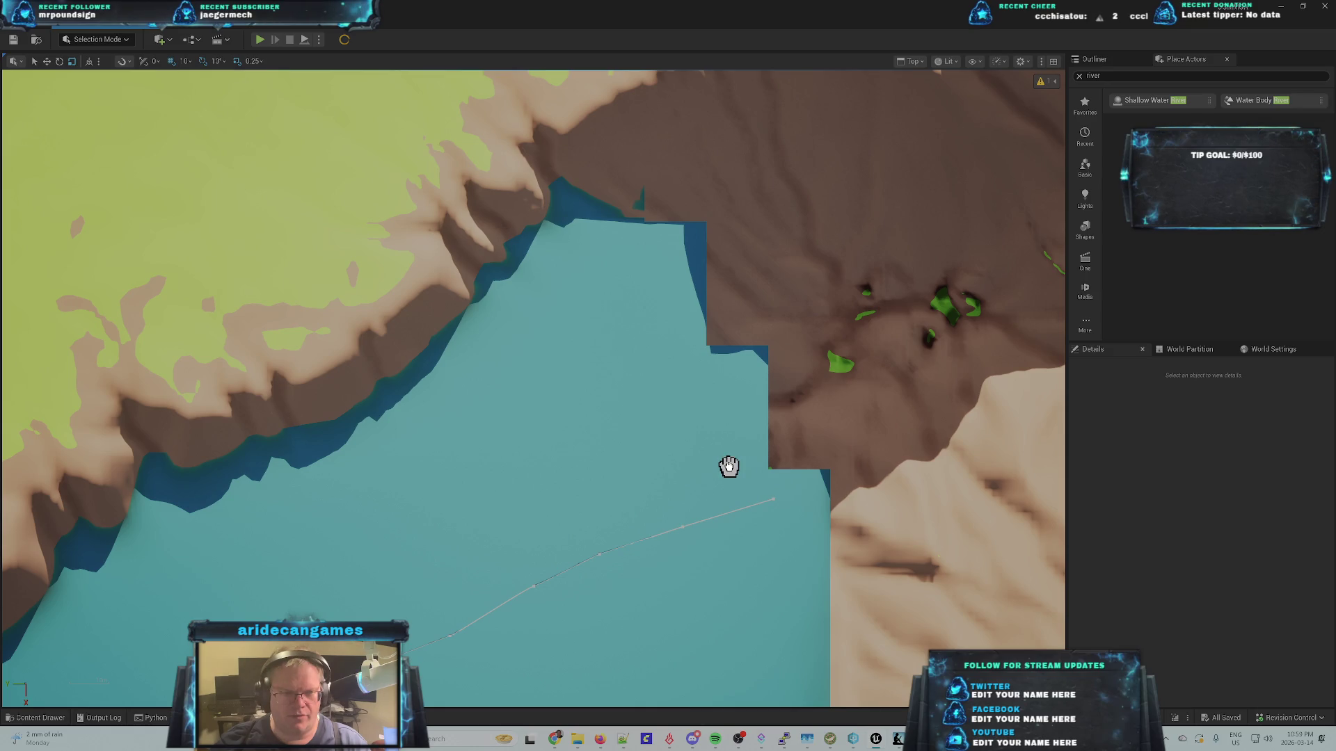
{"action": "left_click_drag", "start_coordinate": [729, 466], "coordinate": [719, 501]}
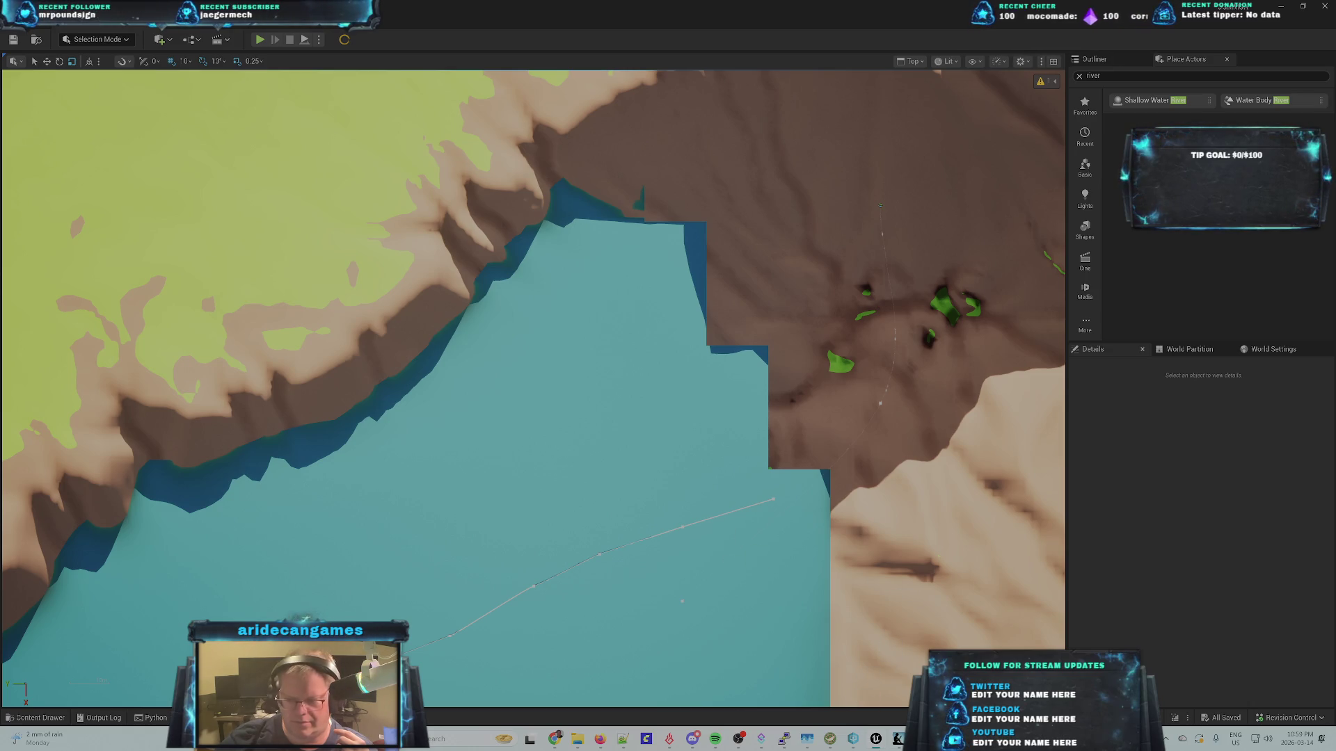
- Select the new WaterBodyRiver and pick its first spline point with Select Spline Points
{"action": "left_click", "coordinate": [828, 627]}
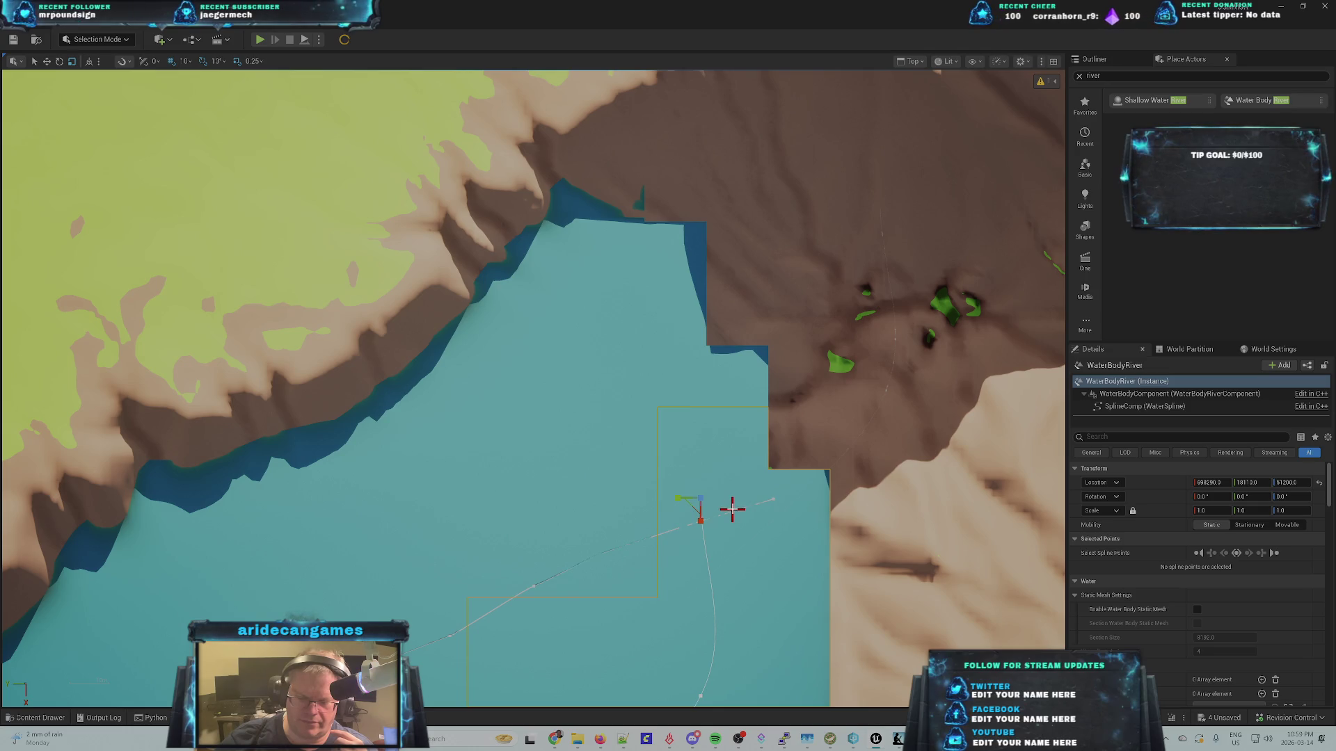
{"action": "scroll", "coordinate": [732, 509], "scroll_direction": "down", "scroll_amount": 2}
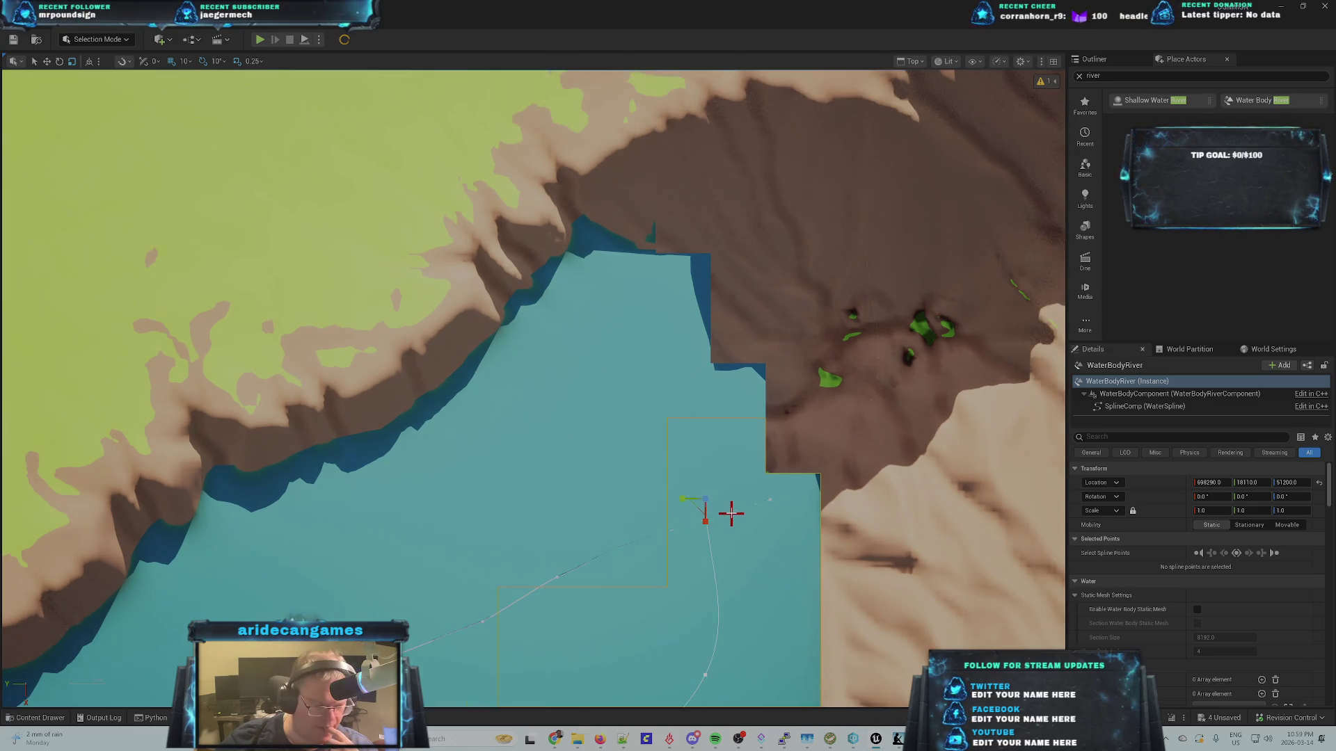
{"action": "scroll", "coordinate": [731, 513], "scroll_direction": "down", "scroll_amount": 1}
{"action": "scroll", "coordinate": [742, 525], "scroll_direction": "up", "scroll_amount": 4}
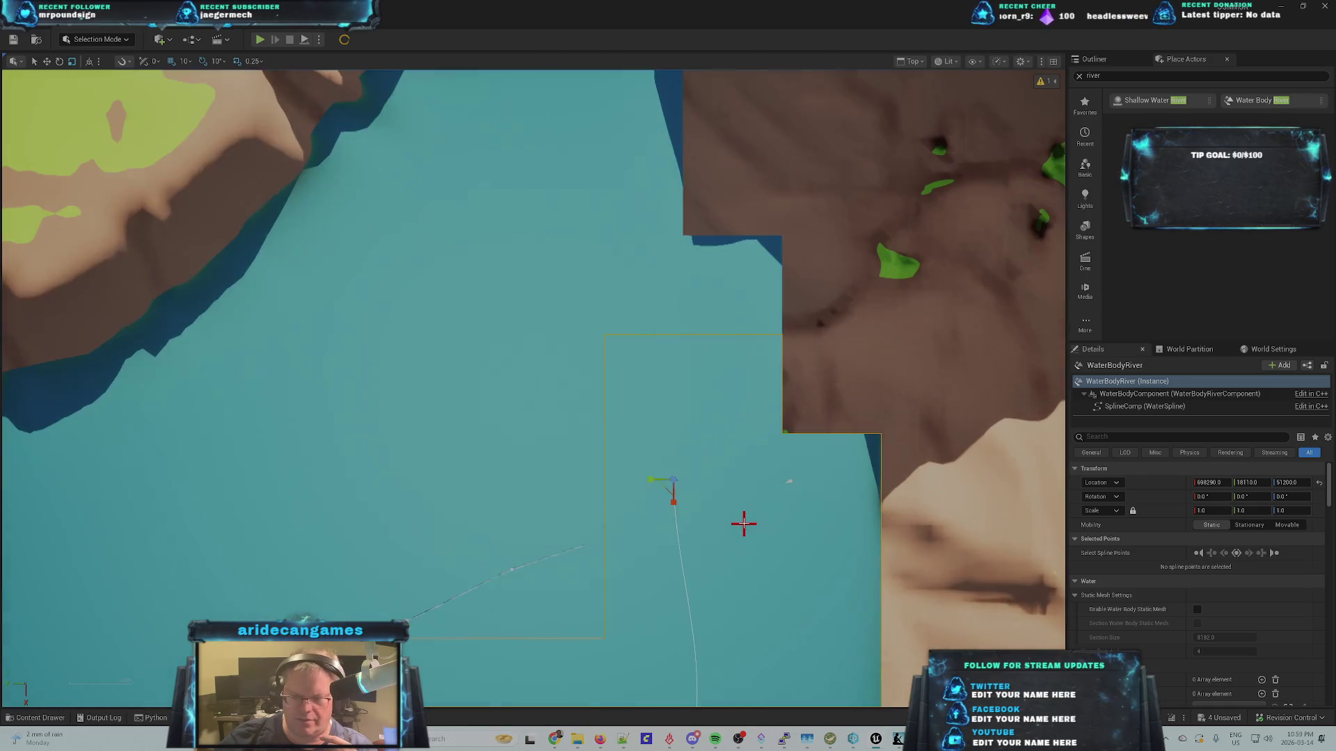
{"action": "scroll", "coordinate": [743, 523], "scroll_direction": "down", "scroll_amount": 4}
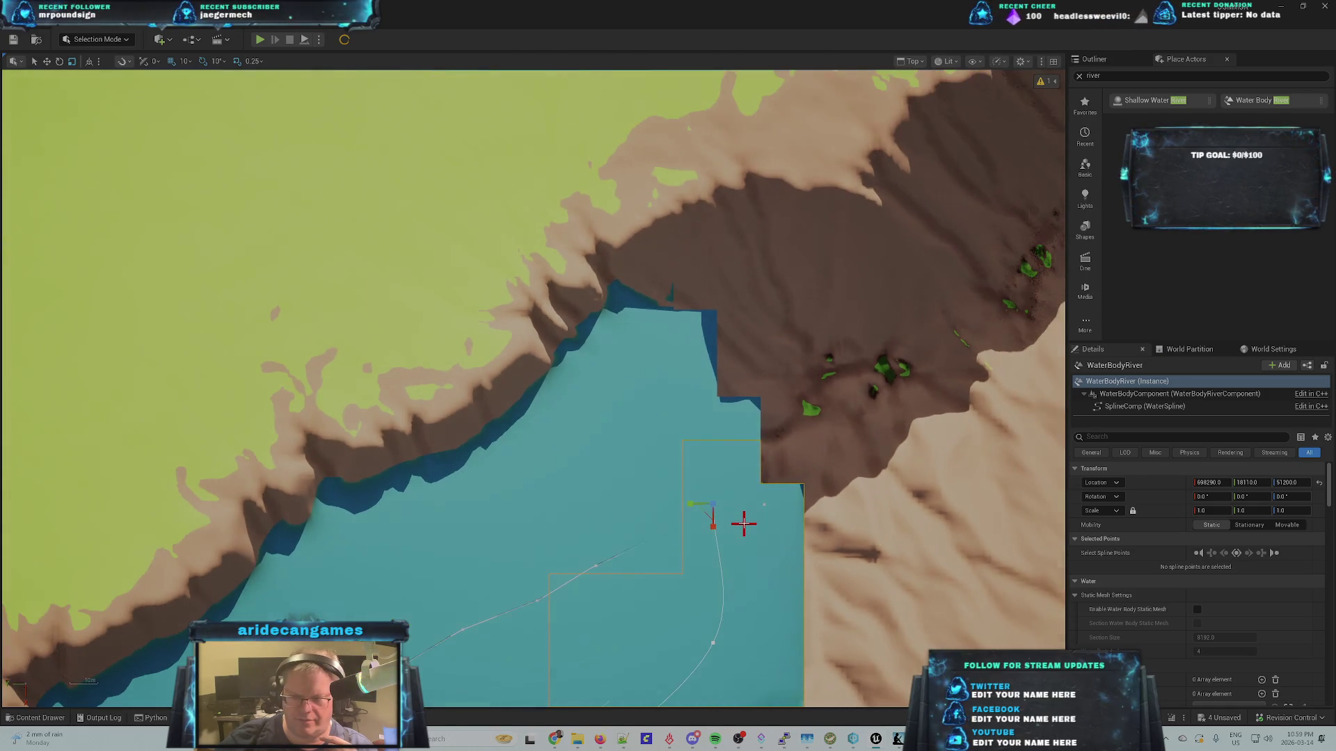
{"action": "scroll", "coordinate": [743, 523], "scroll_direction": "up", "scroll_amount": 1}
{"action": "scroll", "coordinate": [743, 524], "scroll_direction": "up", "scroll_amount": 1}
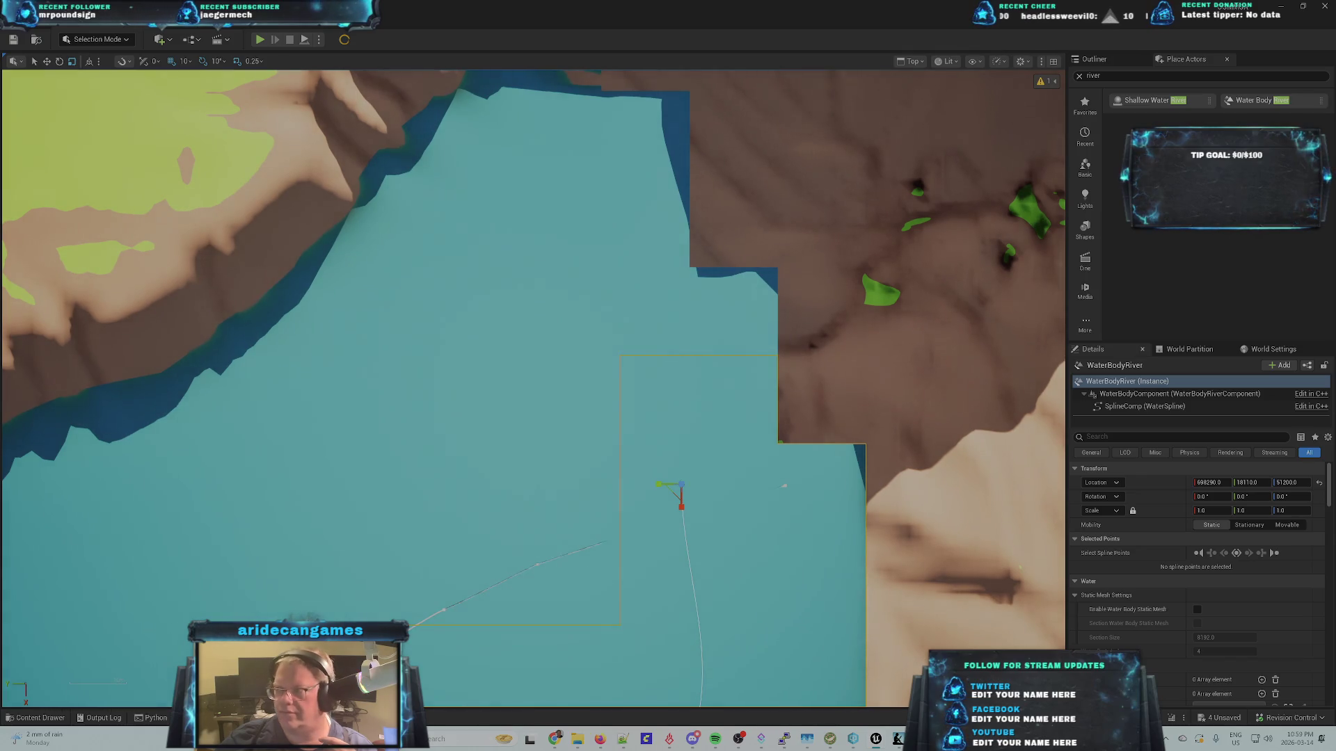
{"action": "left_click", "coordinate": [1092, 59]}
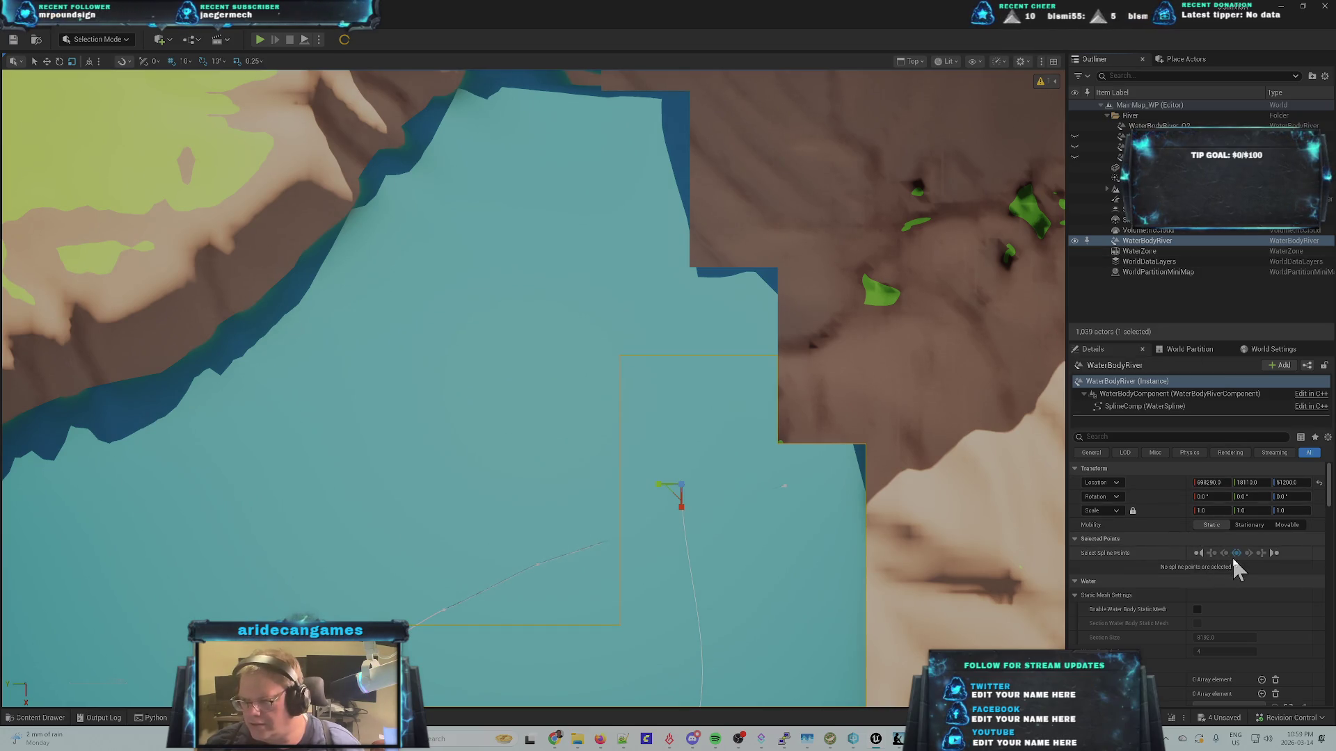
{"action": "left_click", "coordinate": [1199, 552]}
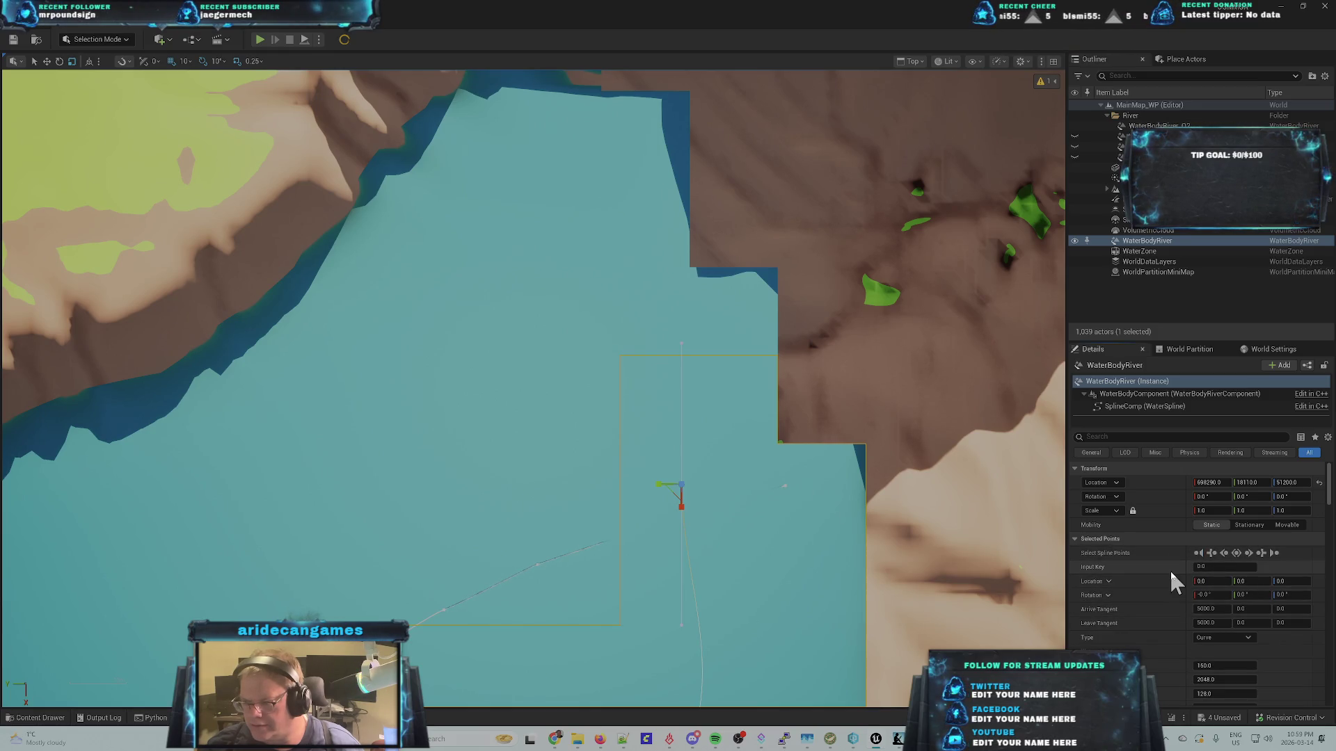
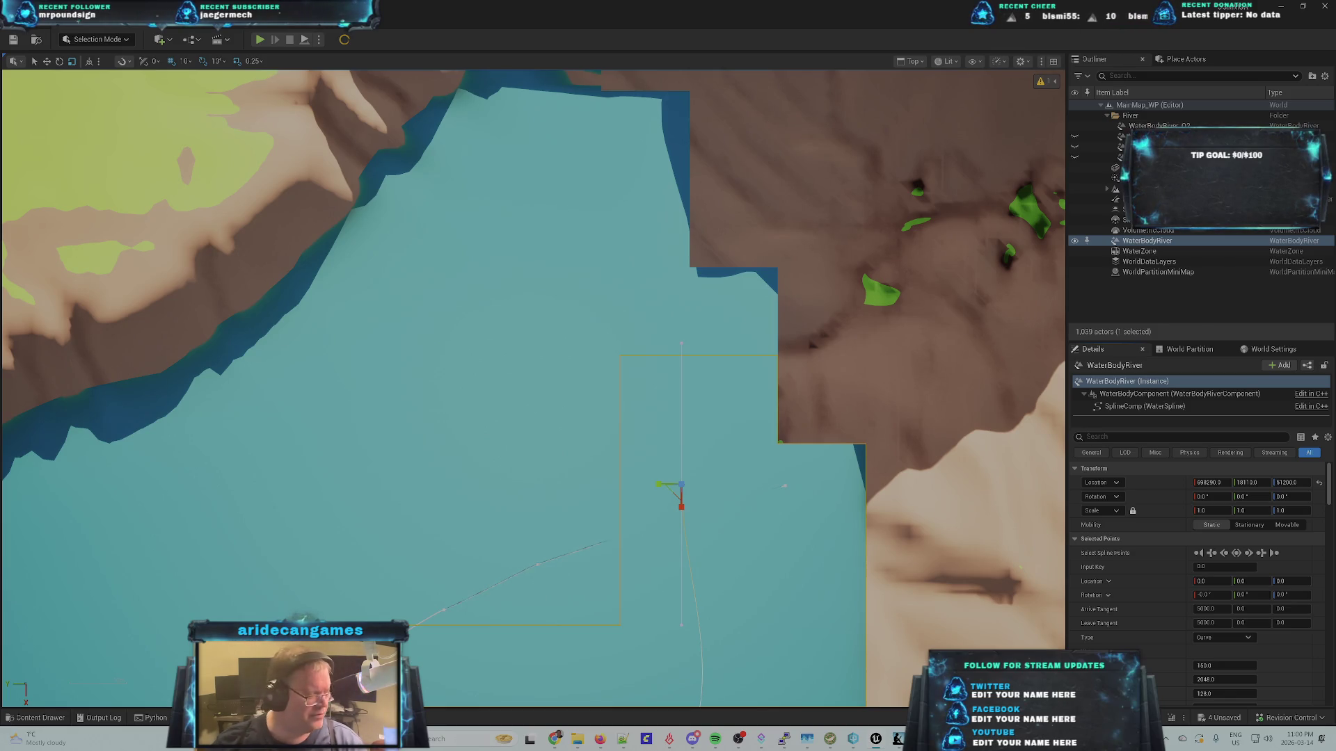
- Look through the other open windows and the desktop, then return to the Unreal editor
{"action": "key", "text": "alt+Tab"}
{"action": "key", "text": "Tab"}
{"action": "key", "text": "Tab"}
{"action": "key", "text": "Tab"}
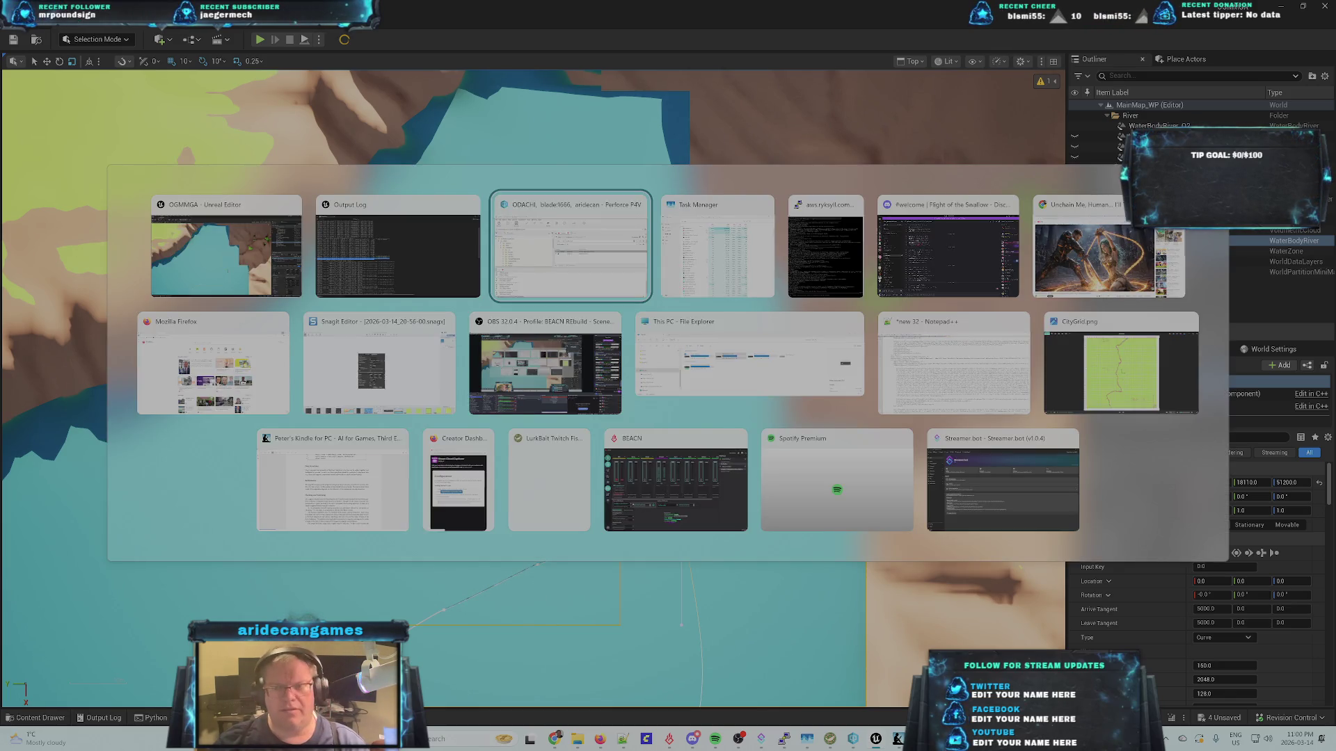
{"action": "key", "text": "Tab"}
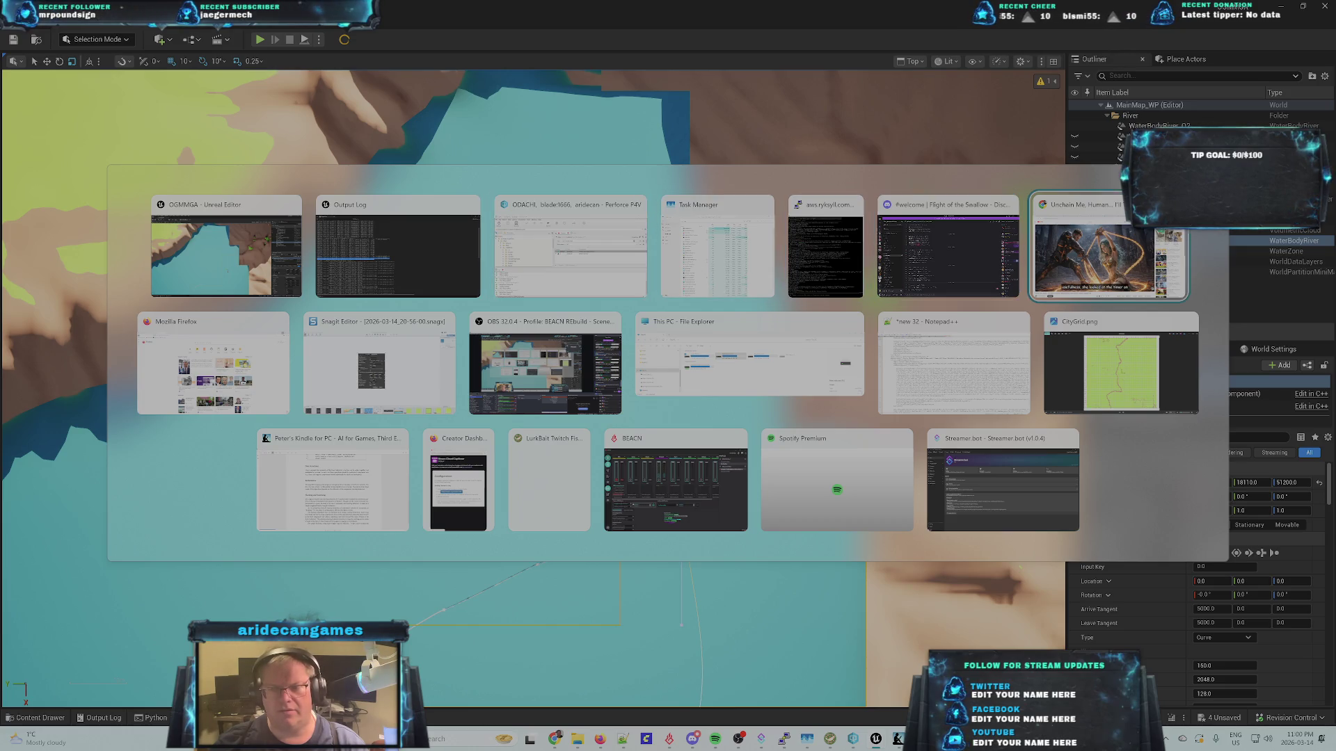
{"action": "key", "text": "Tab"}
{"action": "key", "text": "Tab"}
{"action": "key", "text": "Tab"}
{"action": "key", "text": "Escape"}
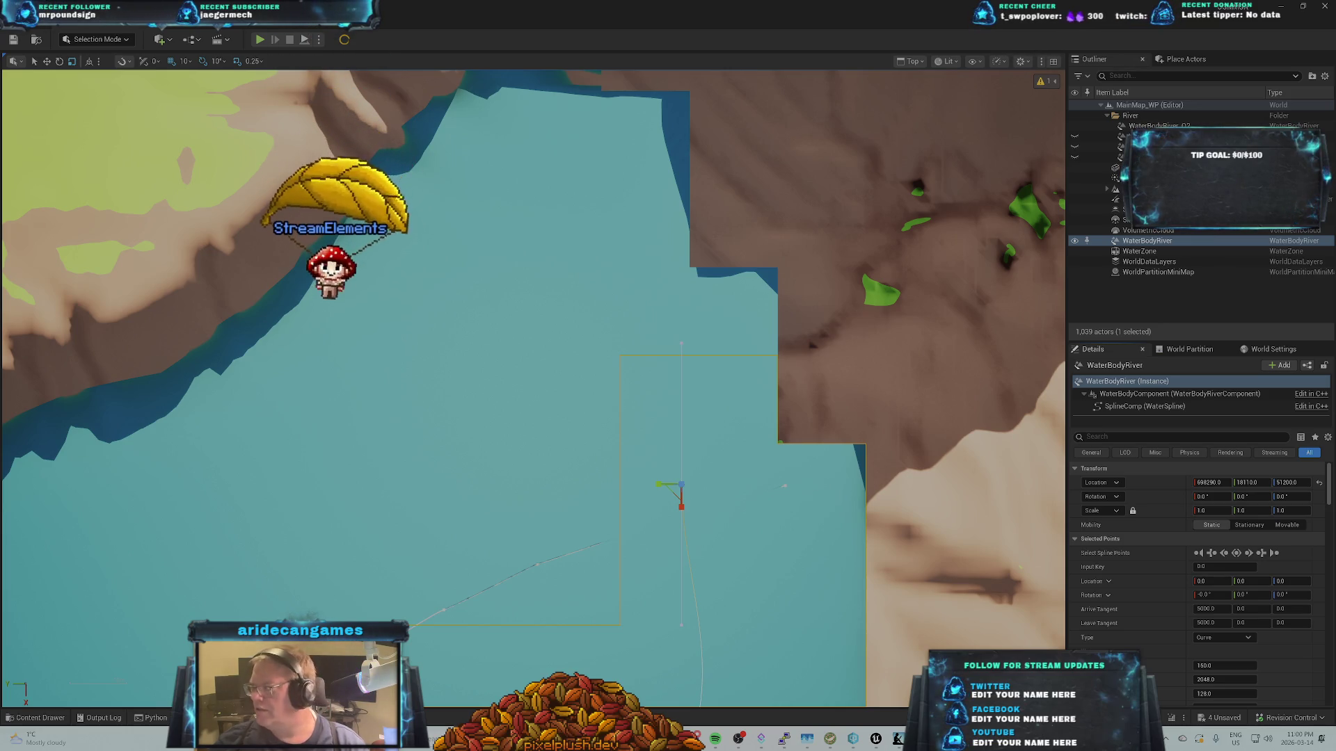
{"action": "key", "text": "alt+Tab"}
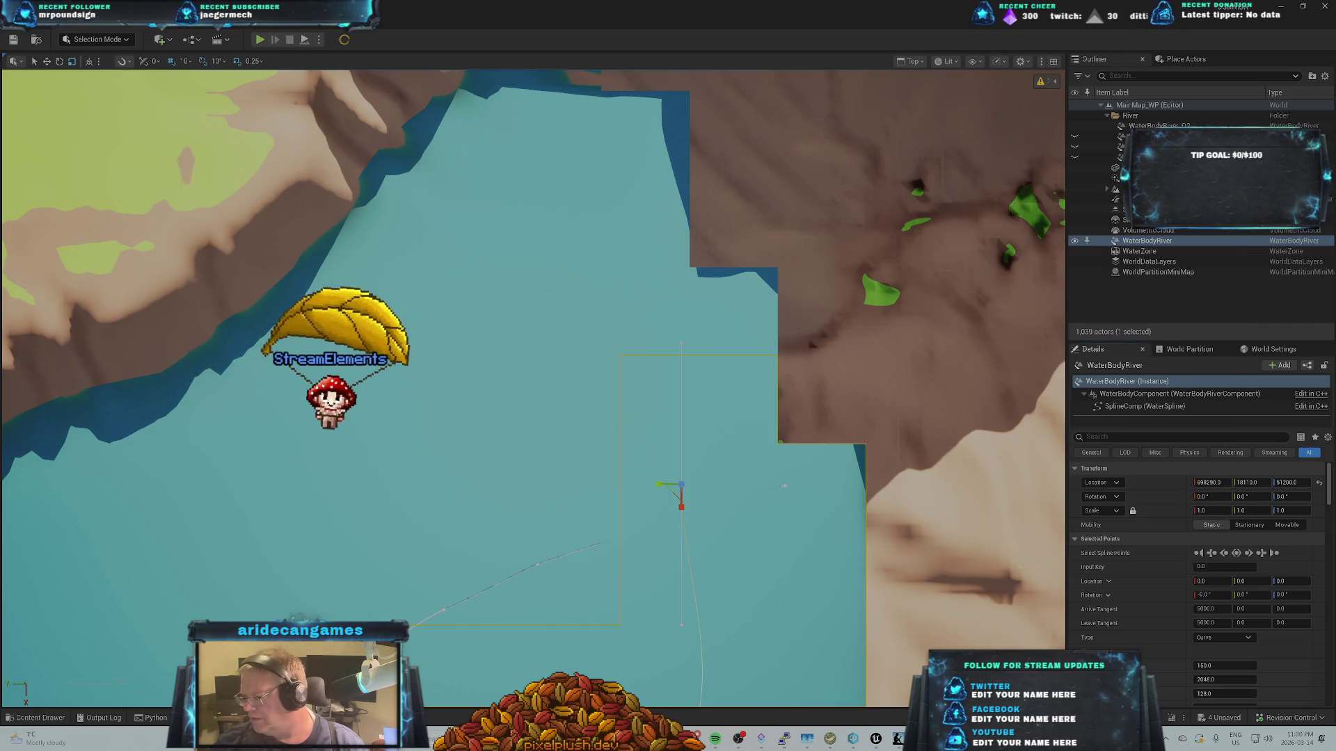
{"action": "key", "text": "super+d"}
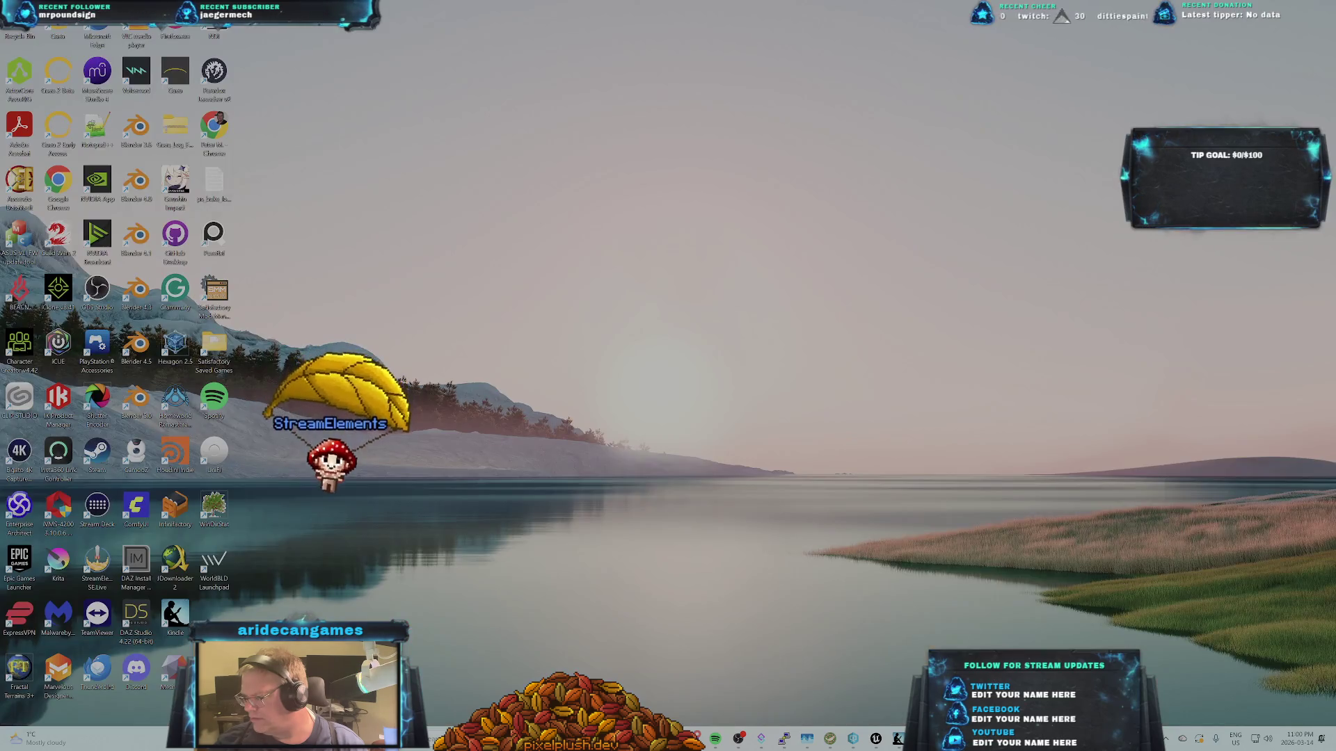
{"action": "key", "text": "super+d"}
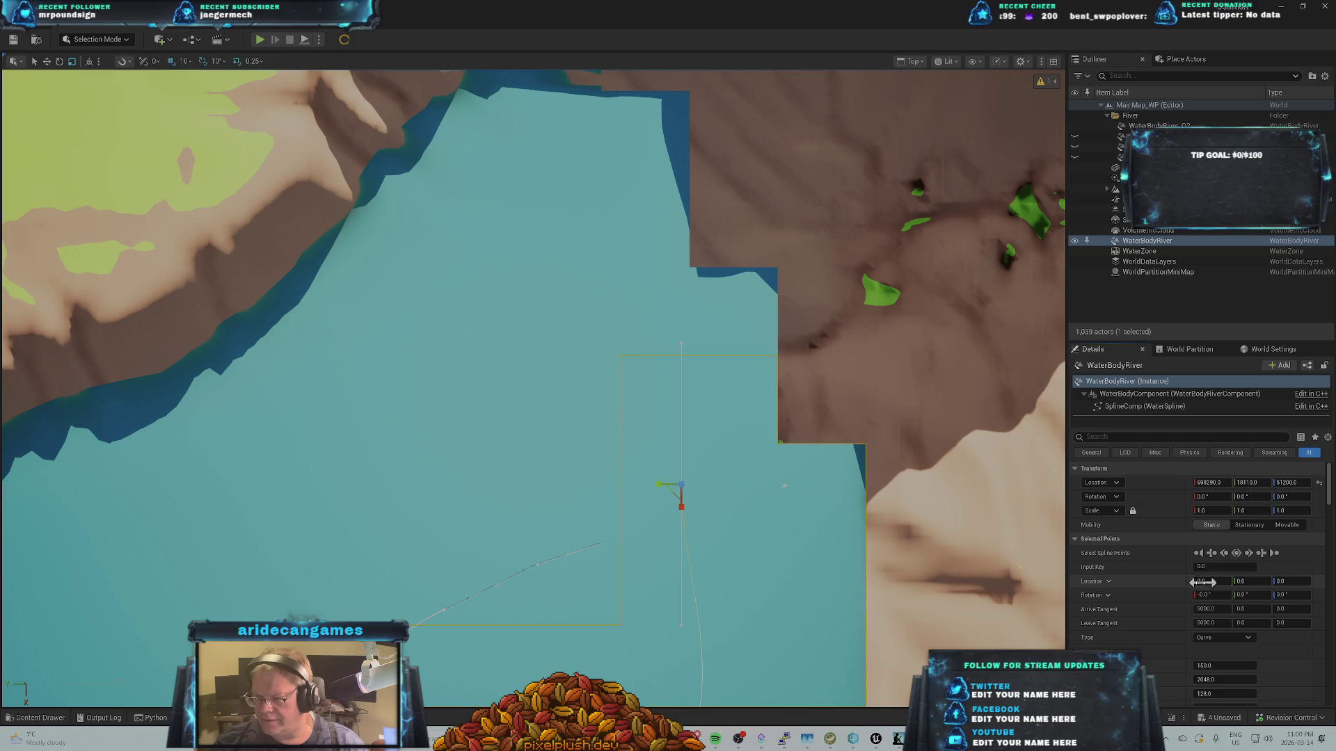
- Place the first point at World X 699020, Y 18561.512, Z 26318.35, then add a new spline point
{"action": "left_click", "coordinate": [1107, 581]}
{"action": "left_click", "coordinate": [1120, 619]}
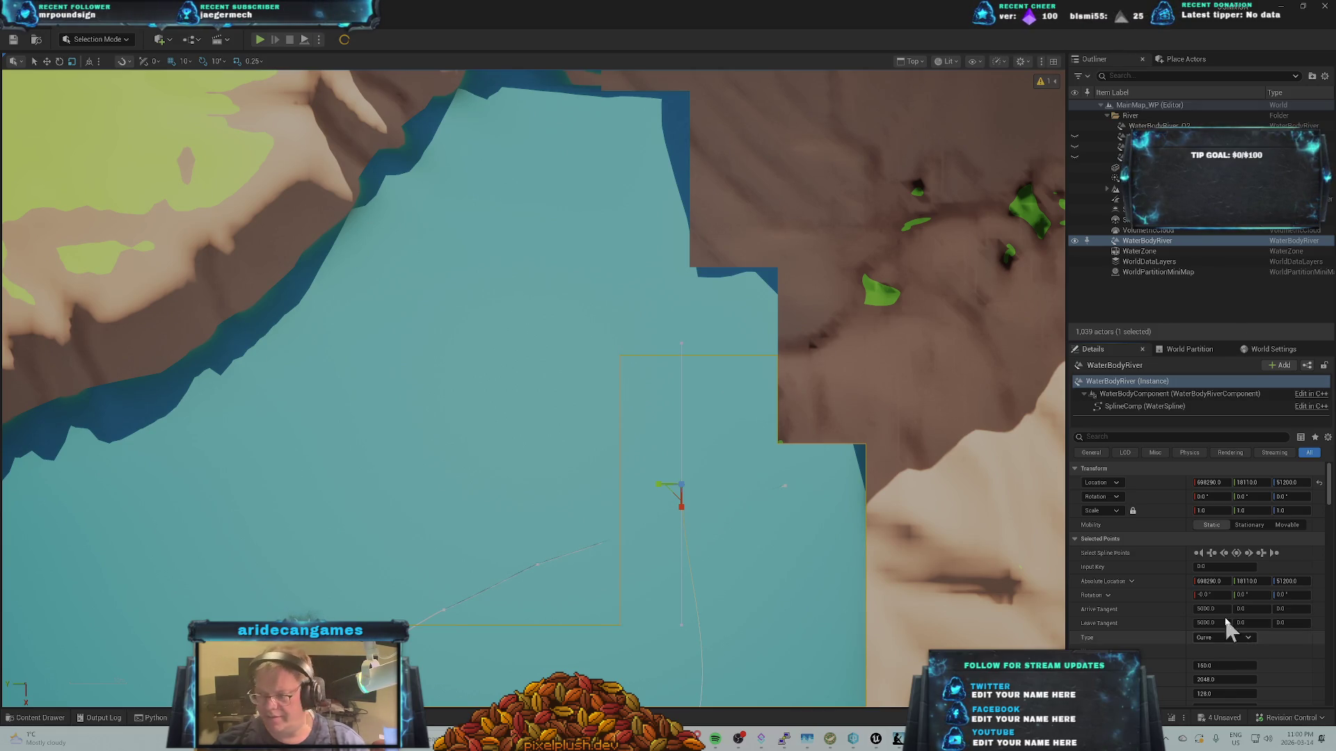
{"action": "left_click", "coordinate": [1209, 581]}
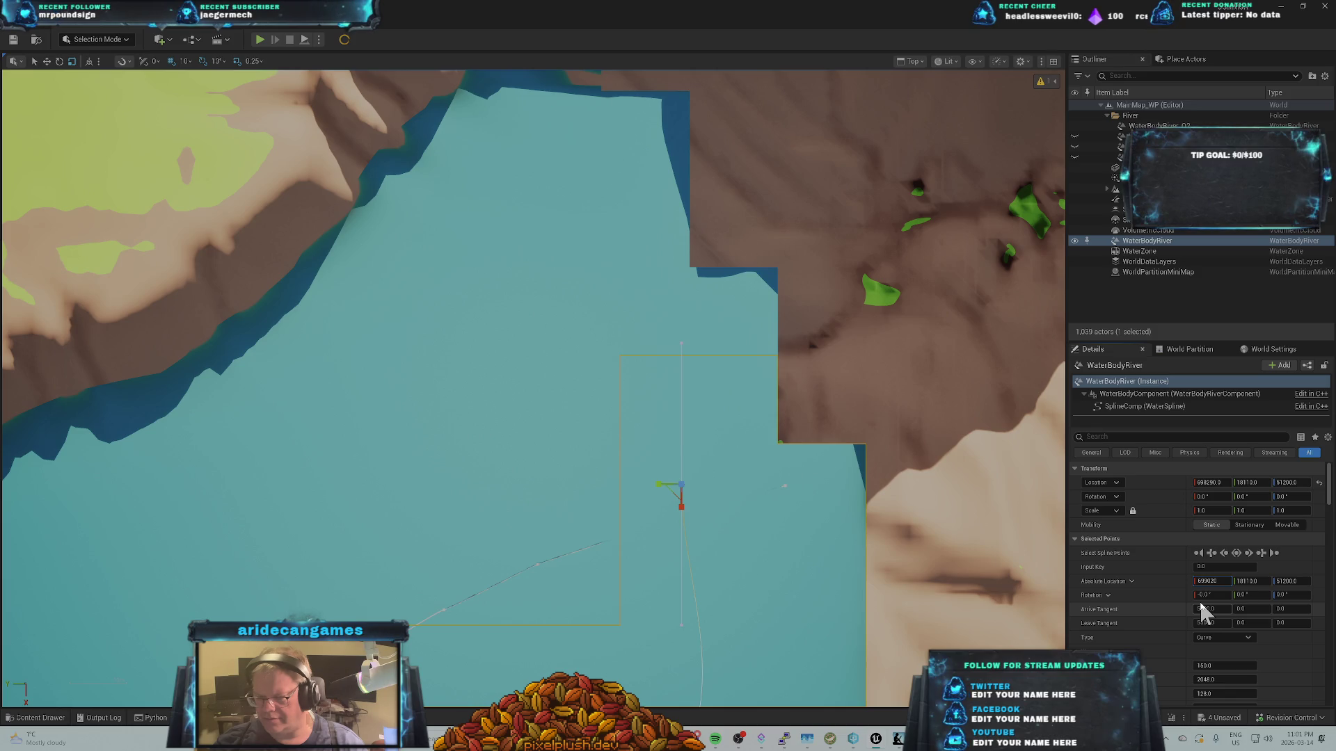
{"action": "left_click", "coordinate": [1247, 581]}
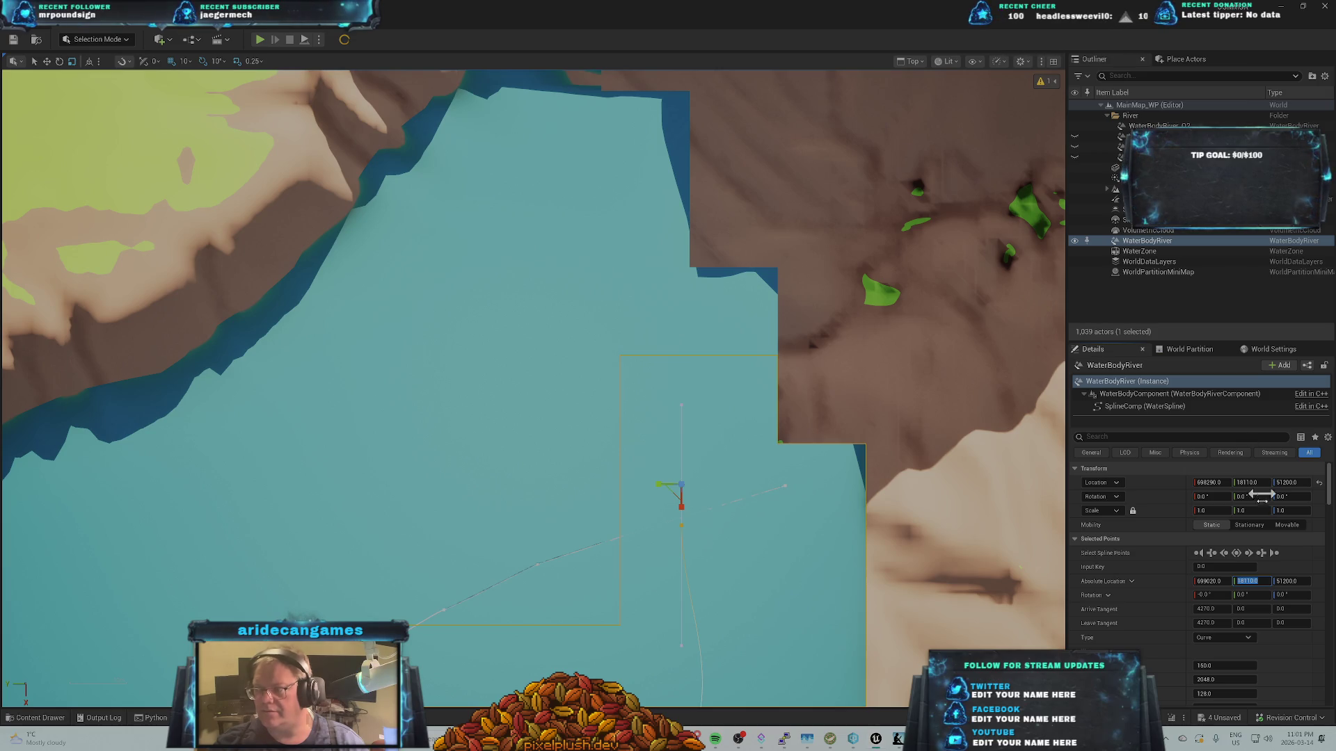
{"action": "type", "text": "18561.512"}
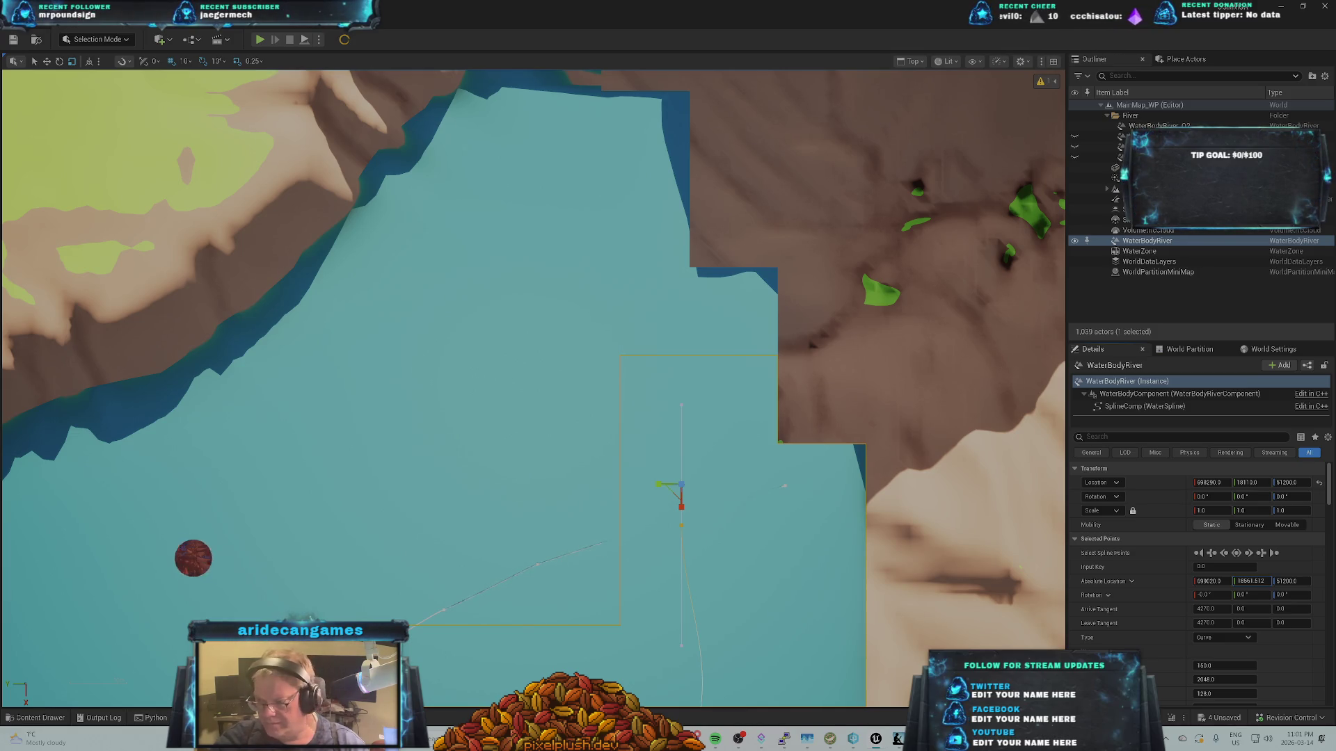
{"action": "key", "text": "Return"}
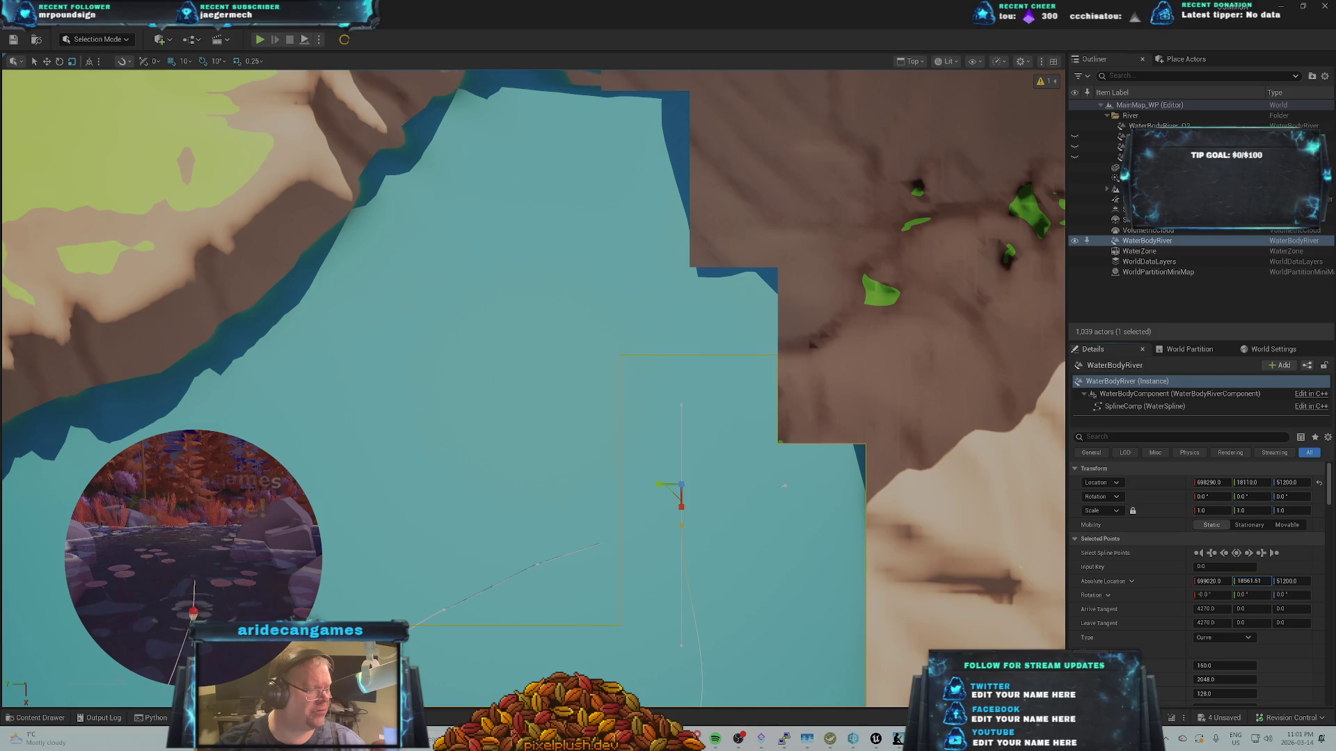
{"action": "key", "text": "Tab"}
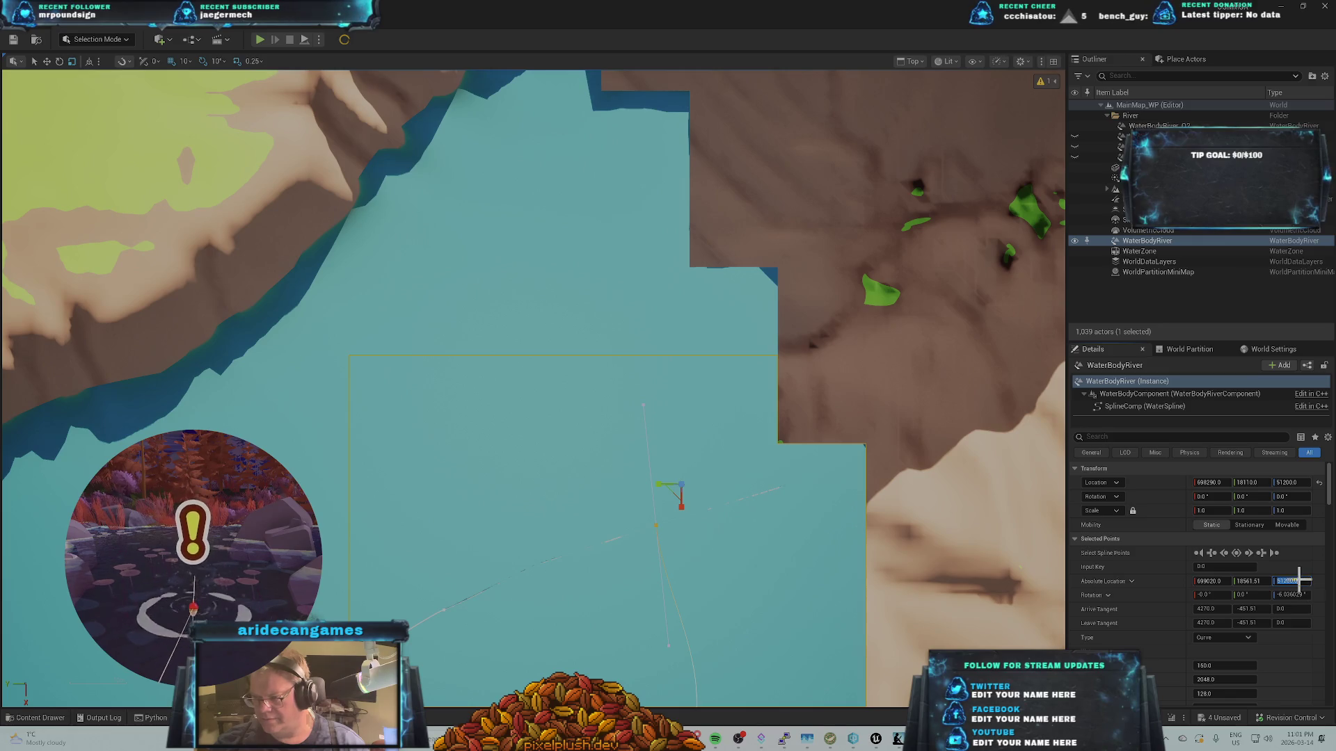
{"action": "type", "text": "26318.35"}
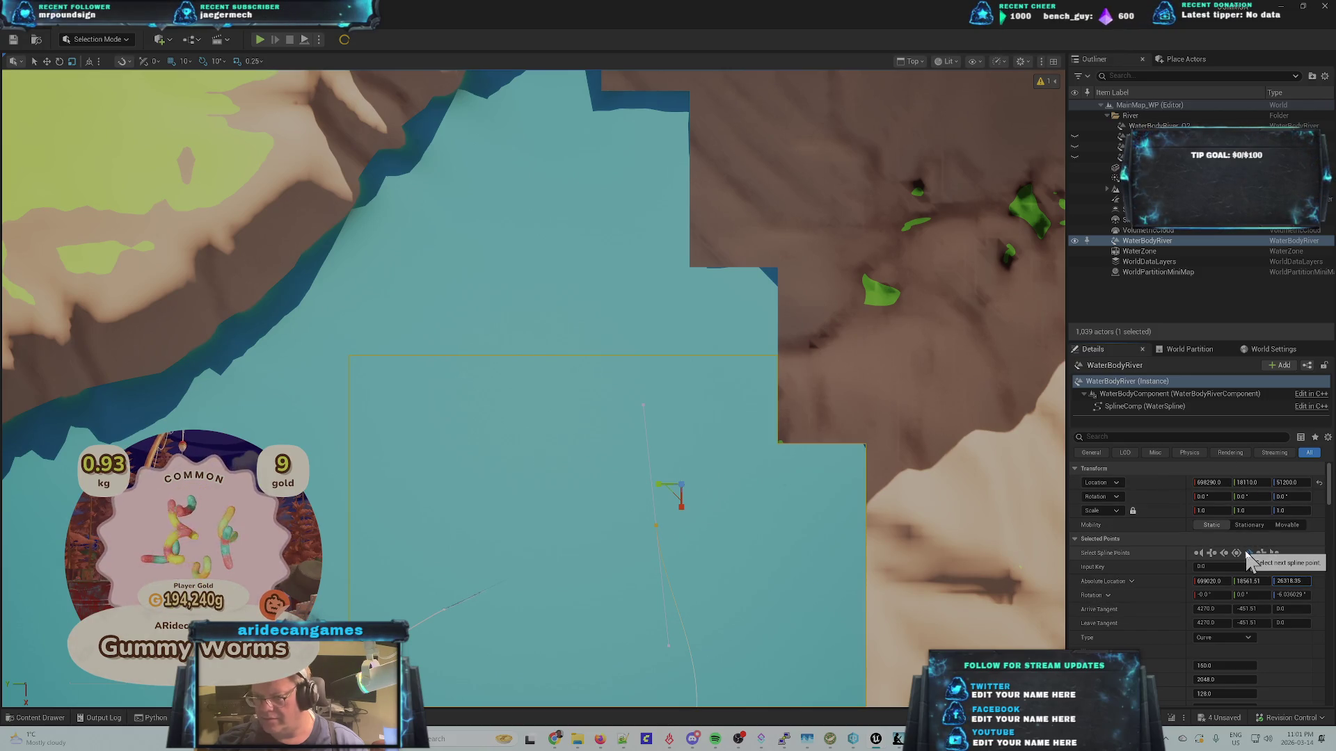
{"action": "left_click", "coordinate": [775, 560], "text": "ctrl"}
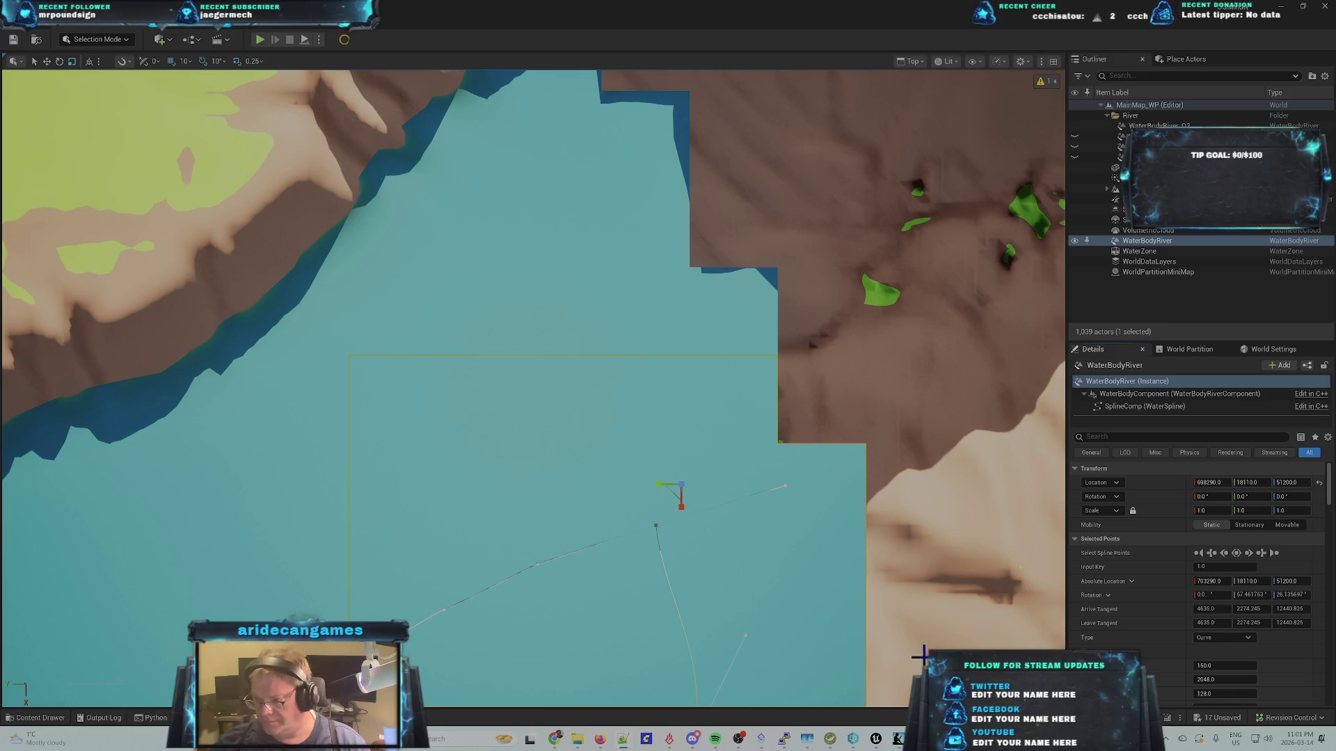
- Set the new point to X 698317.45, Y 16270, Z 26302.24 and add a third point near the canyon top
{"action": "left_click", "coordinate": [1211, 582]}
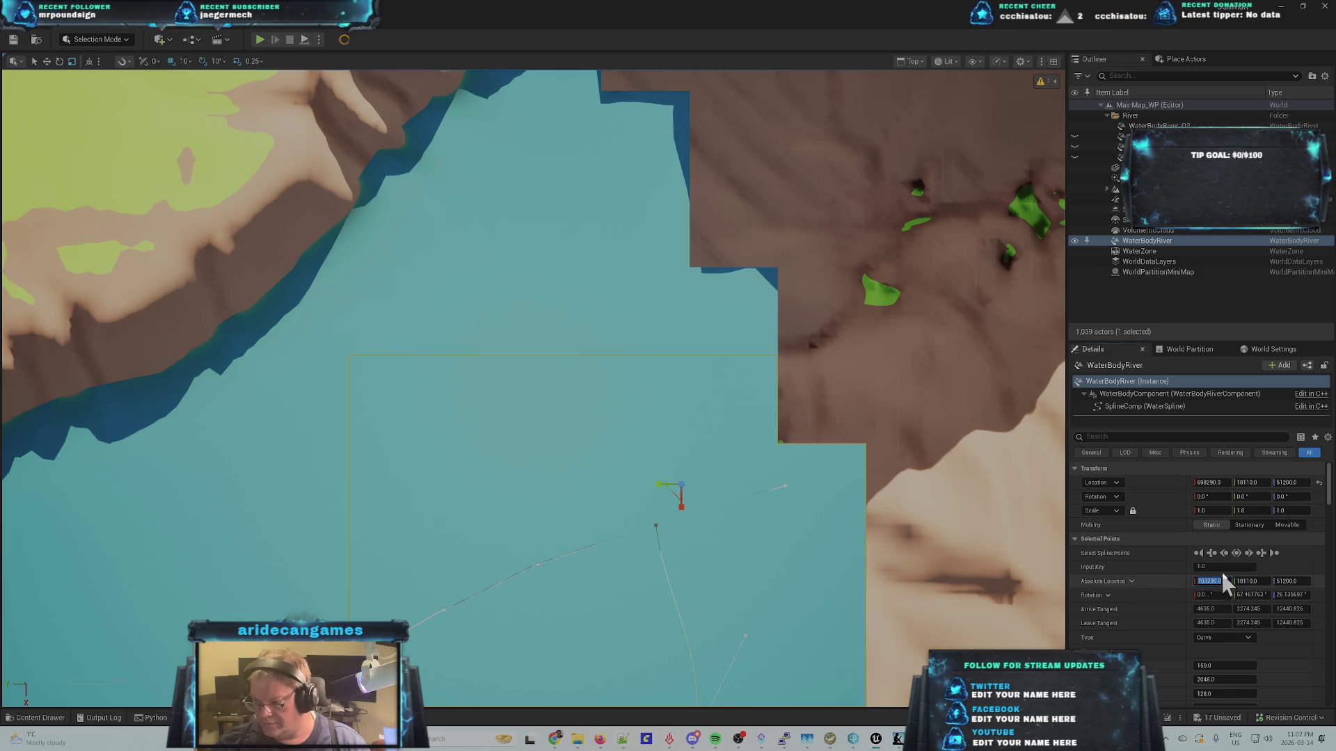
{"action": "type", "text": "698317.45"}
{"action": "key", "text": "Return"}
{"action": "left_click", "coordinate": [1214, 581]}
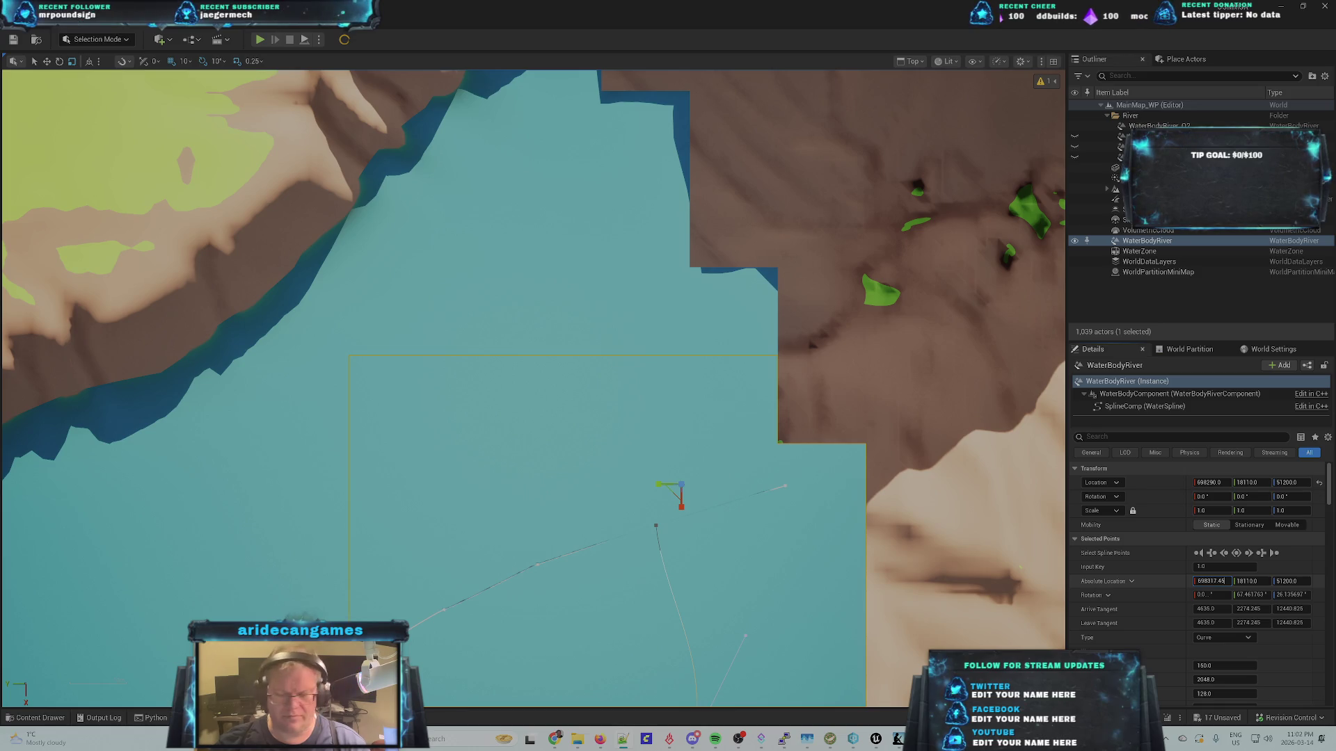
{"action": "left_click", "coordinate": [1264, 583]}
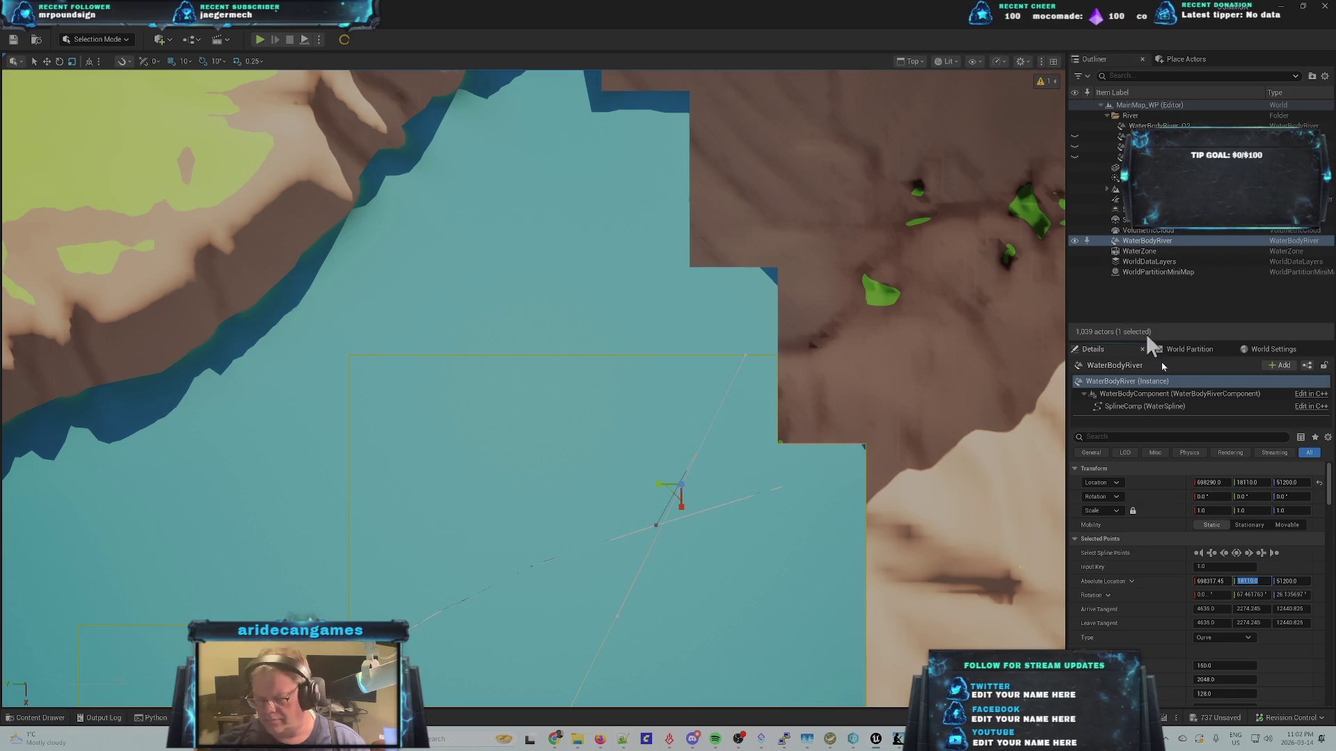
{"action": "type", "text": "16270.00"}
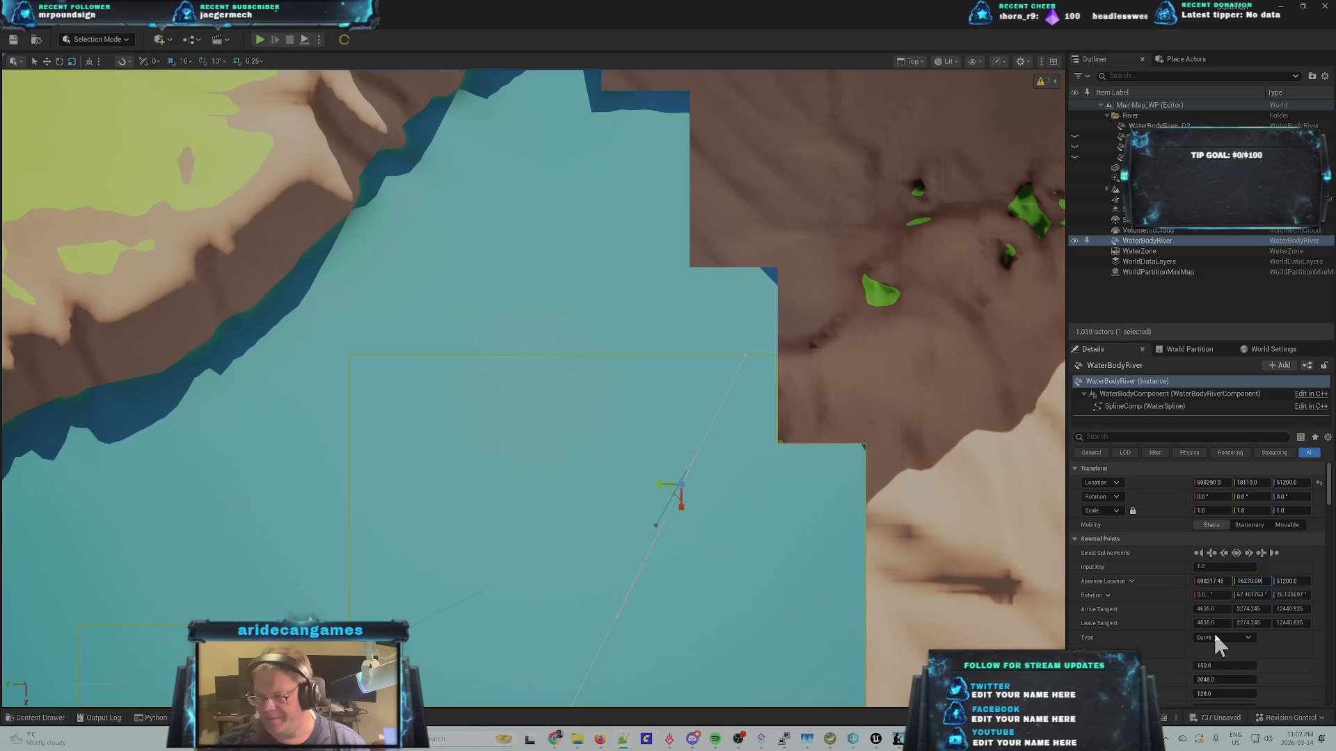
{"action": "left_click", "coordinate": [1291, 583]}
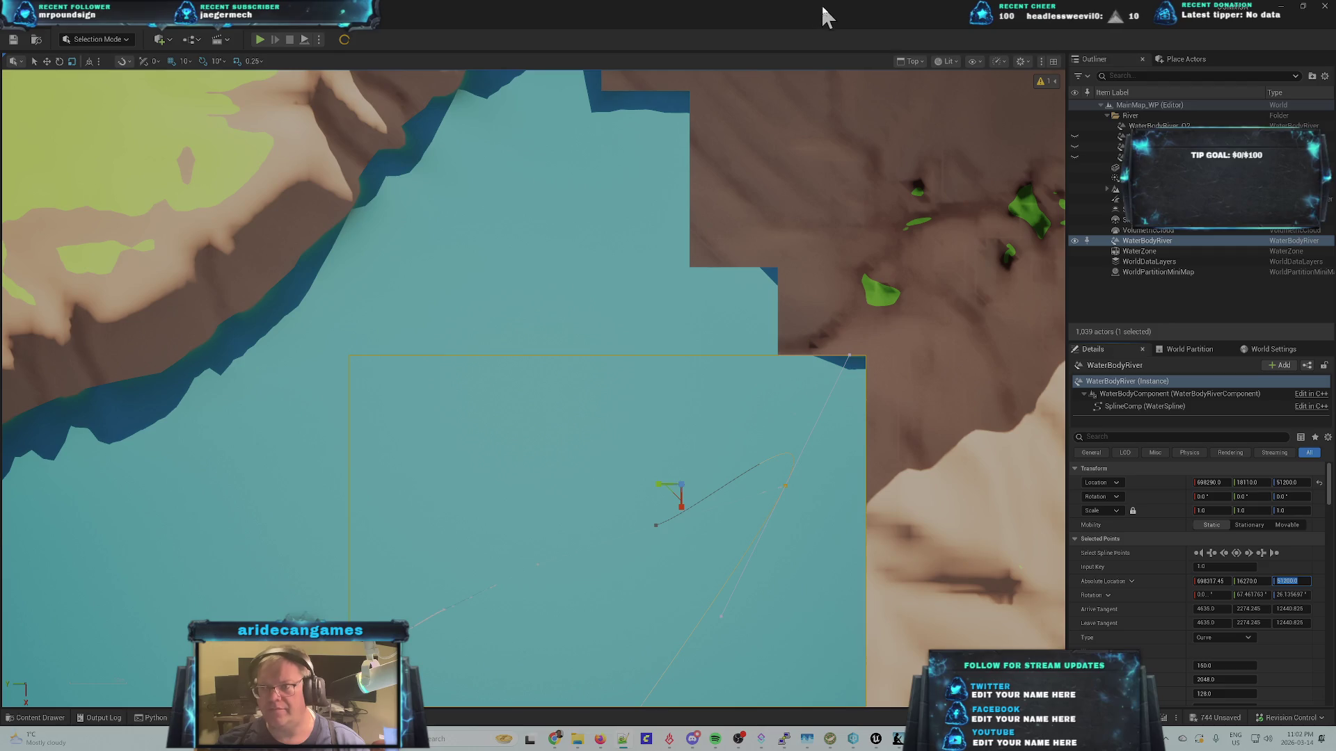
{"action": "type", "text": "26302.24"}
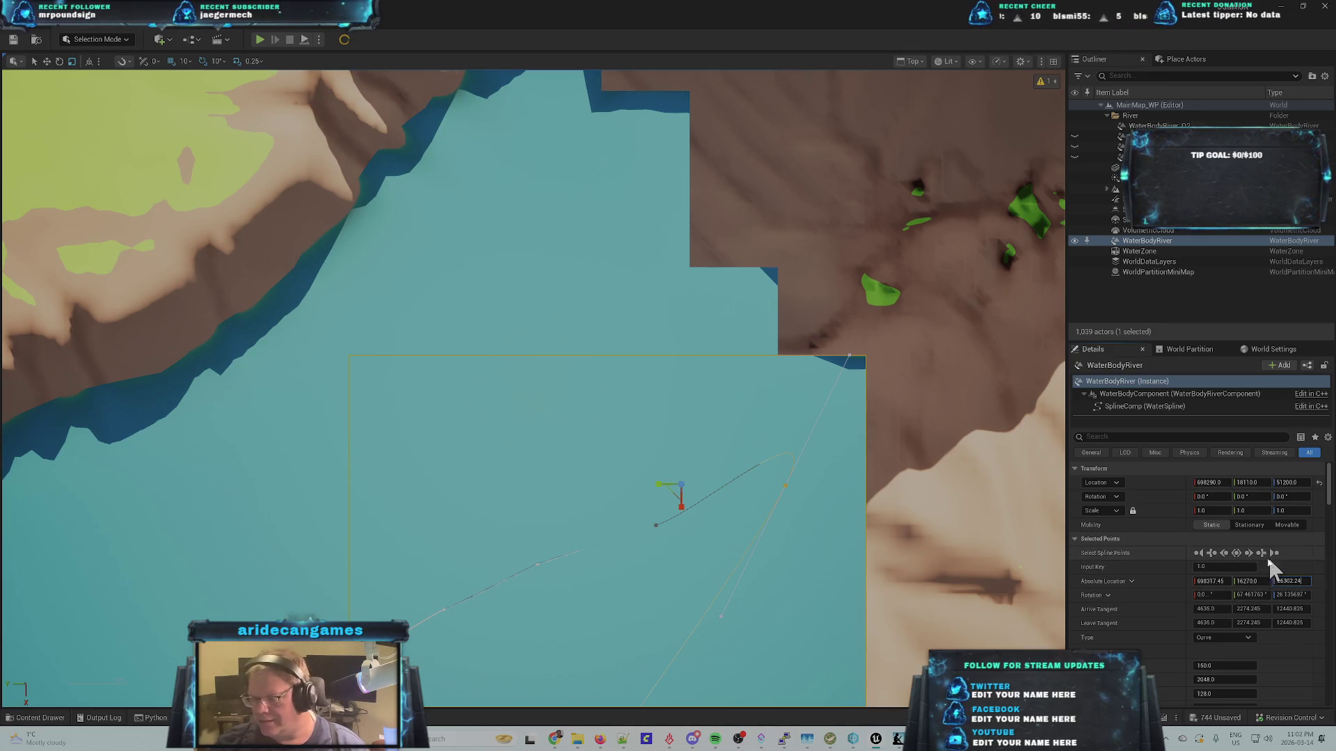
{"action": "left_click", "coordinate": [637, 473]}
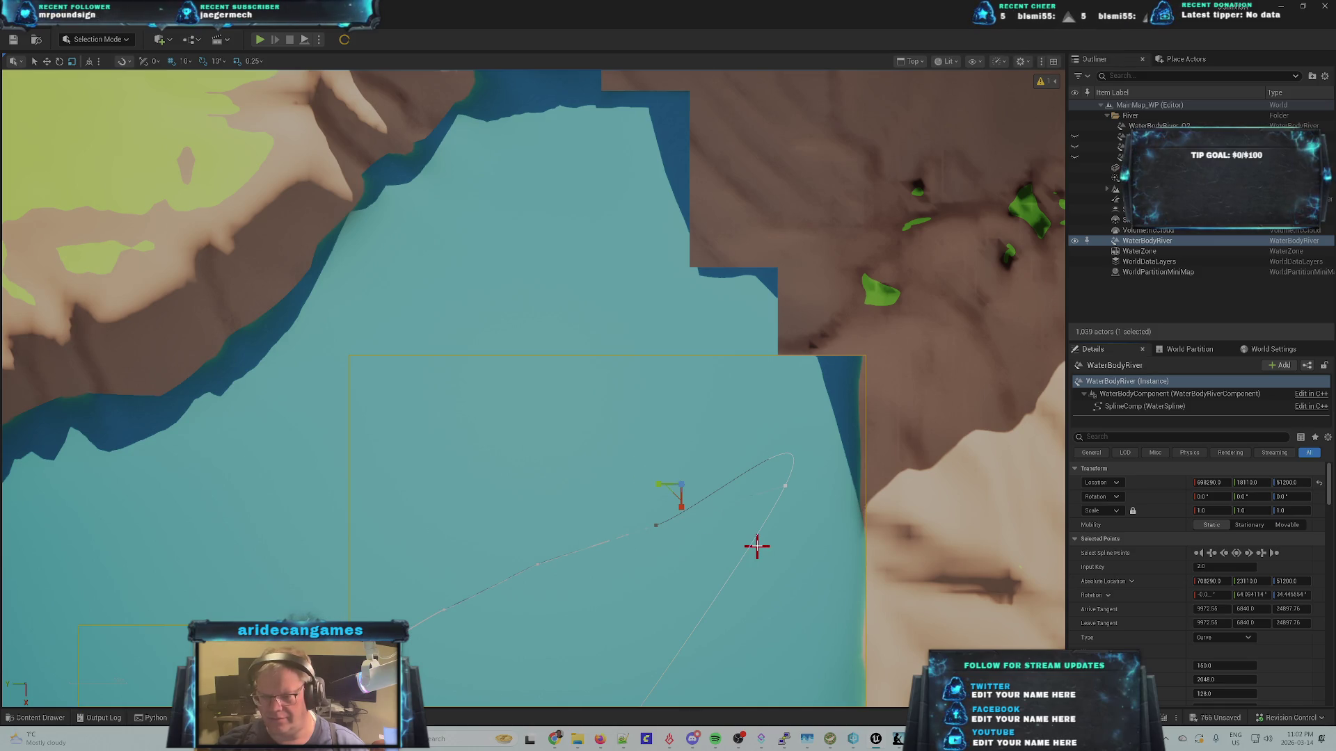
{"action": "scroll", "coordinate": [757, 546], "scroll_direction": "down", "scroll_amount": 1}
- With the Translate tool, drag the third spline point and the river's end up and to the right
{"action": "left_click", "coordinate": [46, 62]}
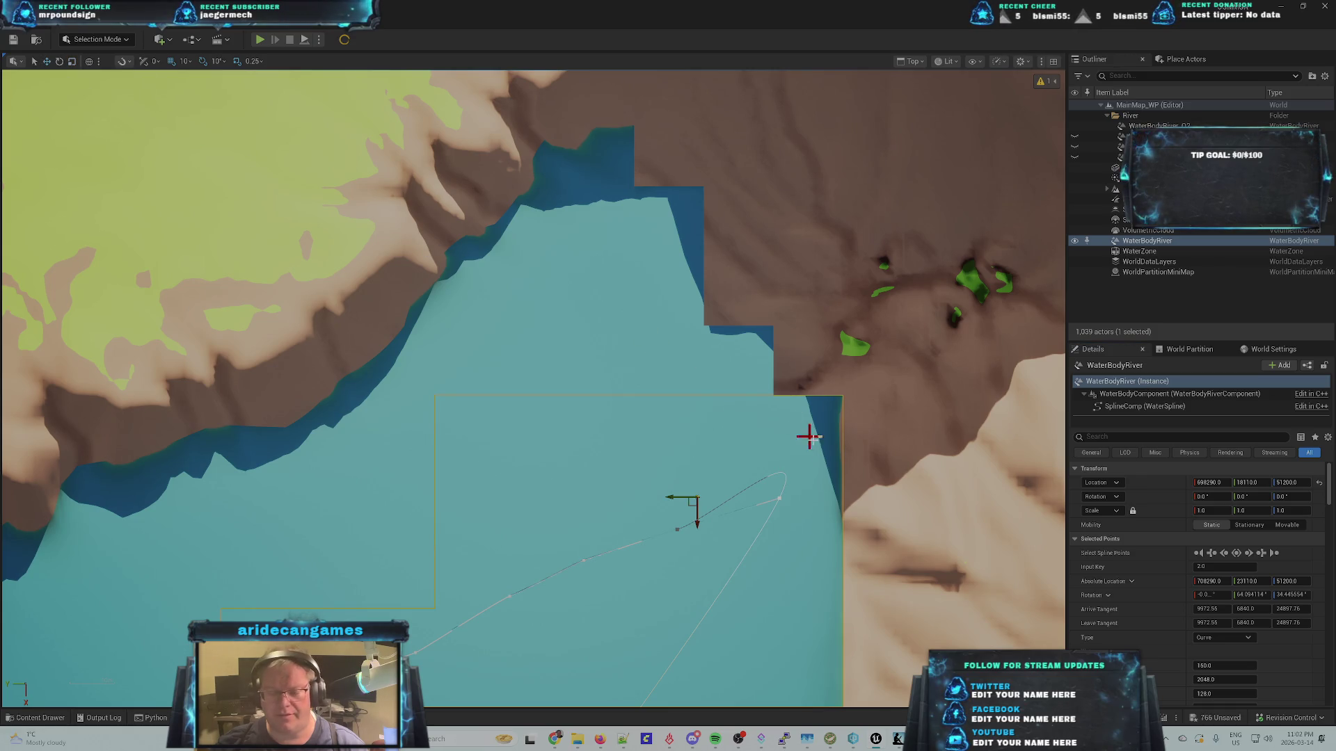
{"action": "scroll", "coordinate": [770, 519], "scroll_direction": "down", "scroll_amount": 4}
{"action": "scroll", "coordinate": [767, 527], "scroll_direction": "down", "scroll_amount": 1}
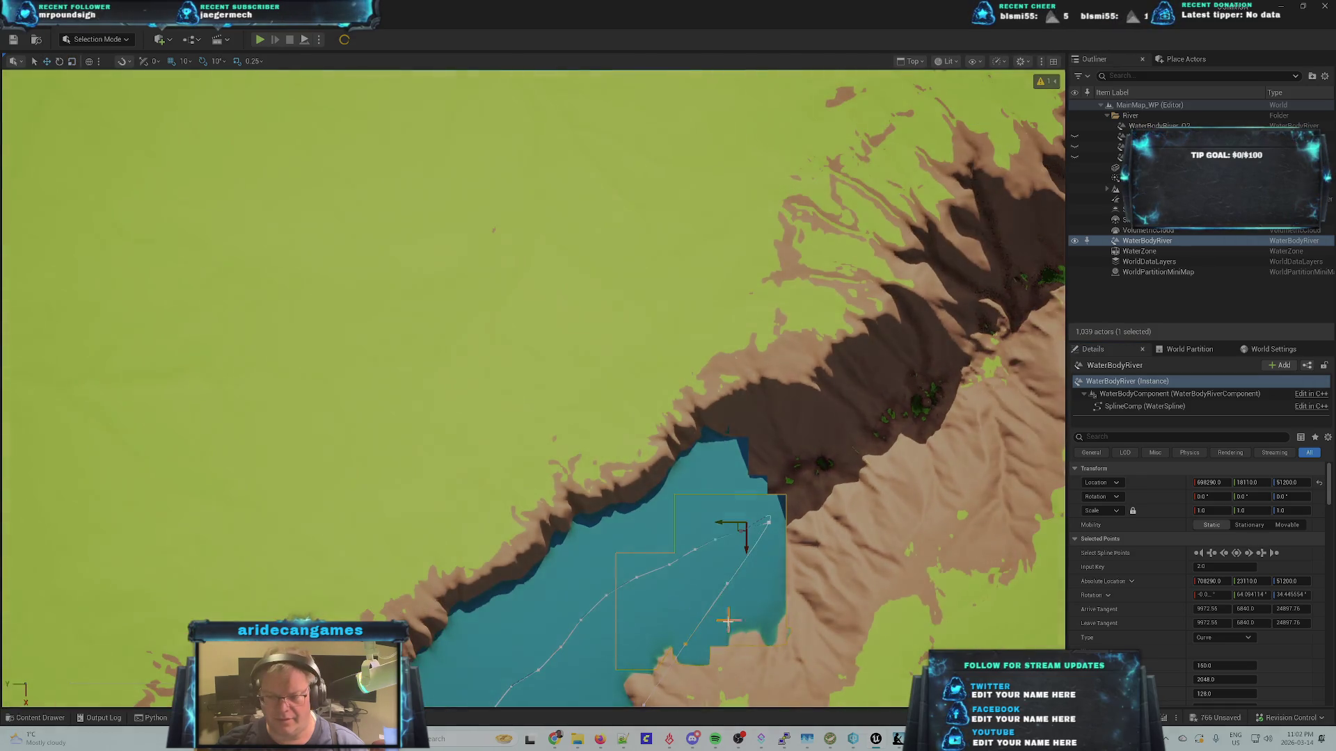
{"action": "scroll", "coordinate": [682, 684], "scroll_direction": "up", "scroll_amount": 2}
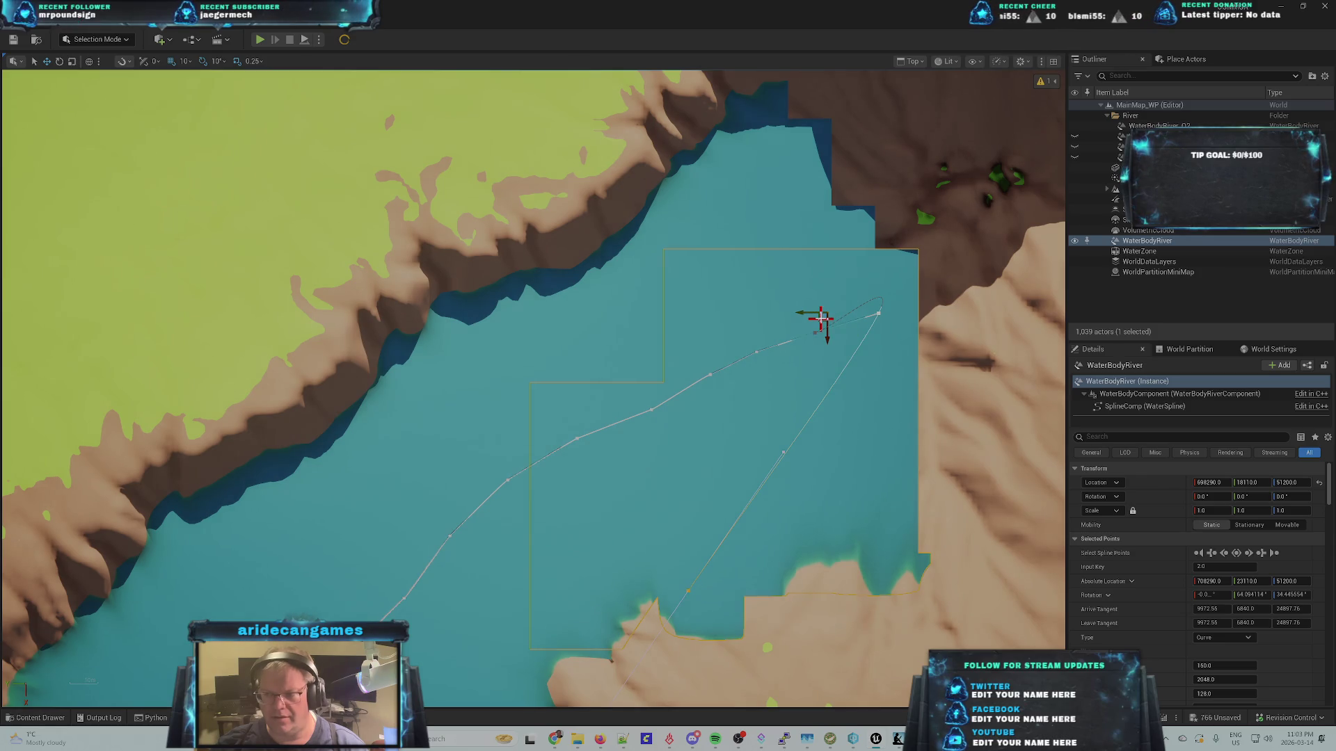
{"action": "mouse_move", "coordinate": [821, 325]}
{"action": "left_mouse_down"}
{"action": "mouse_move", "coordinate": [889, 286]}
{"action": "mouse_move", "coordinate": [913, 251]}
{"action": "mouse_move", "coordinate": [939, 244]}
{"action": "mouse_move", "coordinate": [972, 272]}
{"action": "mouse_move", "coordinate": [971, 261]}
{"action": "left_mouse_up"}
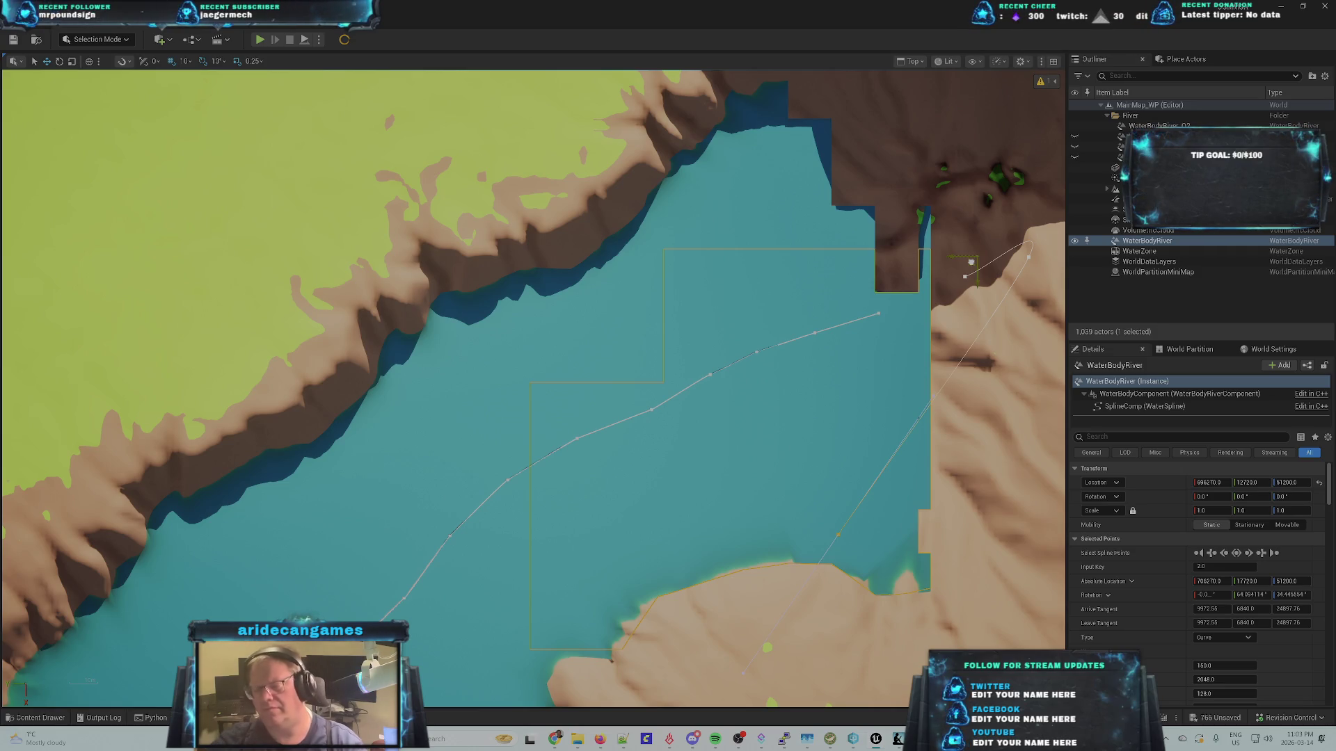
{"action": "left_click_drag", "start_coordinate": [1029, 245], "coordinate": [1017, 259]}
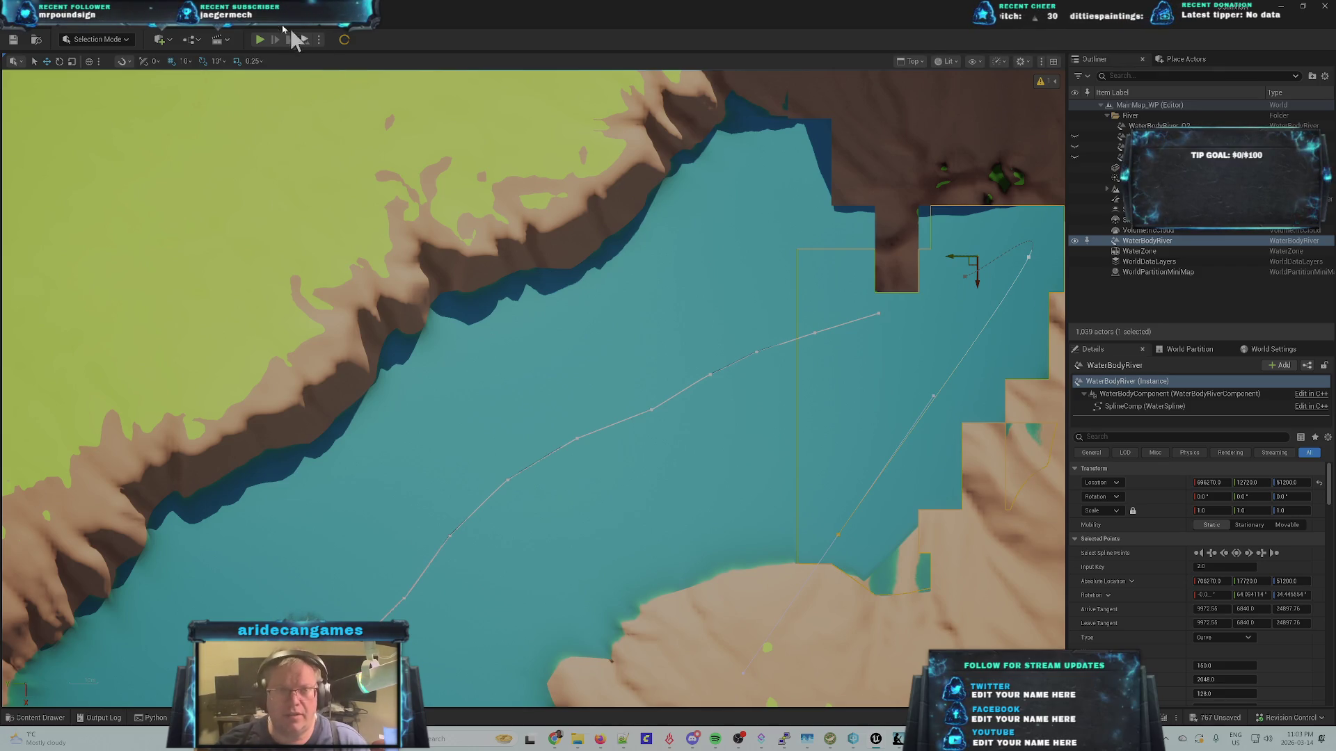
- Check the Edit menu's last action and undo the last spline point move
{"action": "left_click", "coordinate": [97, 31]}
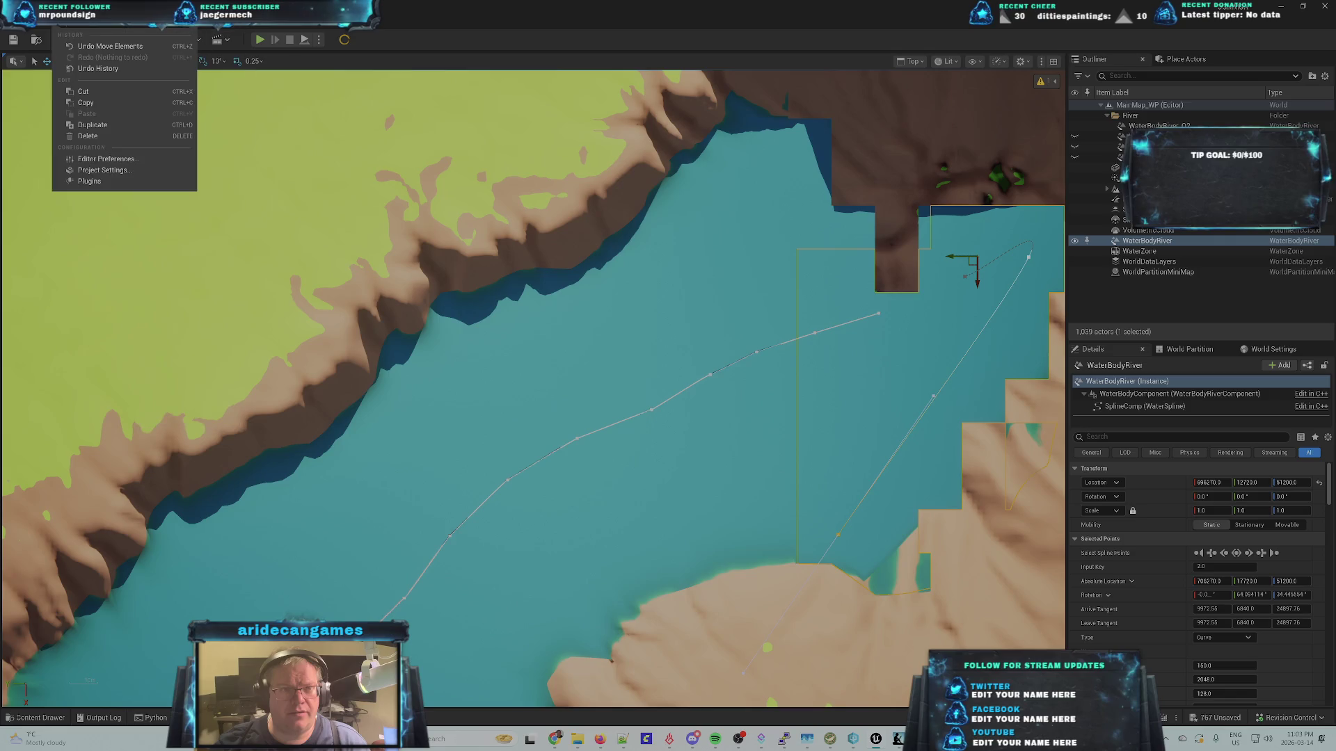
{"action": "left_click", "coordinate": [93, 53]}
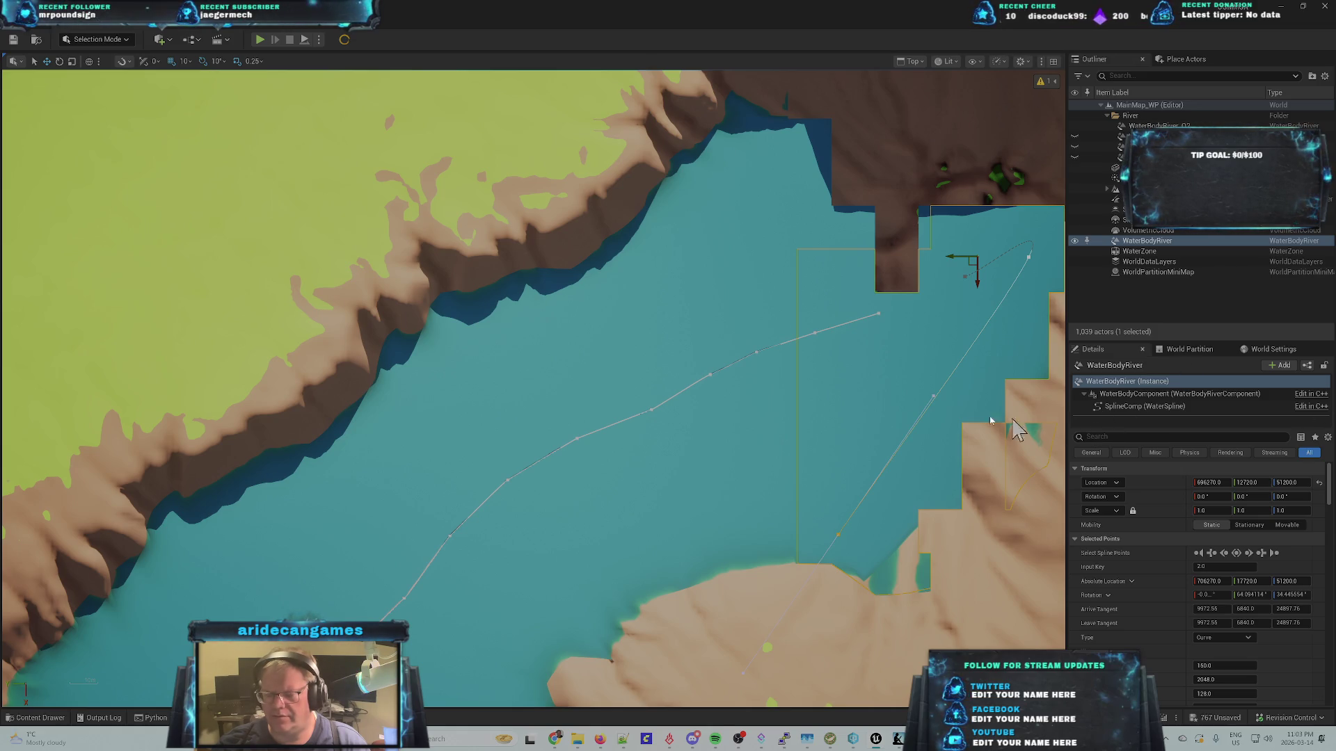
{"action": "key", "text": "ctrl+z"}
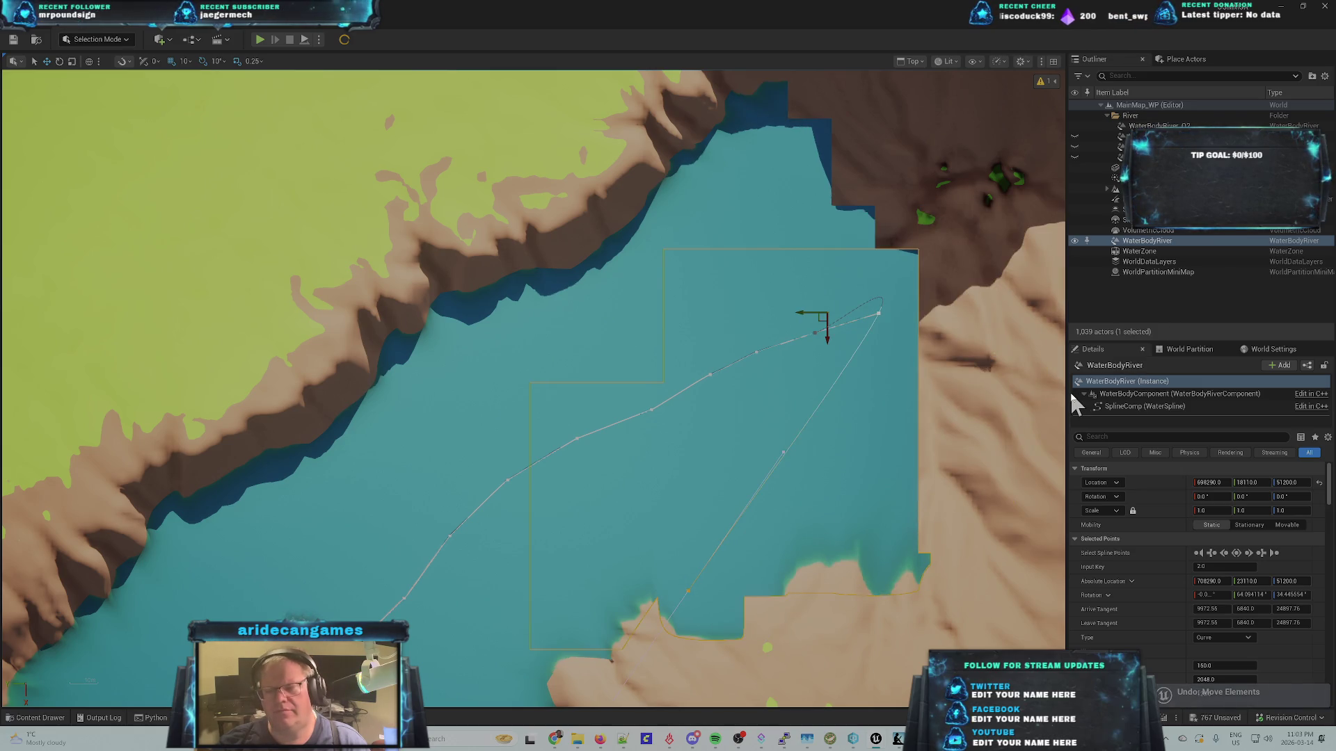
- Select the water spline, show point locations in World space, and jump to its last point
{"action": "left_click", "coordinate": [1130, 403]}
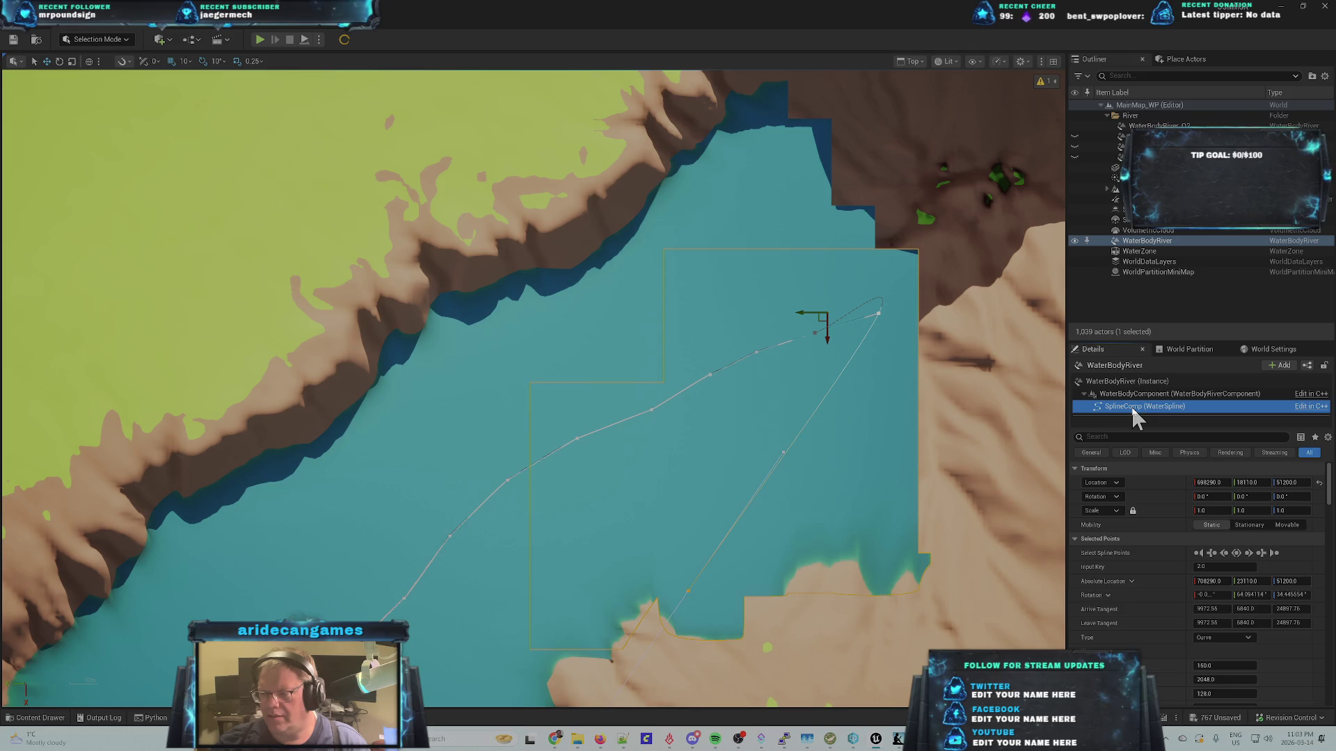
{"action": "left_click", "coordinate": [1198, 554]}
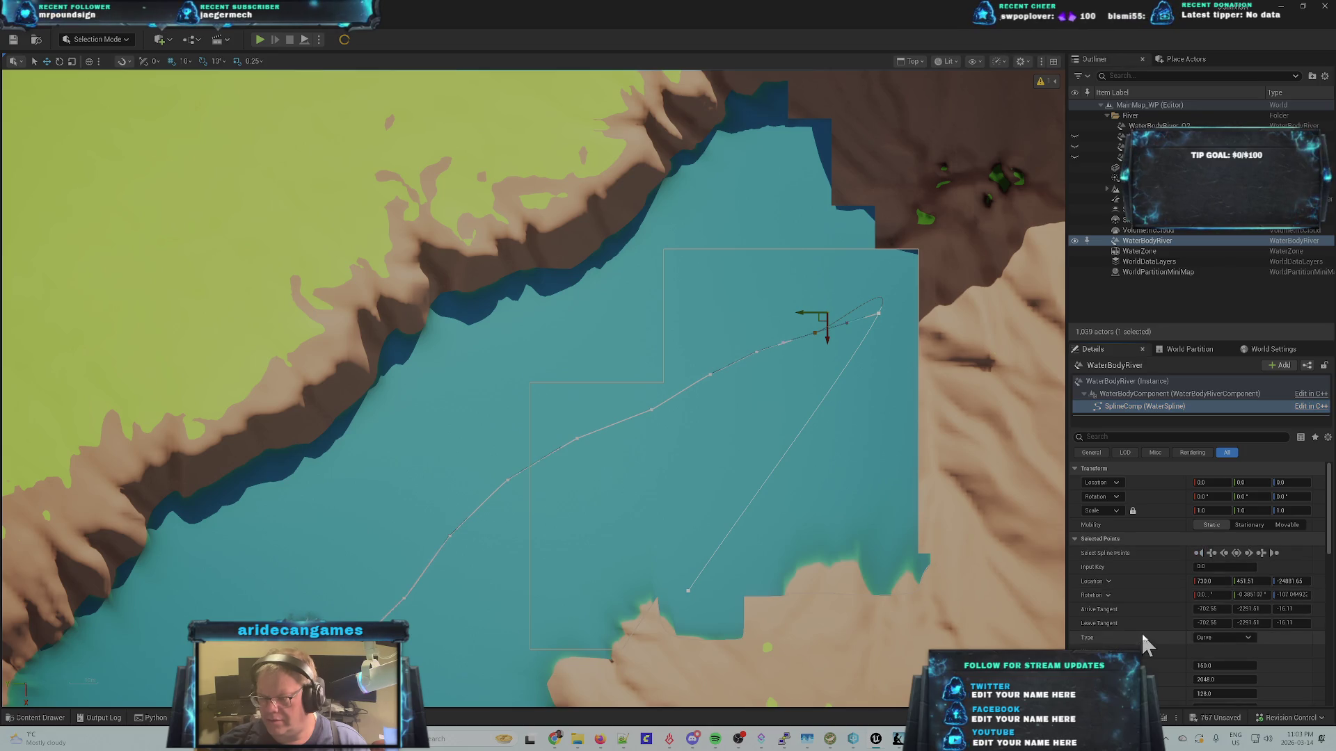
{"action": "left_click", "coordinate": [1109, 582]}
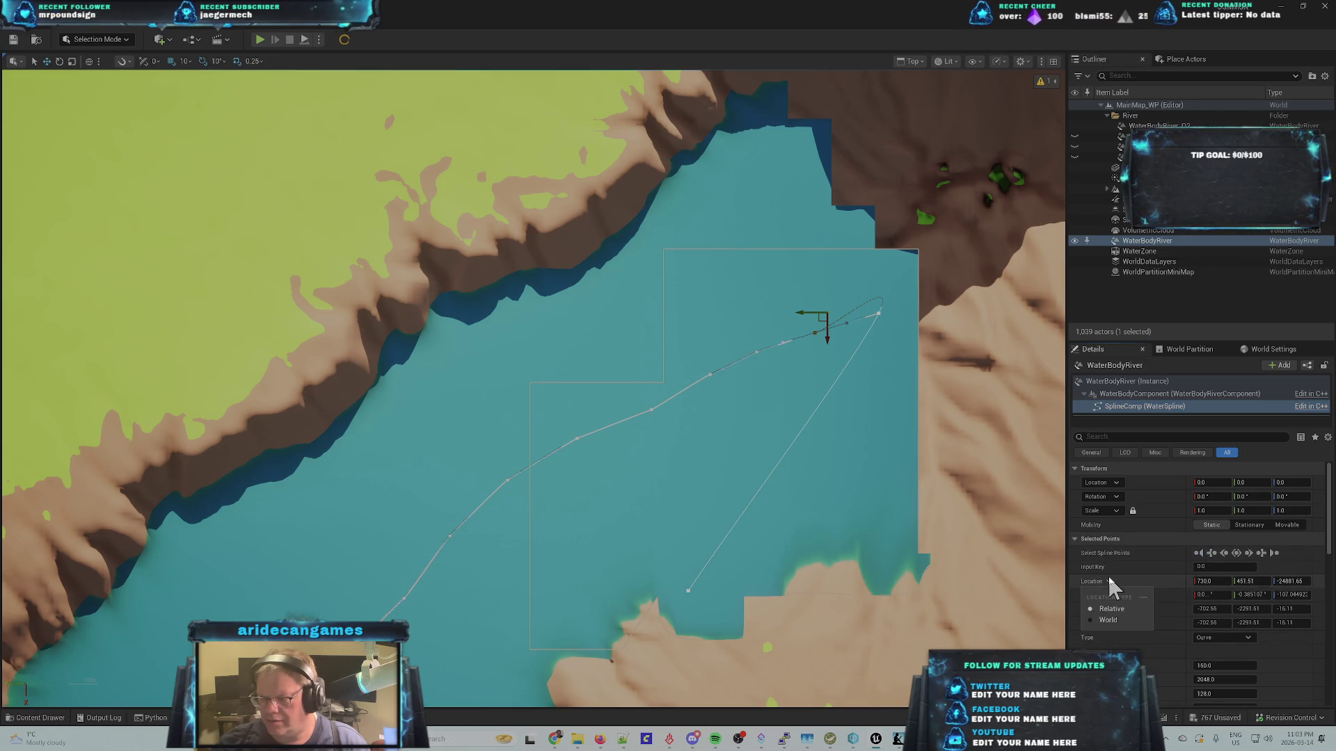
{"action": "left_click", "coordinate": [1112, 616]}
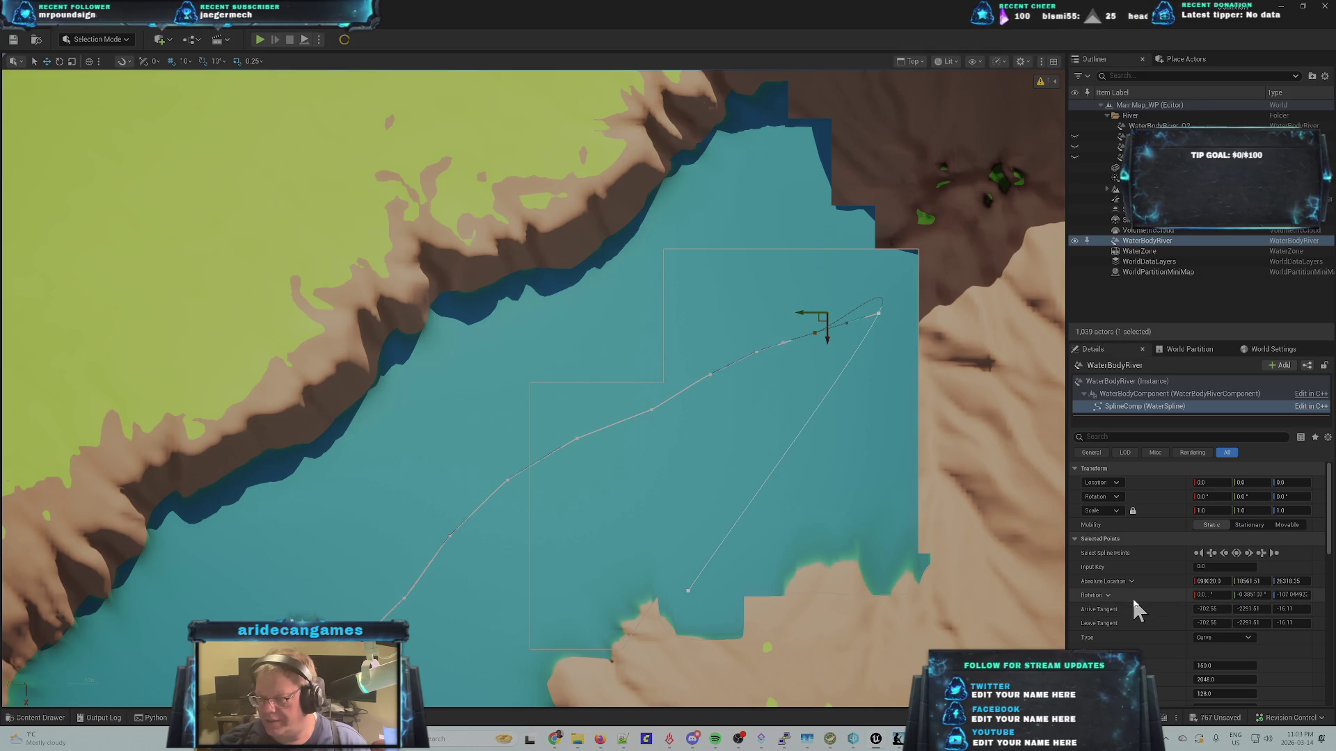
{"action": "left_click", "coordinate": [1272, 553]}
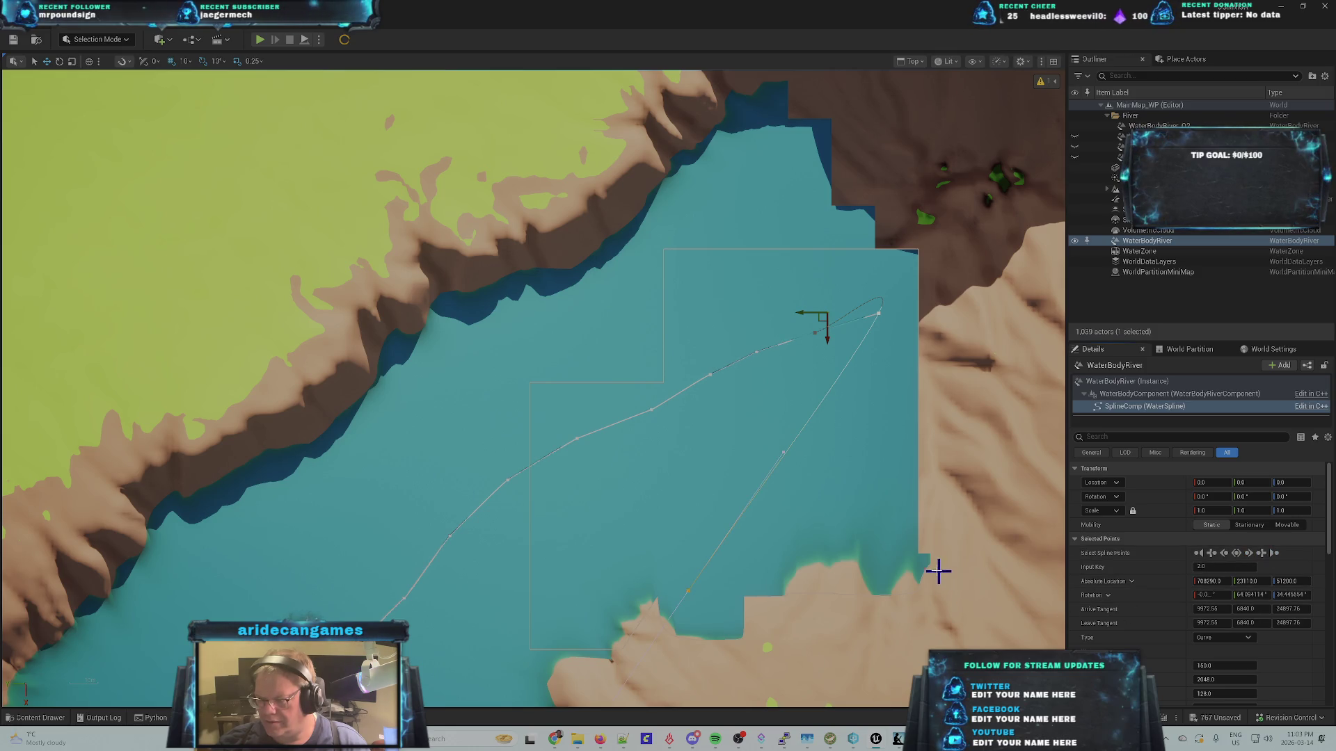
{"action": "scroll", "coordinate": [722, 575], "scroll_direction": "down", "scroll_amount": 3}
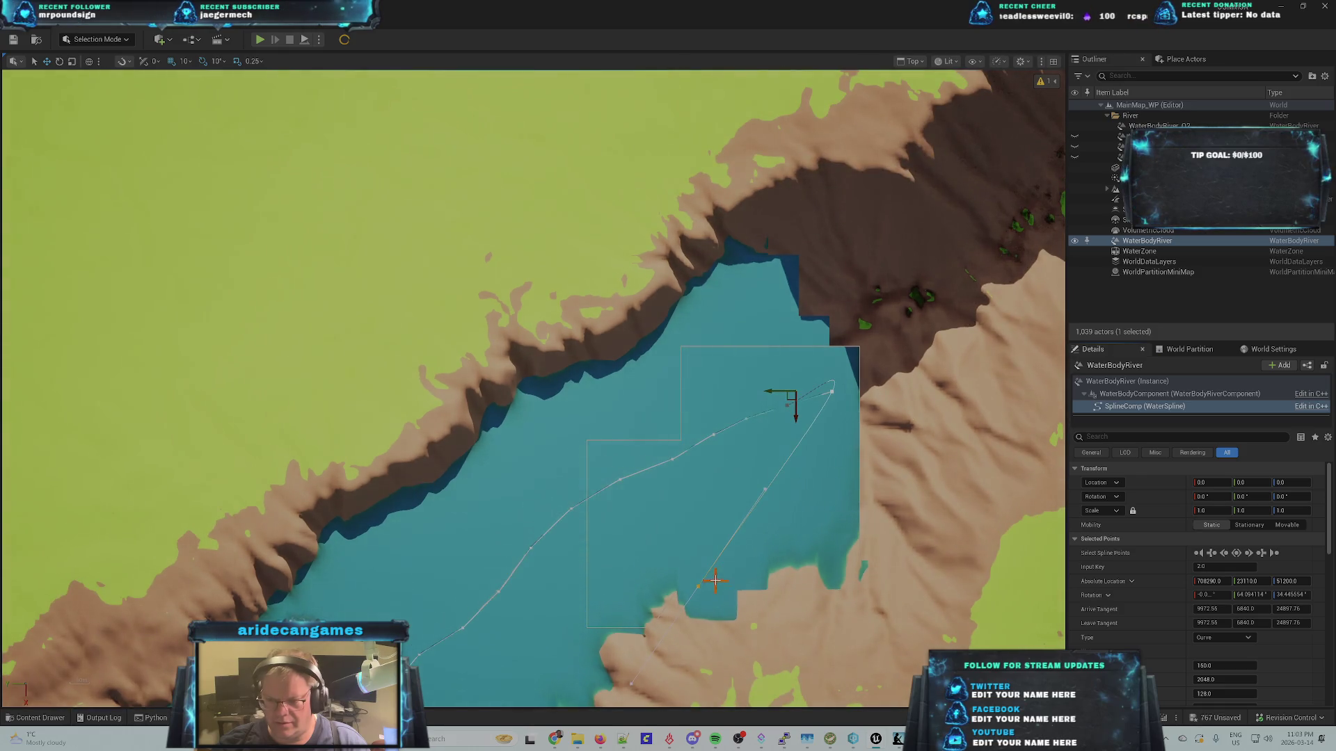
- Drag the river's end spline point up-right, then further into the narrow canyon channel
{"action": "scroll", "coordinate": [705, 612], "scroll_direction": "up", "scroll_amount": 5}
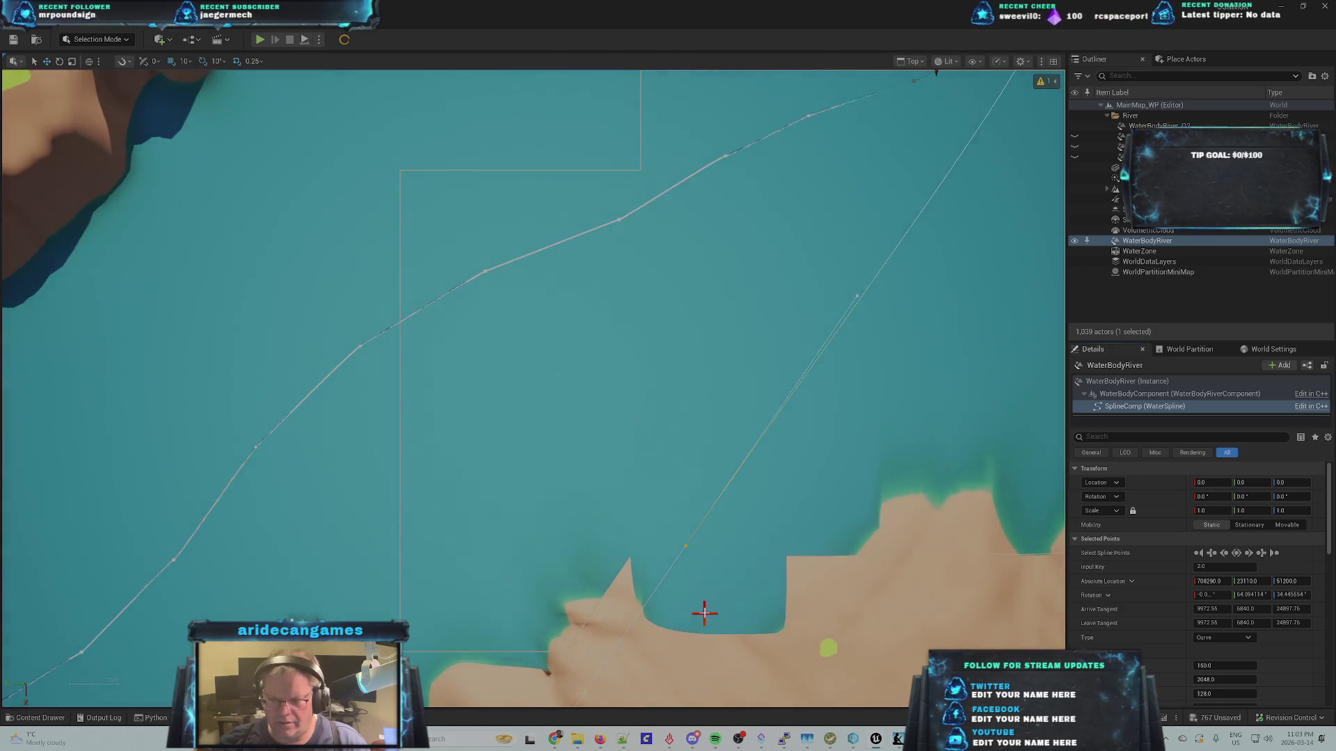
{"action": "scroll", "coordinate": [704, 612], "scroll_direction": "down", "scroll_amount": 4}
{"action": "scroll", "coordinate": [694, 635], "scroll_direction": "up", "scroll_amount": 5}
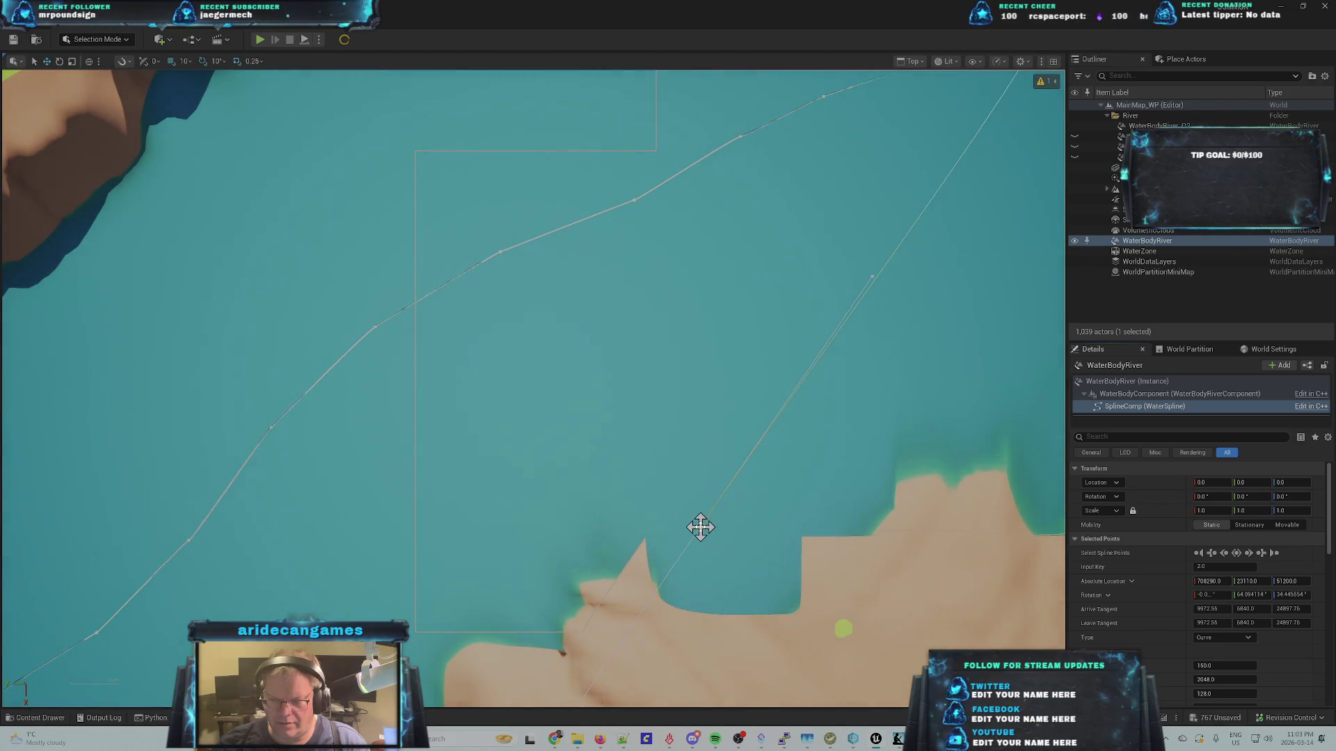
{"action": "left_click", "coordinate": [700, 527]}
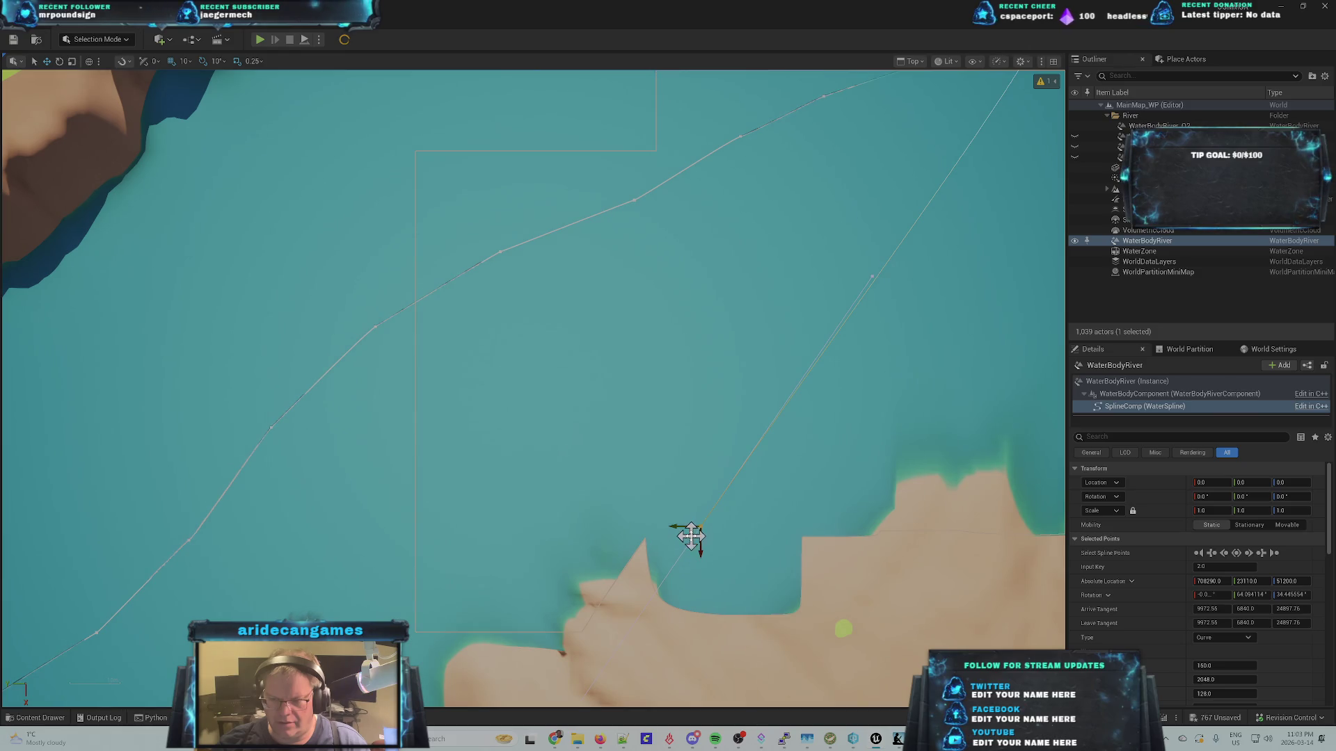
{"action": "mouse_move", "coordinate": [692, 536]}
{"action": "left_mouse_down"}
{"action": "mouse_move", "coordinate": [916, 427]}
{"action": "mouse_move", "coordinate": [952, 361]}
{"action": "left_mouse_up"}
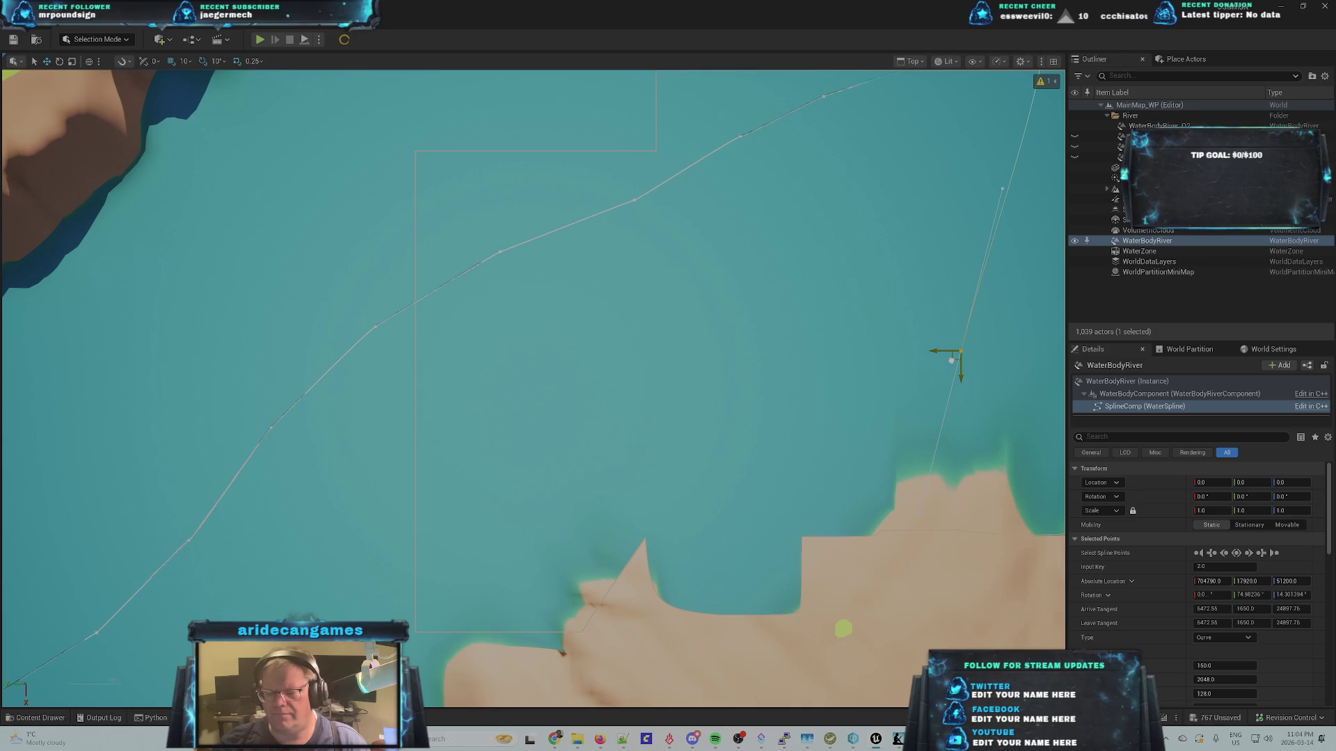
{"action": "scroll", "coordinate": [869, 388], "scroll_direction": "down", "scroll_amount": 1}
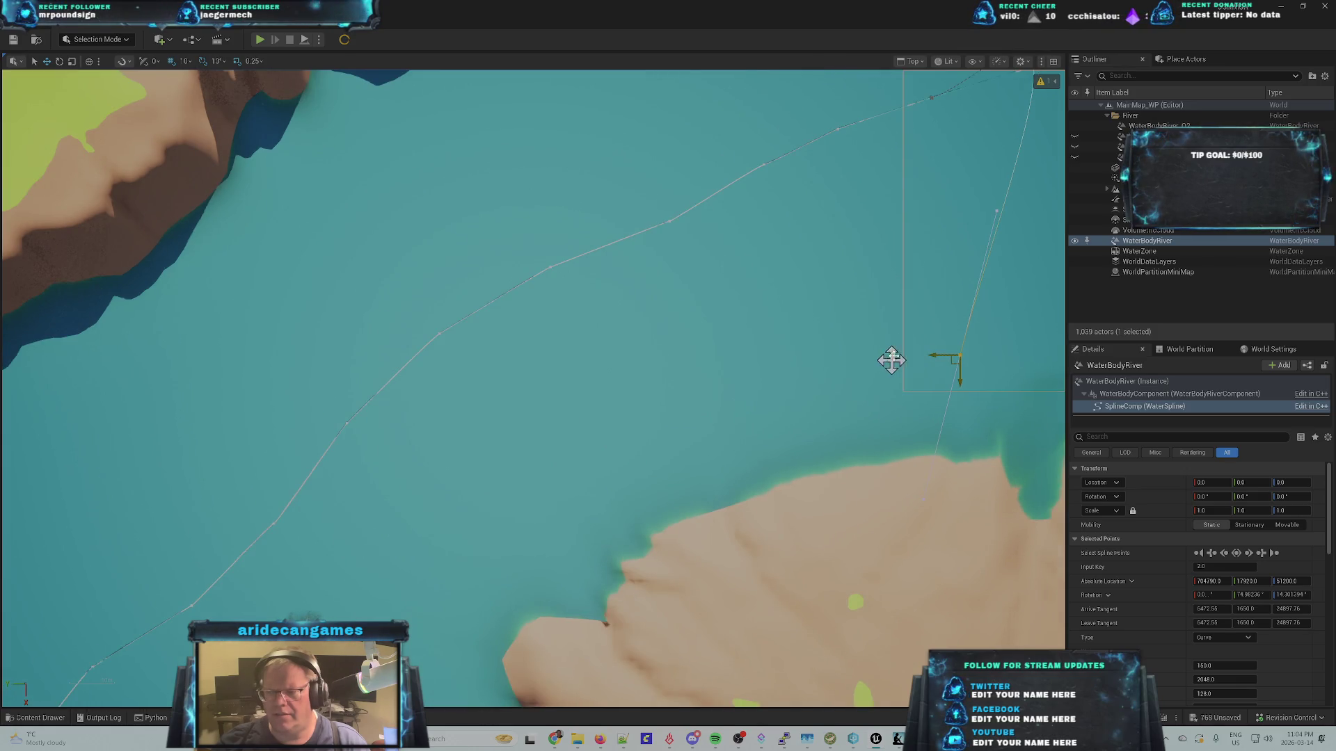
{"action": "scroll", "coordinate": [928, 261], "scroll_direction": "down", "scroll_amount": 1}
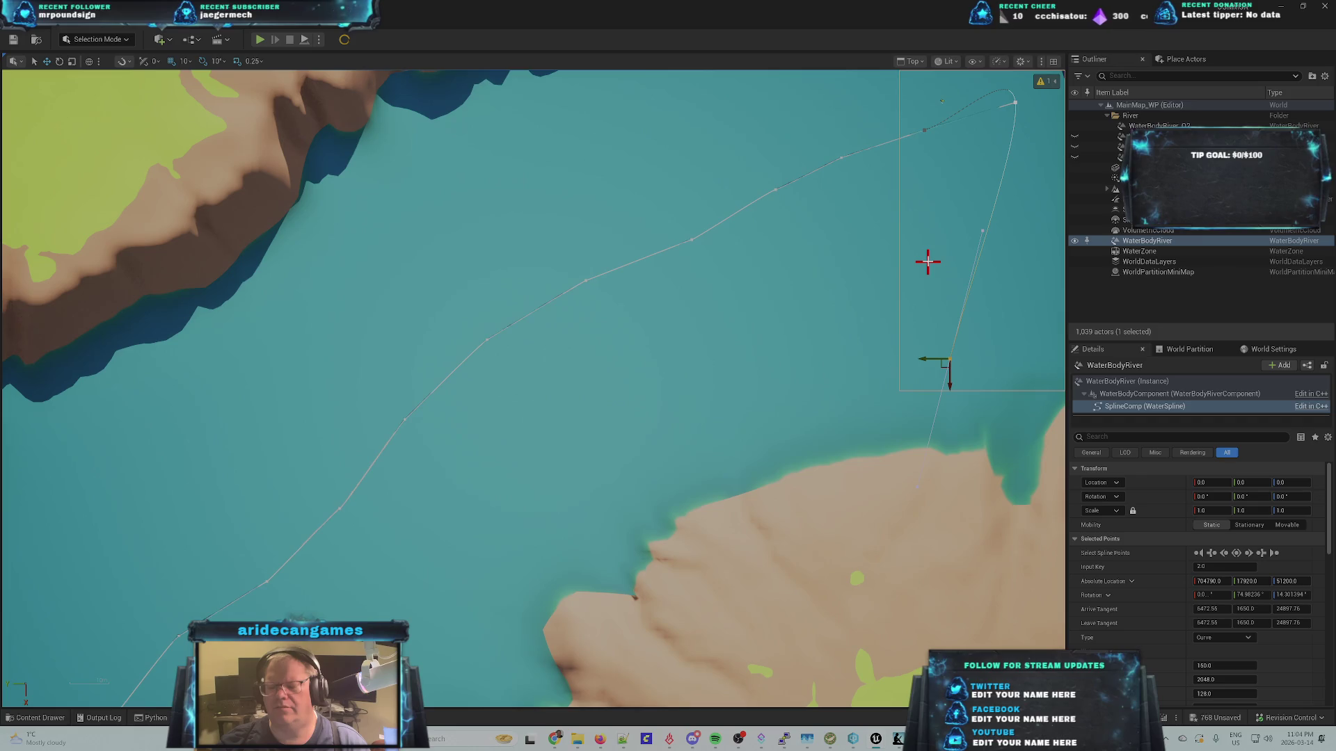
{"action": "scroll", "coordinate": [928, 261], "scroll_direction": "down", "scroll_amount": 1}
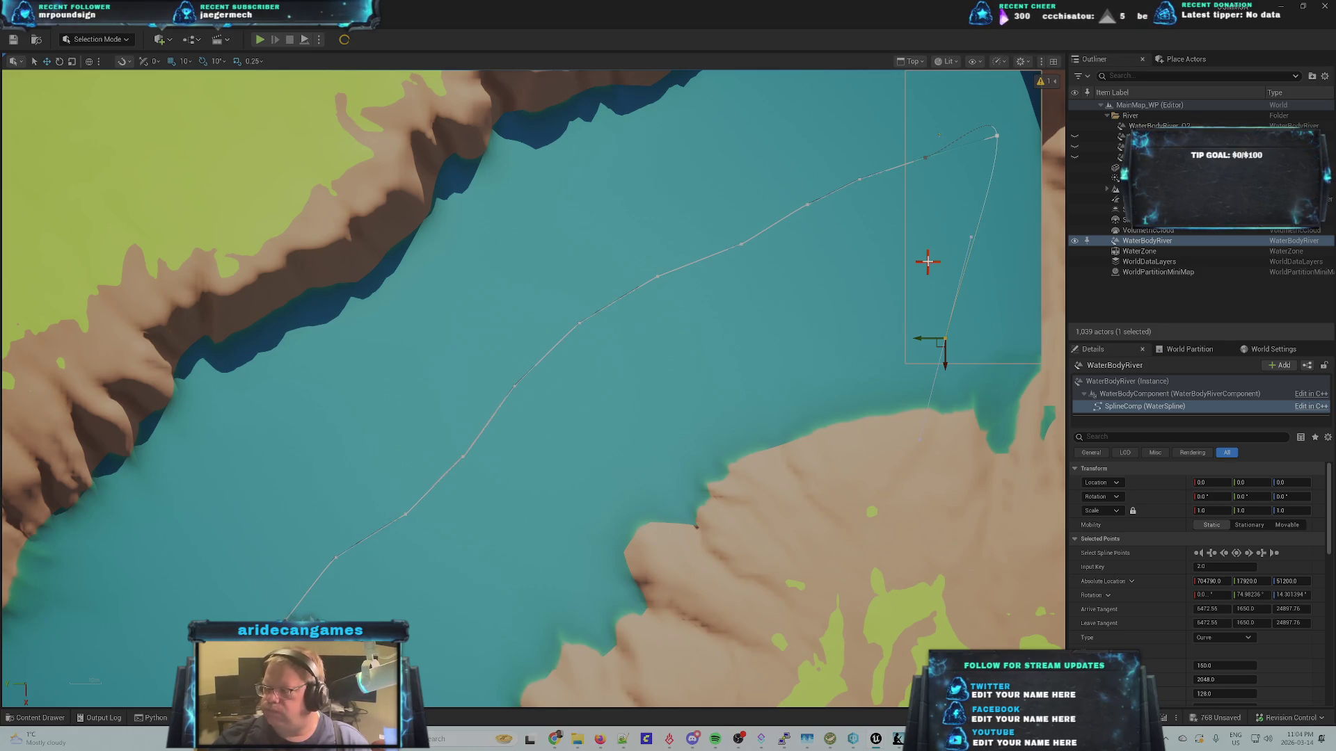
{"action": "scroll", "coordinate": [967, 307], "scroll_direction": "down", "scroll_amount": 1}
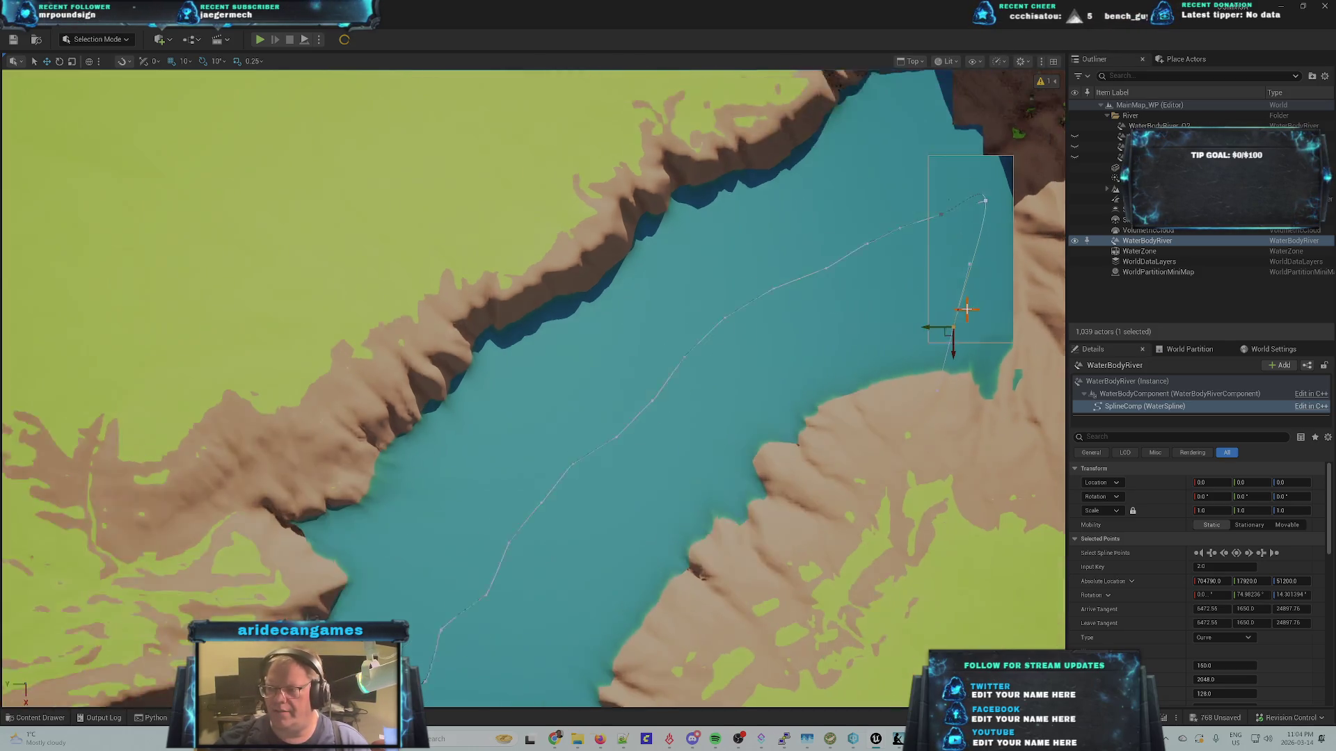
{"action": "mouse_move", "coordinate": [1011, 271]}
{"action": "left_mouse_down"}
{"action": "mouse_move", "coordinate": [496, 438]}
{"action": "mouse_move", "coordinate": [389, 404]}
{"action": "mouse_move", "coordinate": [472, 495]}
{"action": "left_mouse_up"}
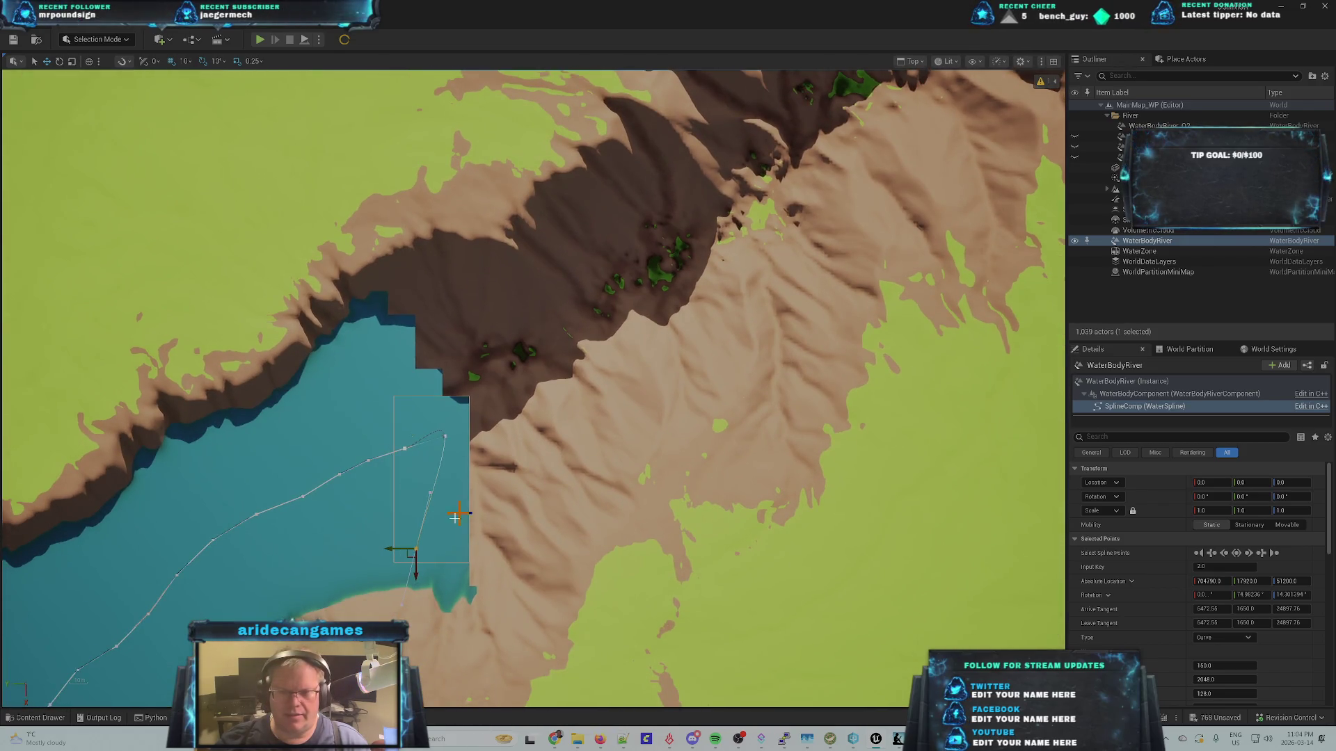
{"action": "left_click_drag", "start_coordinate": [415, 551], "coordinate": [412, 547]}
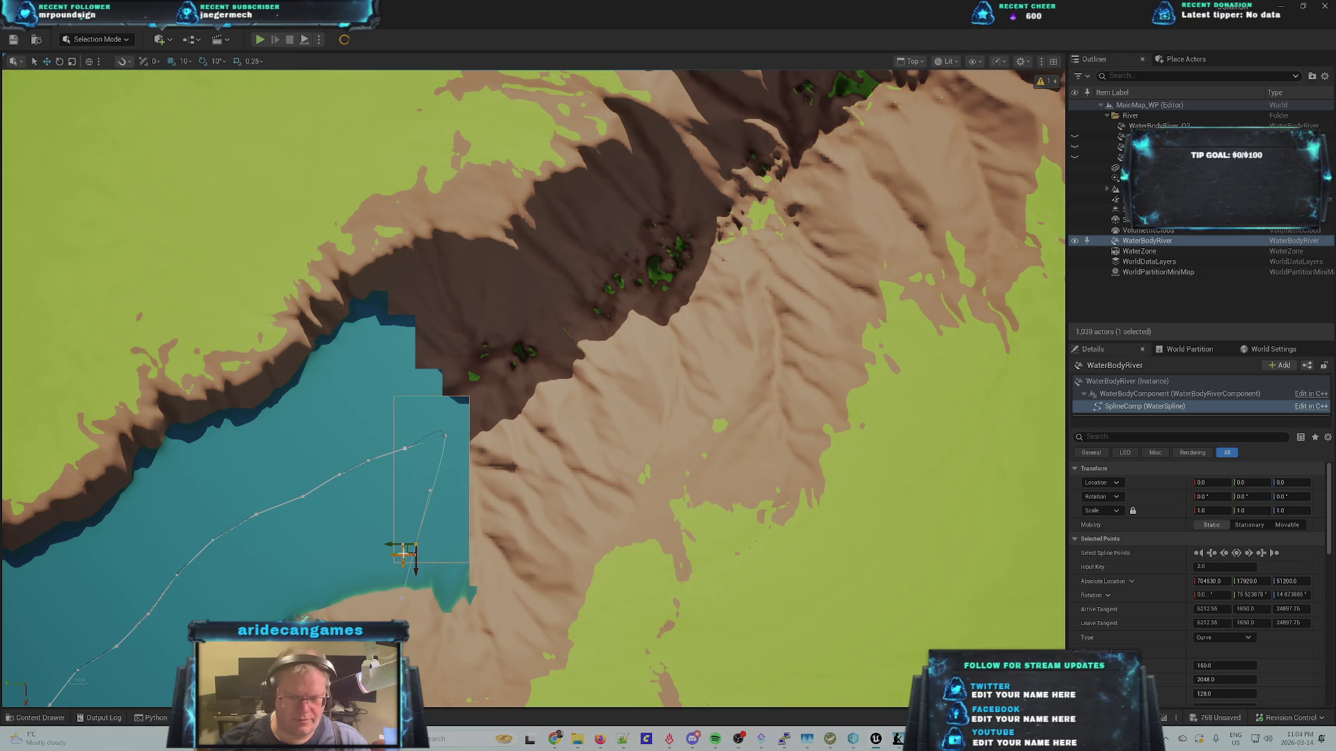
{"action": "mouse_move", "coordinate": [408, 552]}
{"action": "left_mouse_down"}
{"action": "mouse_move", "coordinate": [462, 534]}
{"action": "mouse_move", "coordinate": [592, 437]}
{"action": "mouse_move", "coordinate": [604, 348]}
{"action": "mouse_move", "coordinate": [686, 247]}
{"action": "mouse_move", "coordinate": [666, 278]}
{"action": "left_mouse_up"}
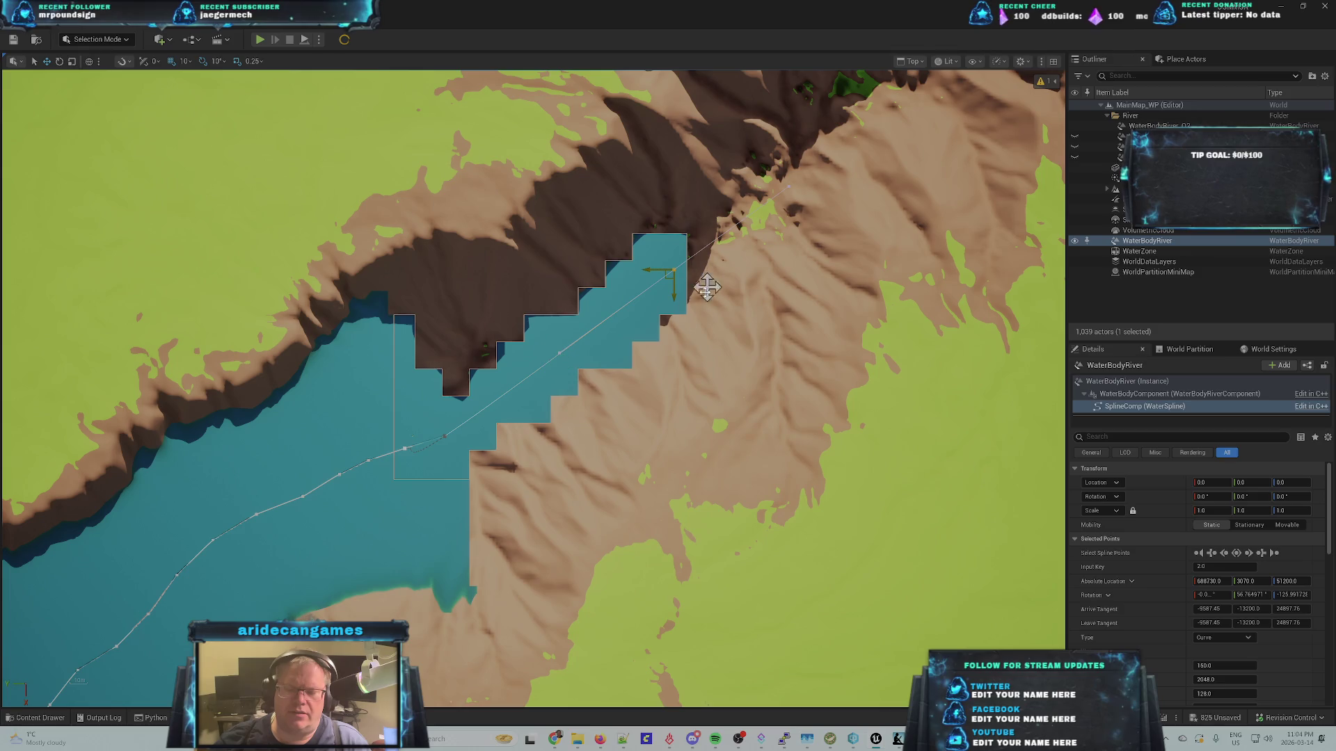
{"action": "scroll", "coordinate": [644, 352], "scroll_direction": "up", "scroll_amount": 1}
- Adjust the end point's tangent handle and set Arrive Tangent Z to 0.0, flattening both tangents
{"action": "scroll", "coordinate": [611, 336], "scroll_direction": "up", "scroll_amount": 3}
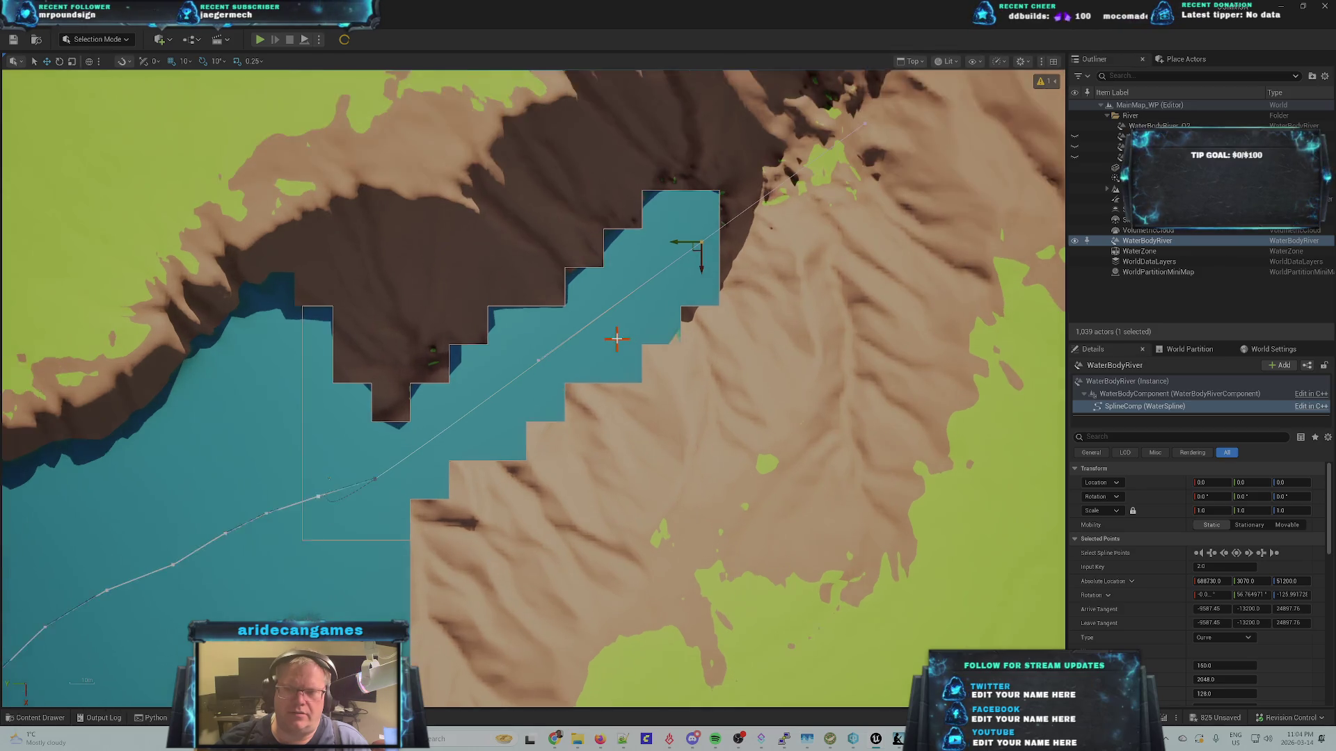
{"action": "left_click", "coordinate": [479, 373]}
{"action": "mouse_move", "coordinate": [474, 378]}
{"action": "left_mouse_down"}
{"action": "mouse_move", "coordinate": [651, 275]}
{"action": "mouse_move", "coordinate": [741, 202]}
{"action": "mouse_move", "coordinate": [729, 183]}
{"action": "mouse_move", "coordinate": [761, 169]}
{"action": "left_mouse_up"}
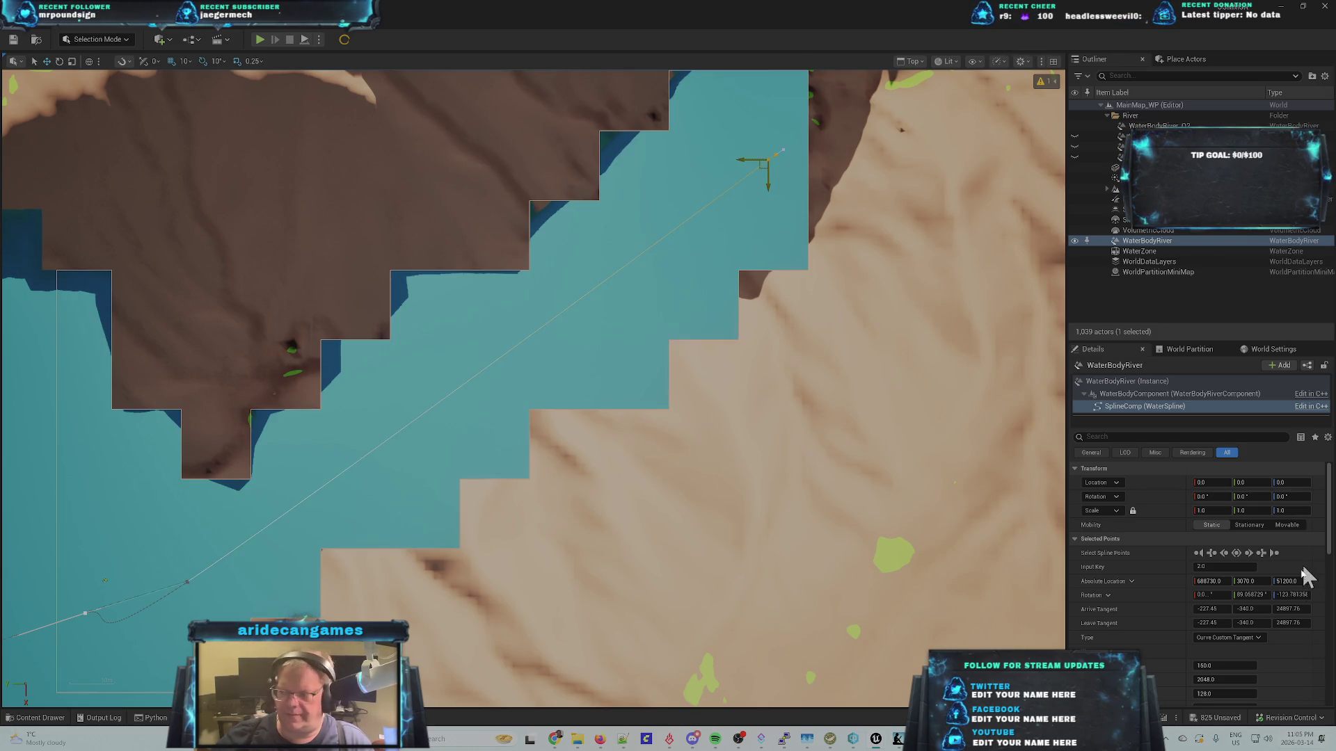
{"action": "left_click", "coordinate": [1300, 609]}
{"action": "type", "text": "0"}
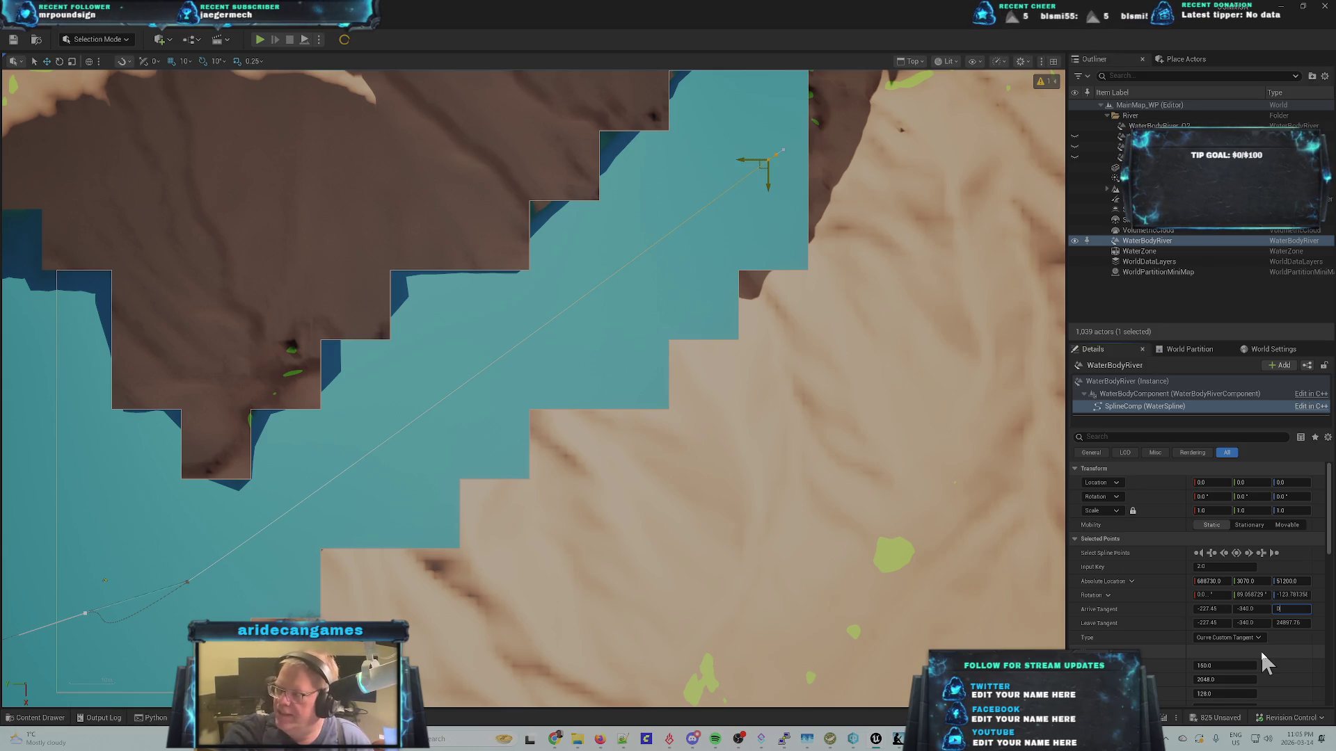
{"action": "key", "text": "Tab"}
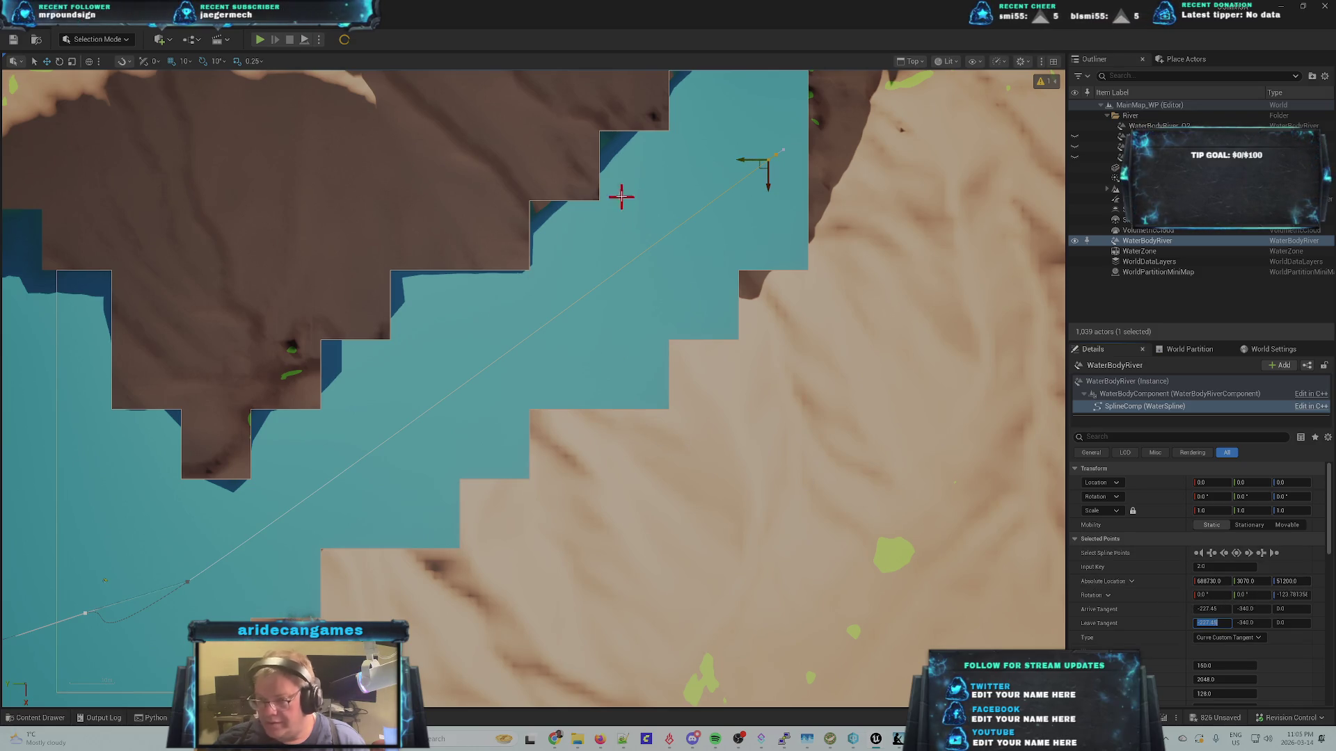
- Zoom the Top viewport and select landscape tile LandscapeStreamingProxy_16_2_0 beside the river's end
{"action": "scroll", "coordinate": [679, 311], "scroll_direction": "down", "scroll_amount": 10}
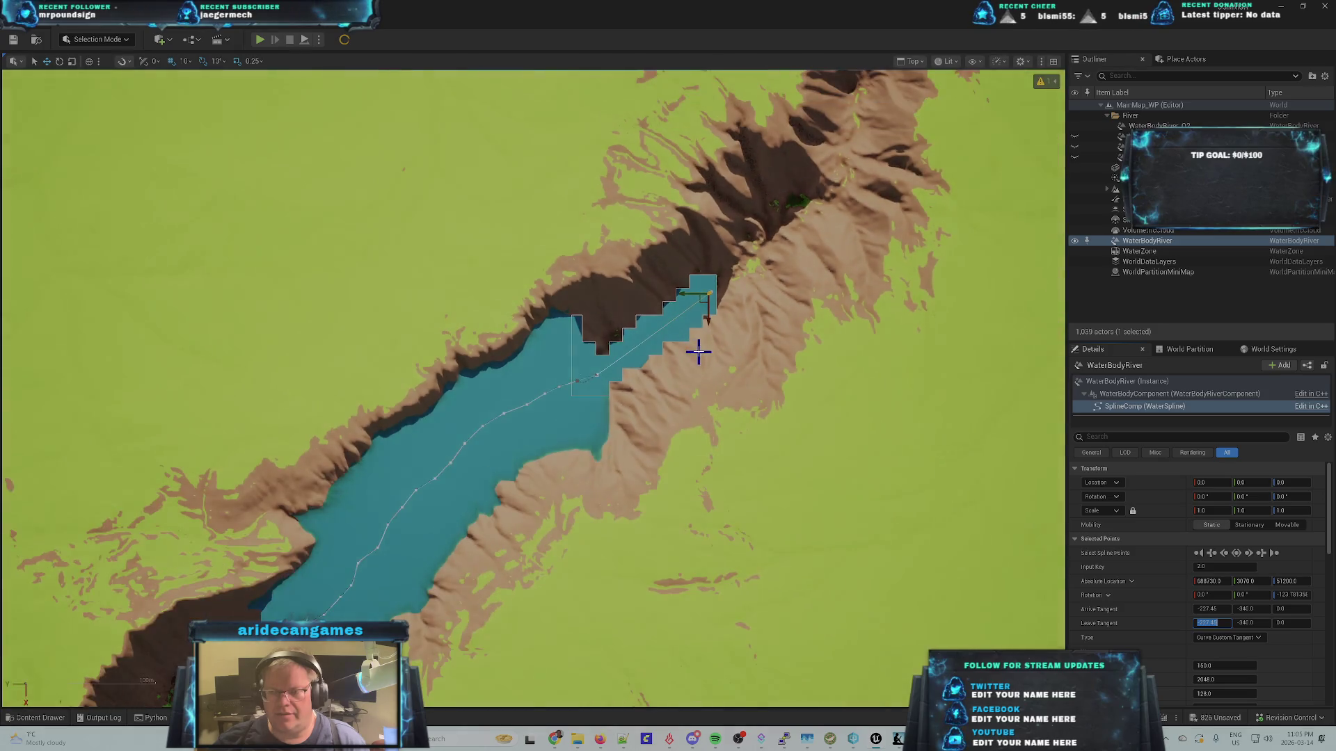
{"action": "scroll", "coordinate": [698, 353], "scroll_direction": "down", "scroll_amount": 3}
{"action": "scroll", "coordinate": [740, 352], "scroll_direction": "up", "scroll_amount": 3}
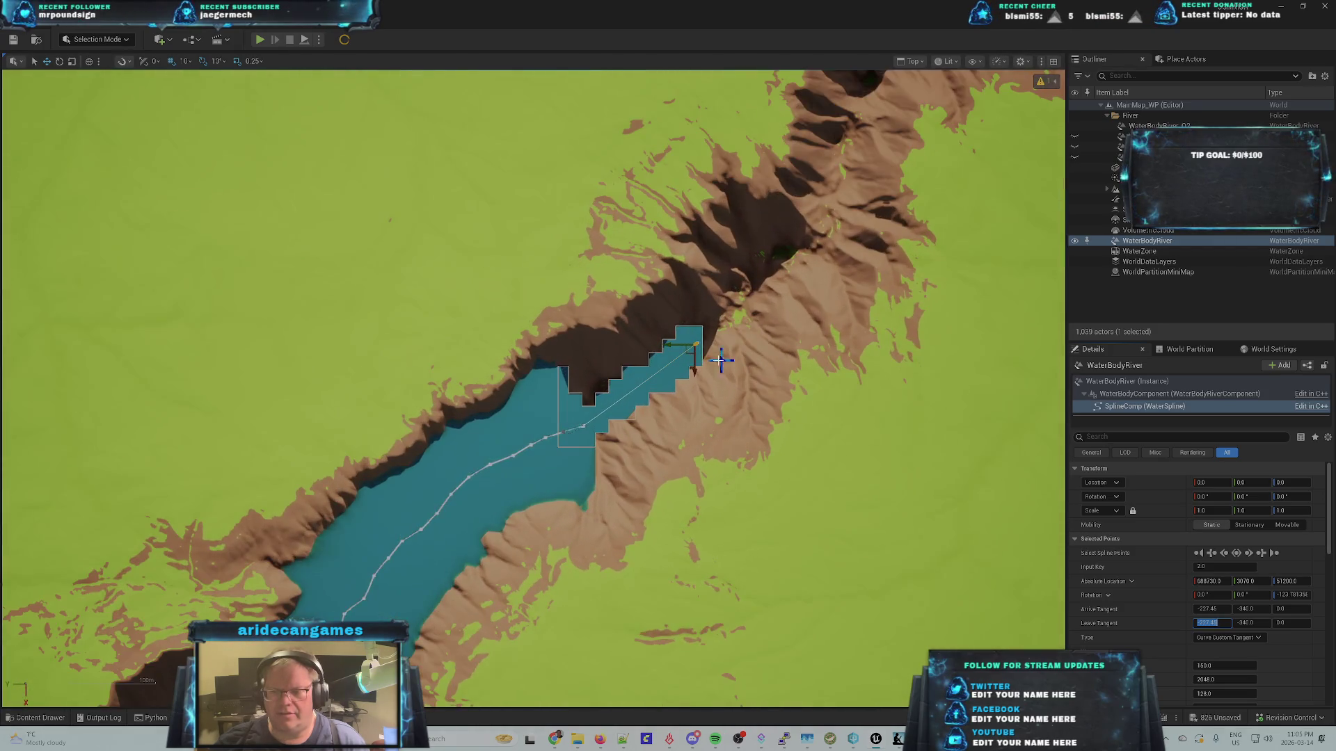
{"action": "scroll", "coordinate": [720, 360], "scroll_direction": "up", "scroll_amount": 6}
{"action": "scroll", "coordinate": [714, 322], "scroll_direction": "down", "scroll_amount": 5}
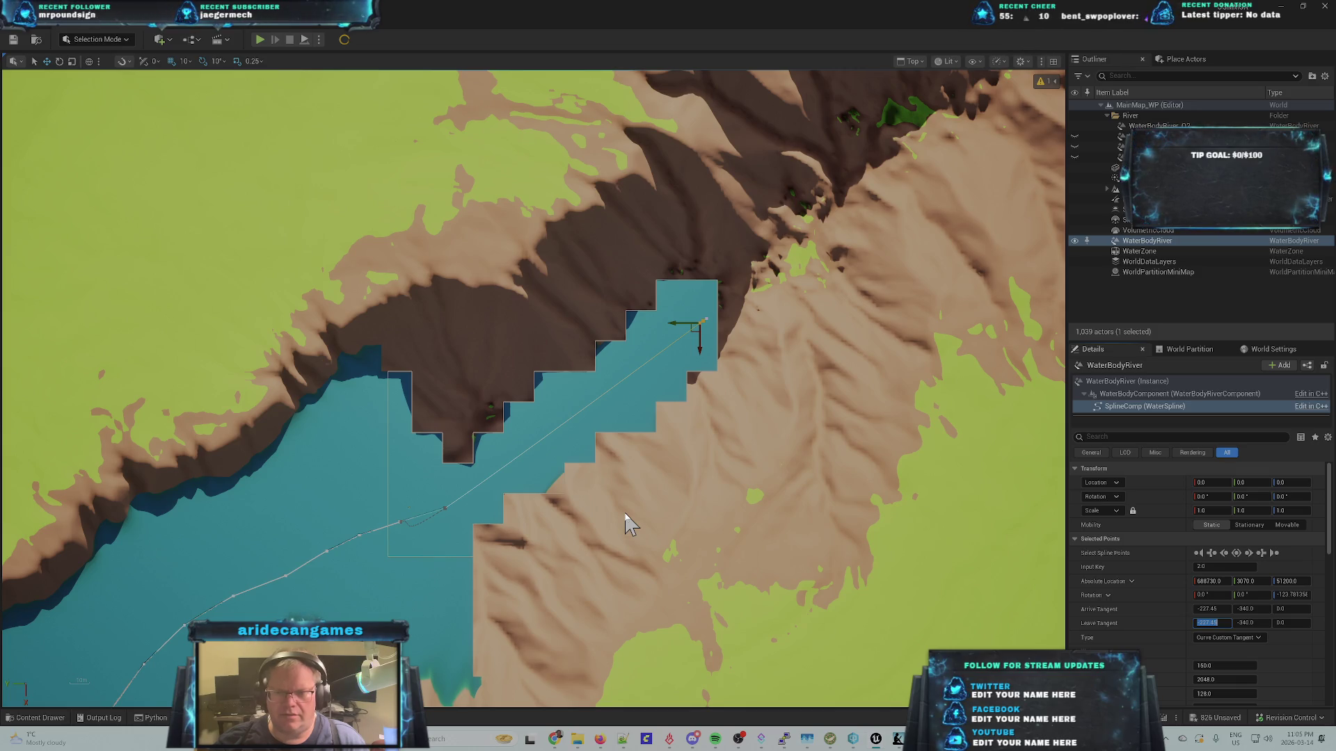
{"action": "left_click", "coordinate": [564, 269]}
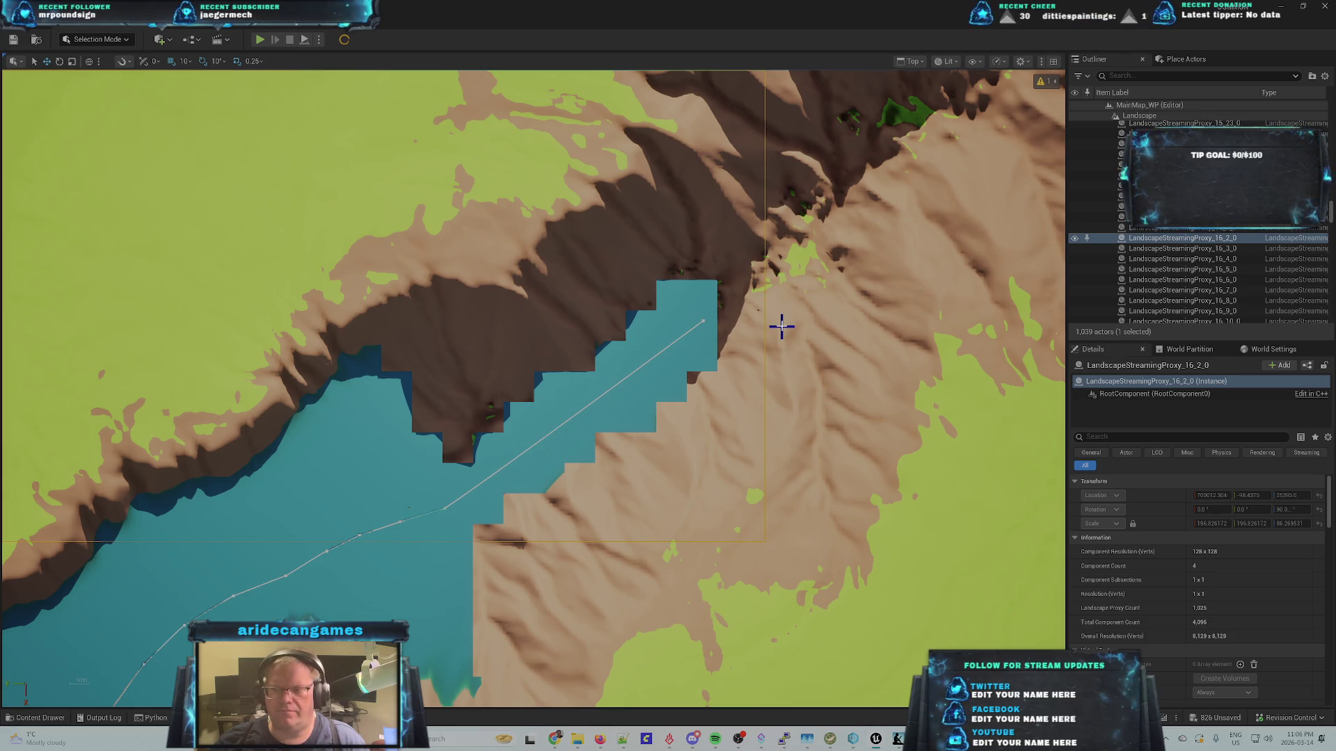
{"action": "scroll", "coordinate": [782, 326], "scroll_direction": "down", "scroll_amount": 5}
{"action": "scroll", "coordinate": [782, 326], "scroll_direction": "down", "scroll_amount": 1}
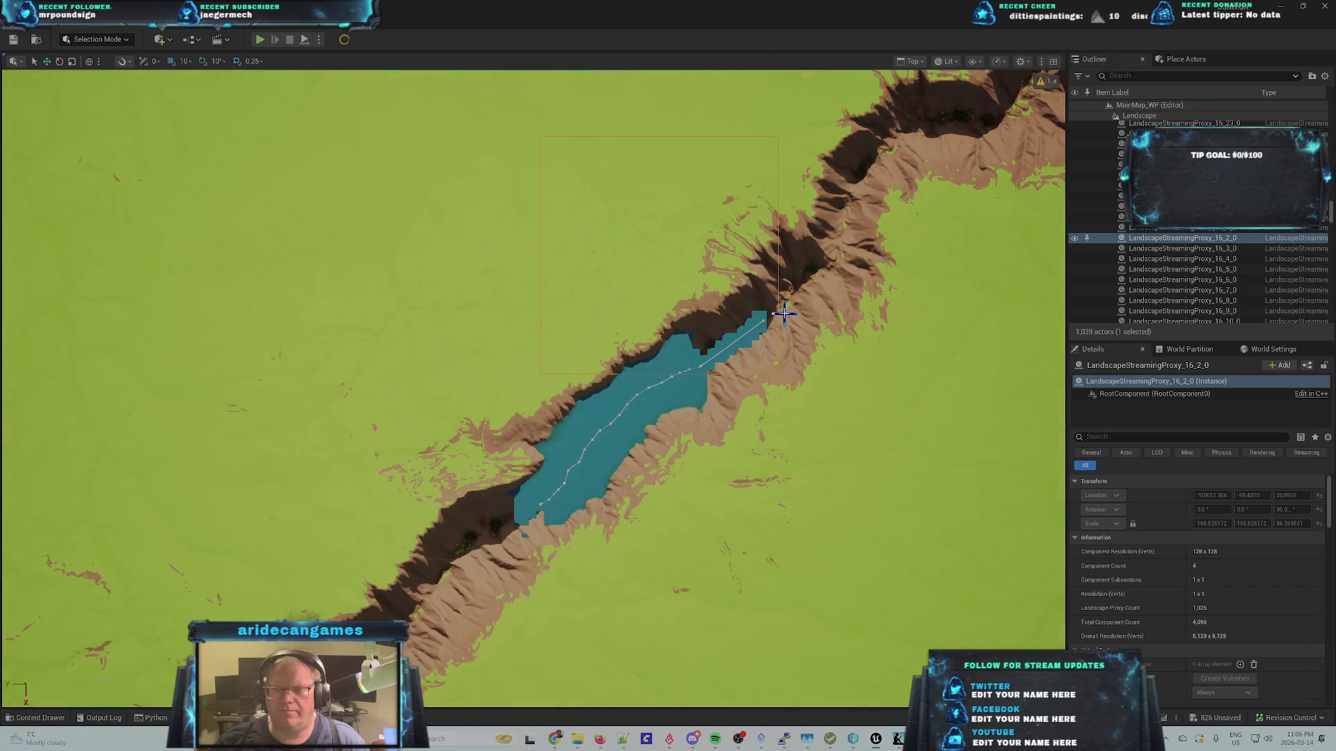
{"action": "scroll", "coordinate": [776, 325], "scroll_direction": "up", "scroll_amount": 3}
{"action": "scroll", "coordinate": [731, 346], "scroll_direction": "up", "scroll_amount": 2}
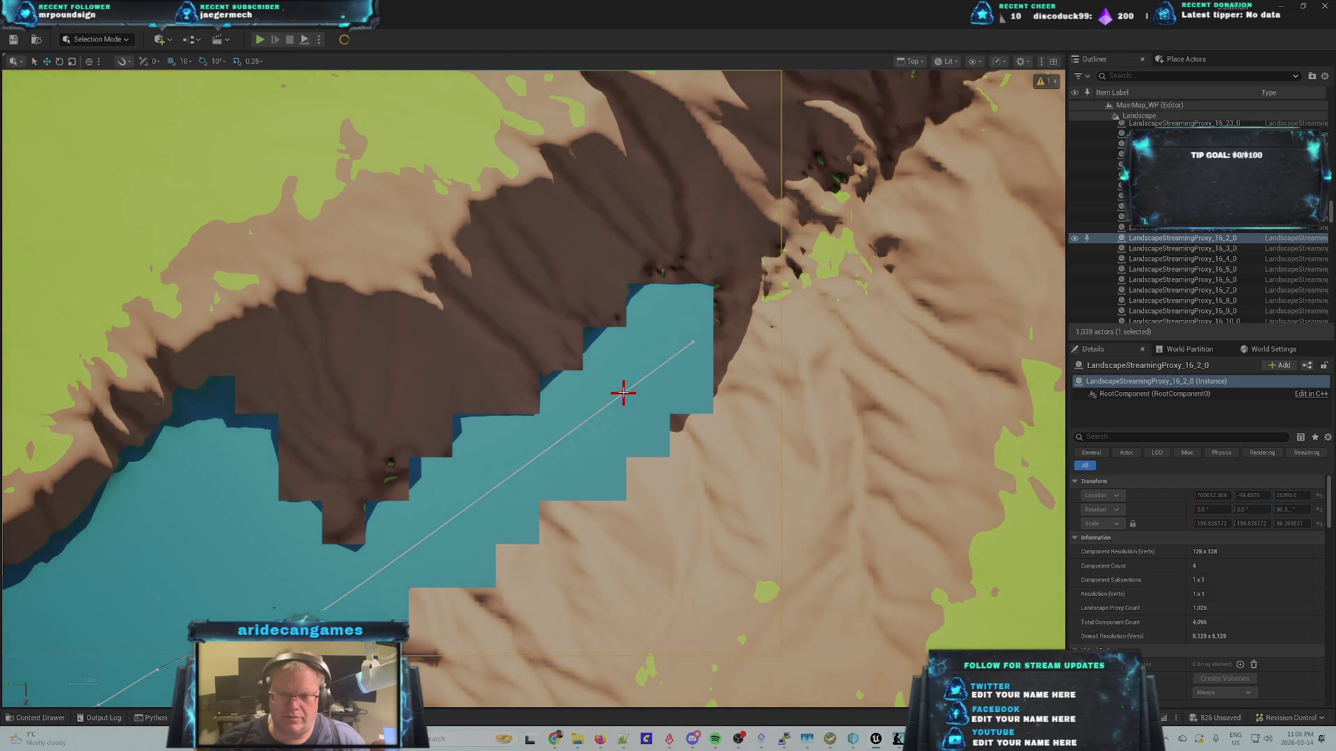
- Reselect WaterBodyRiver and drag its end spline point further up-right to the canyon top
{"action": "left_click", "coordinate": [624, 393]}
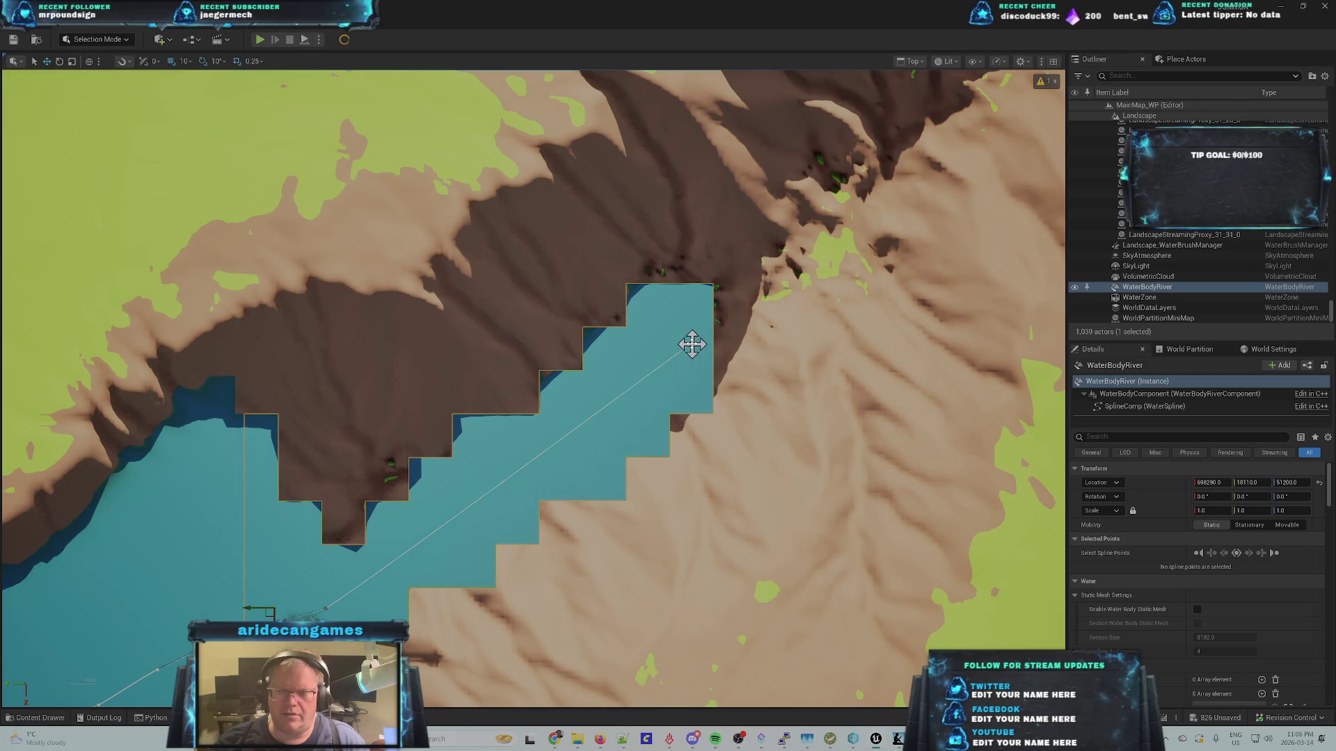
{"action": "left_click_drag", "start_coordinate": [712, 311], "coordinate": [686, 345]}
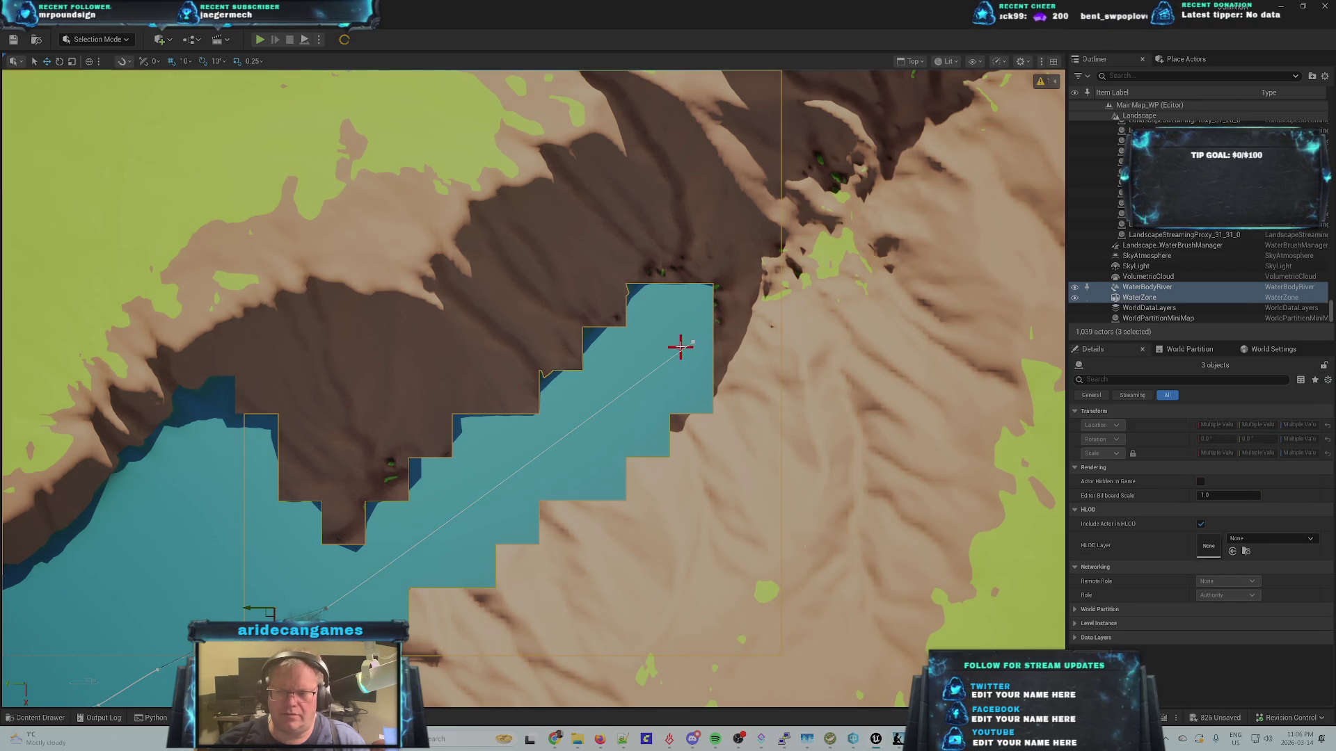
{"action": "left_click", "coordinate": [685, 350]}
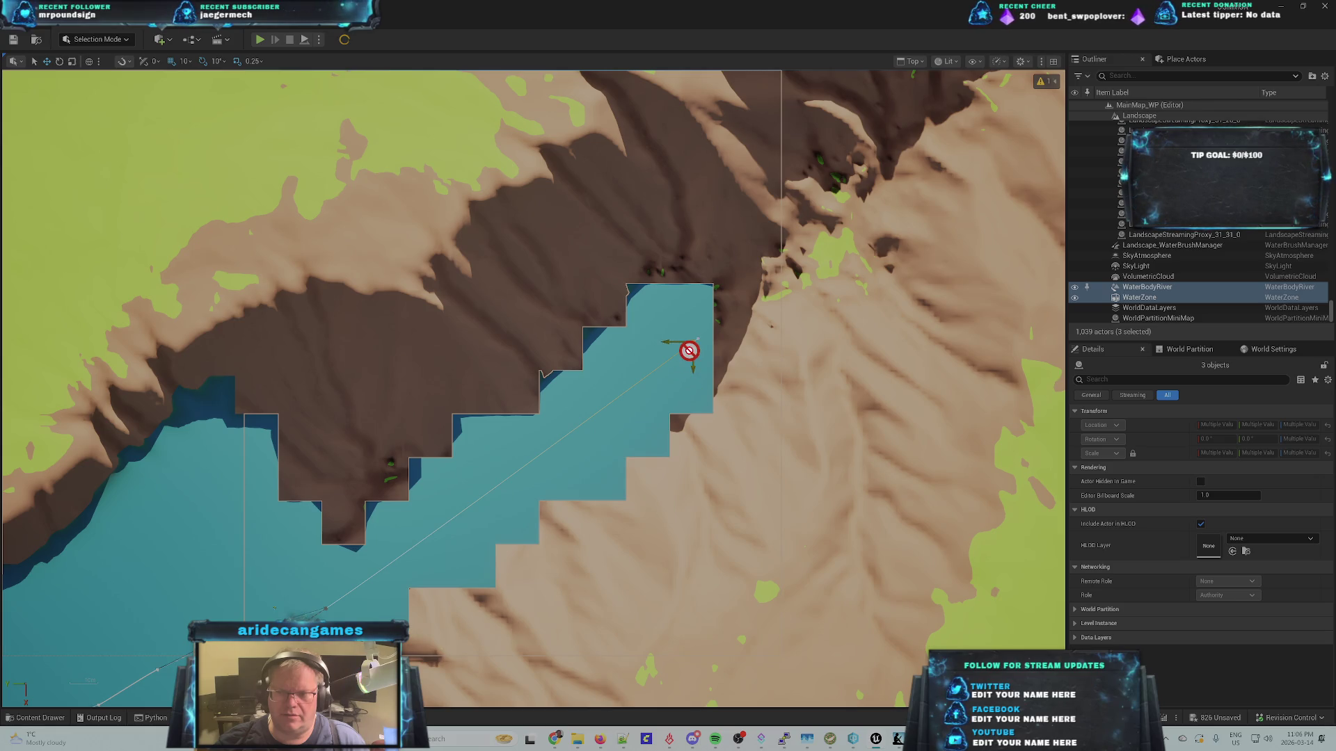
{"action": "mouse_move", "coordinate": [685, 350]}
{"action": "left_mouse_down"}
{"action": "mouse_move", "coordinate": [821, 221]}
{"action": "mouse_move", "coordinate": [809, 230]}
{"action": "left_mouse_up"}
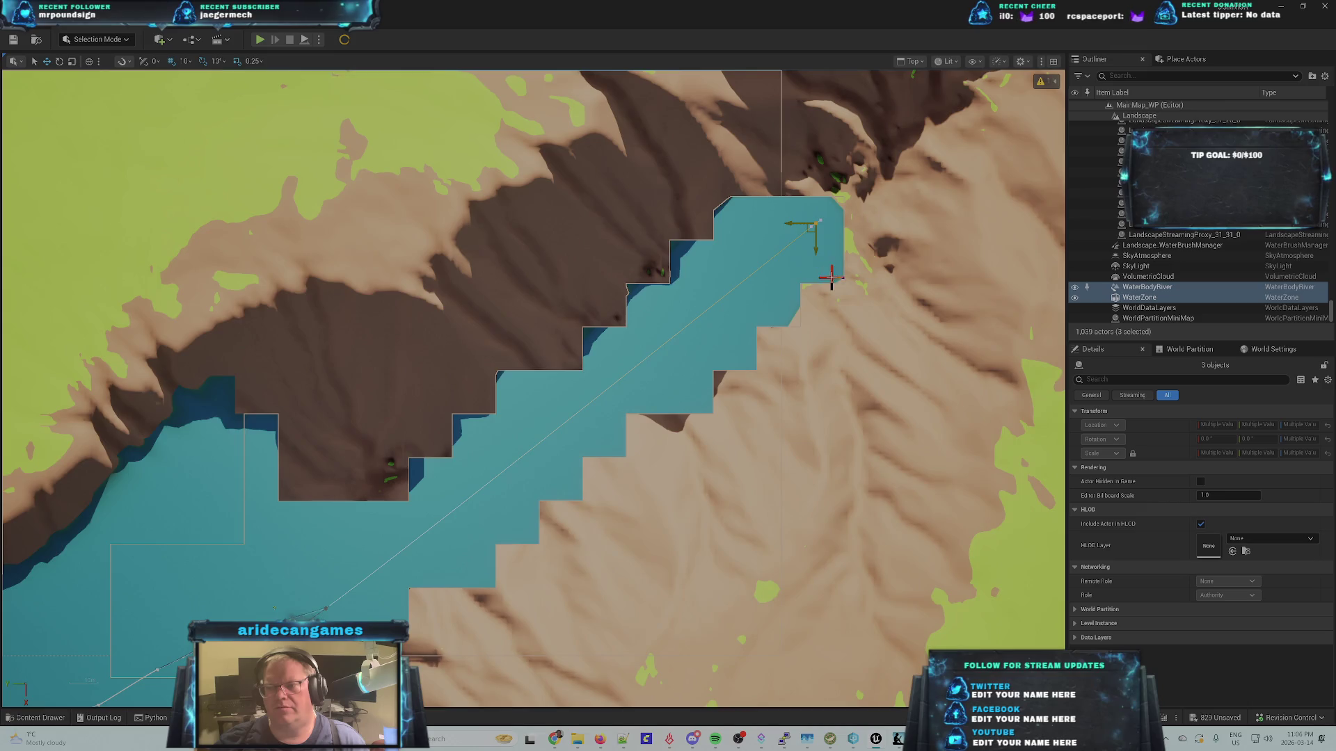
{"action": "scroll", "coordinate": [808, 244], "scroll_direction": "up", "scroll_amount": 3}
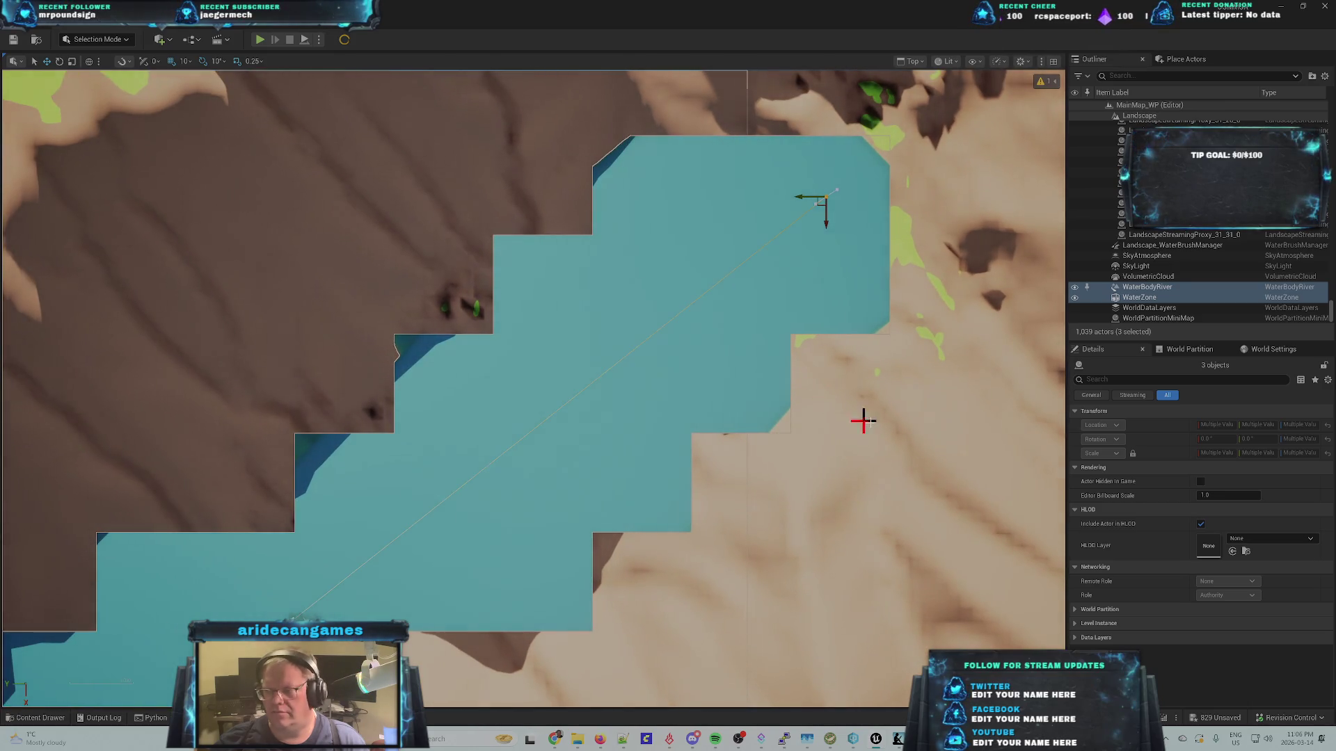
{"action": "right_click", "coordinate": [760, 248]}
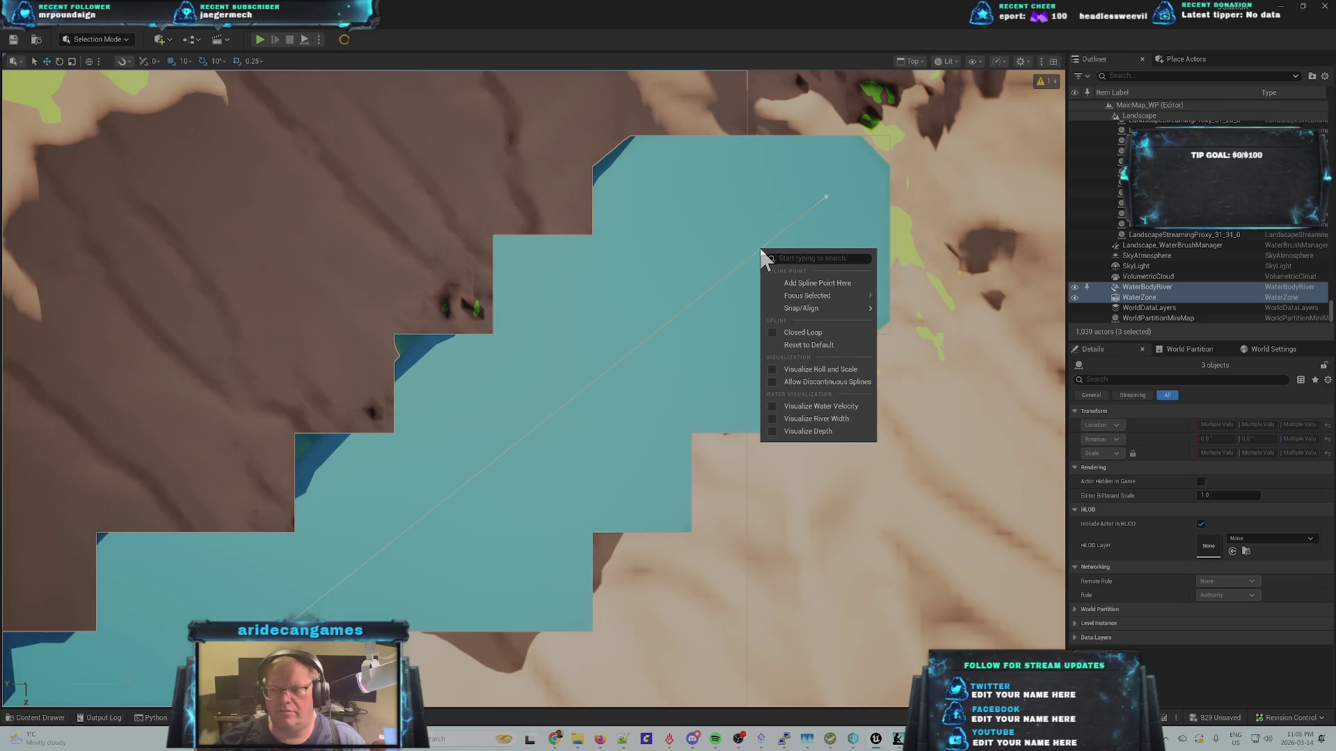
- Add a spline point partway along the river and shift it down-right along the channel
{"action": "left_click", "coordinate": [811, 286]}
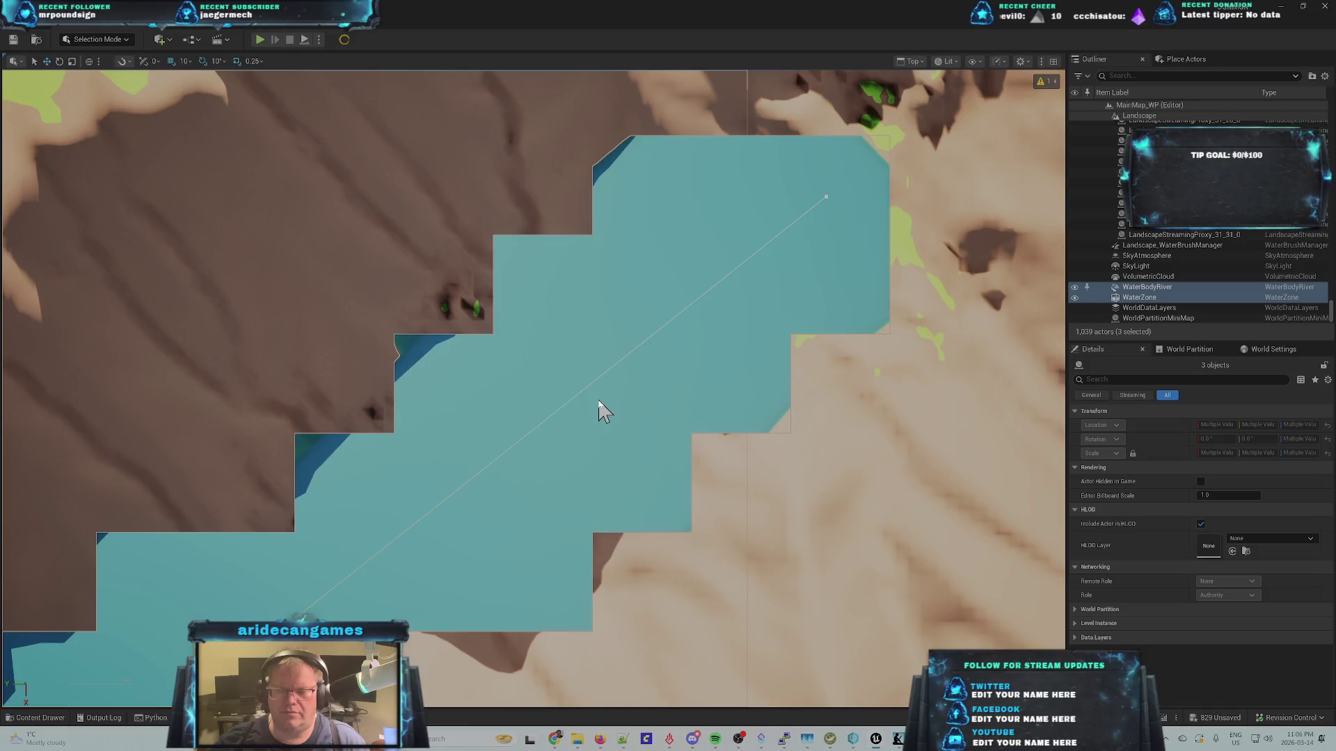
{"action": "scroll", "coordinate": [600, 405], "scroll_direction": "down", "scroll_amount": 2}
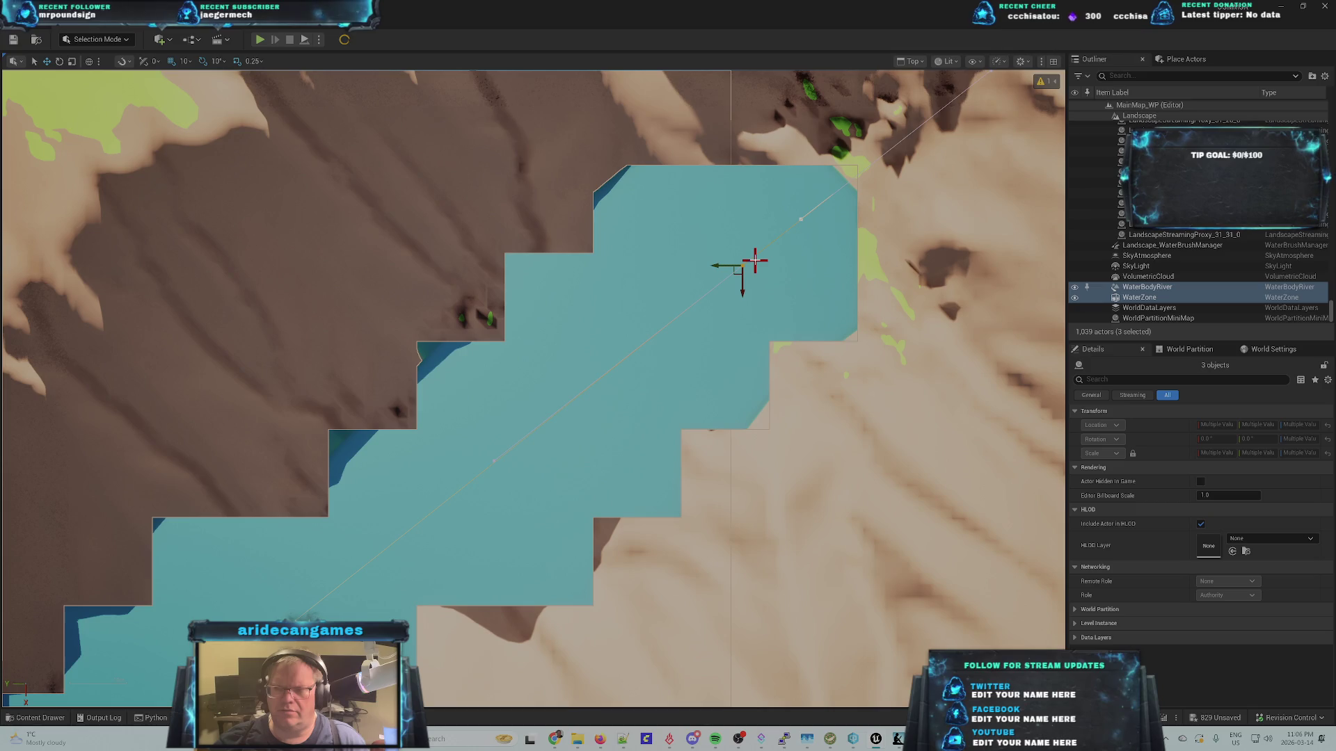
{"action": "scroll", "coordinate": [755, 260], "scroll_direction": "up", "scroll_amount": 2}
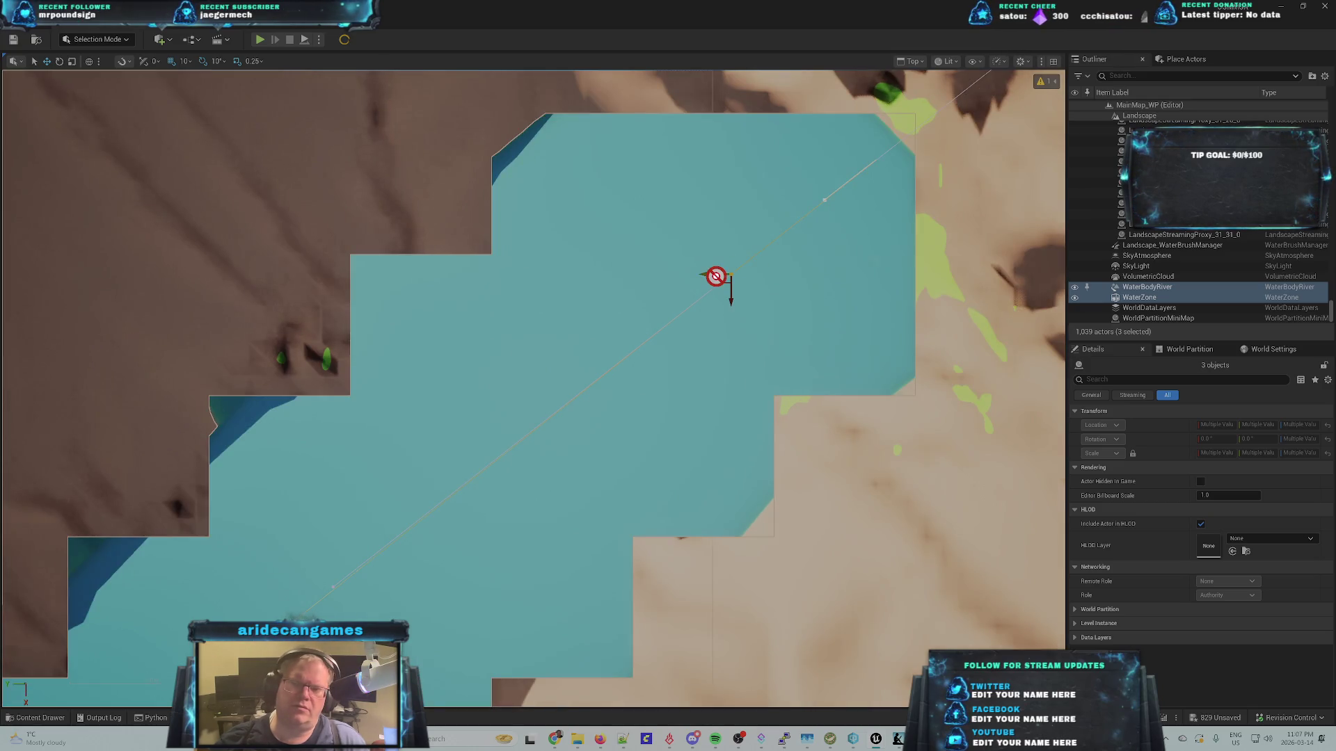
{"action": "scroll", "coordinate": [716, 276], "scroll_direction": "up", "scroll_amount": 2}
{"action": "scroll", "coordinate": [720, 275], "scroll_direction": "up", "scroll_amount": 3}
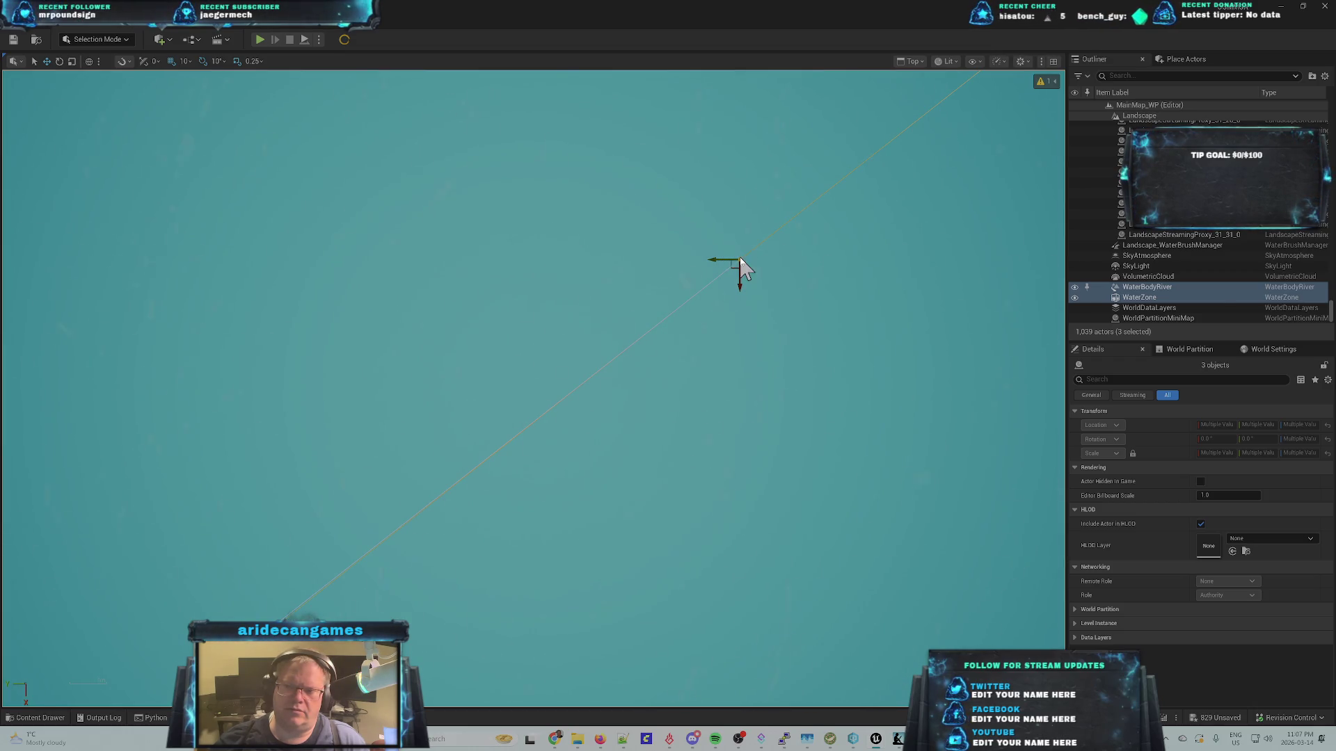
{"action": "mouse_move", "coordinate": [741, 278]}
{"action": "left_mouse_down"}
{"action": "mouse_move", "coordinate": [800, 292]}
{"action": "mouse_move", "coordinate": [810, 313]}
{"action": "left_mouse_up"}
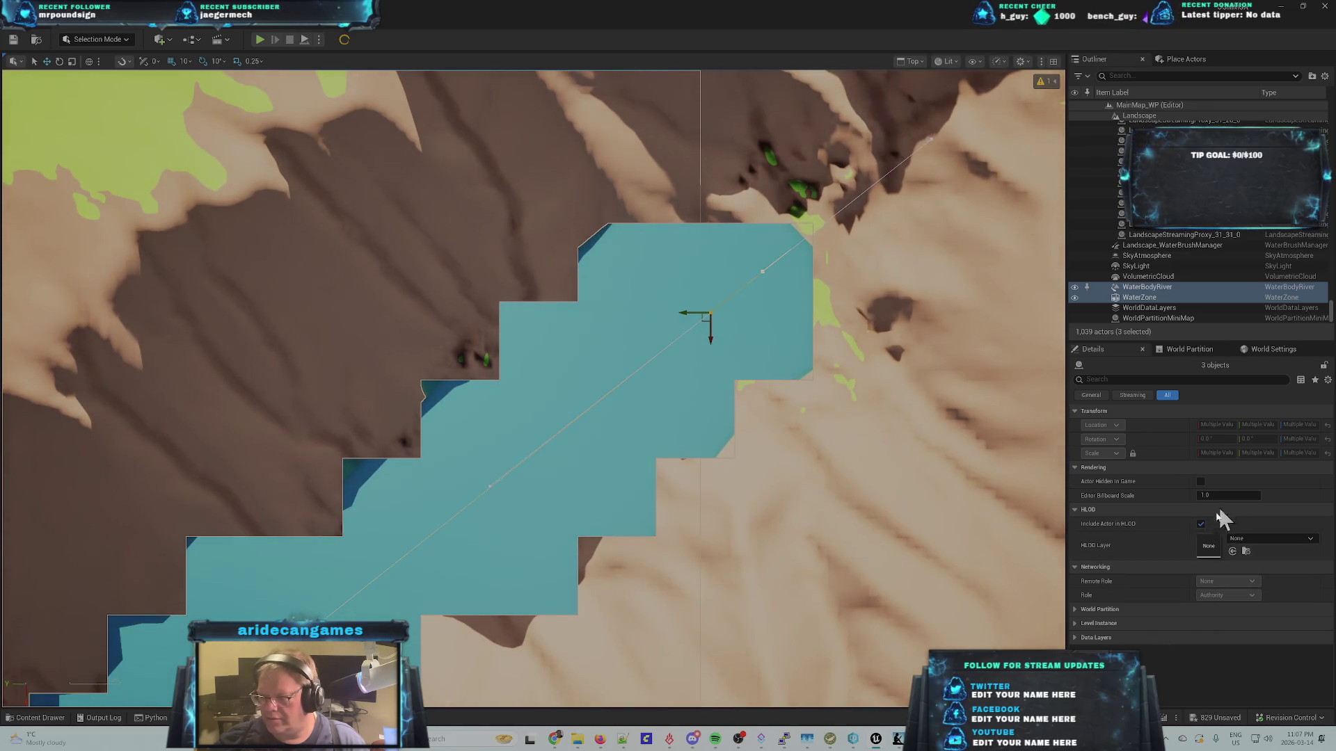
- Select only WaterBodyRiver and step between its last spline points
{"action": "left_click", "coordinate": [1155, 287]}
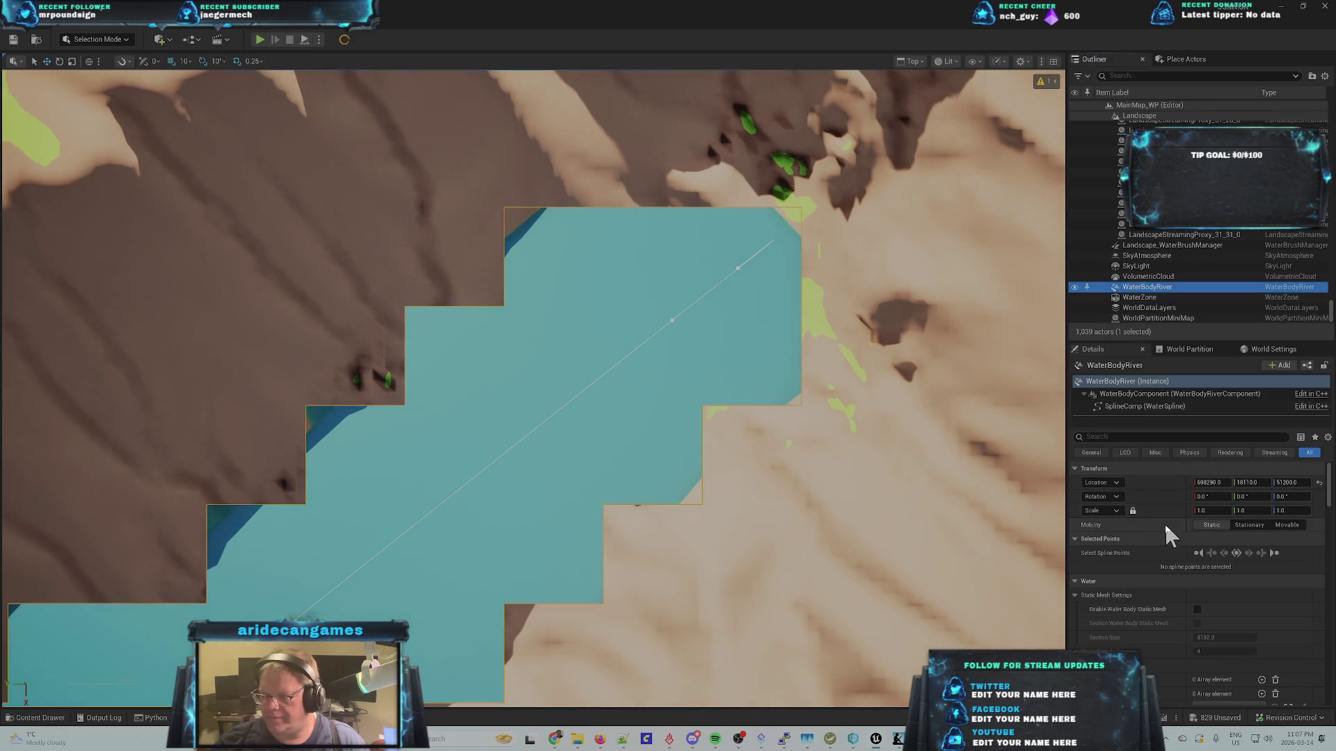
{"action": "left_click", "coordinate": [1274, 553]}
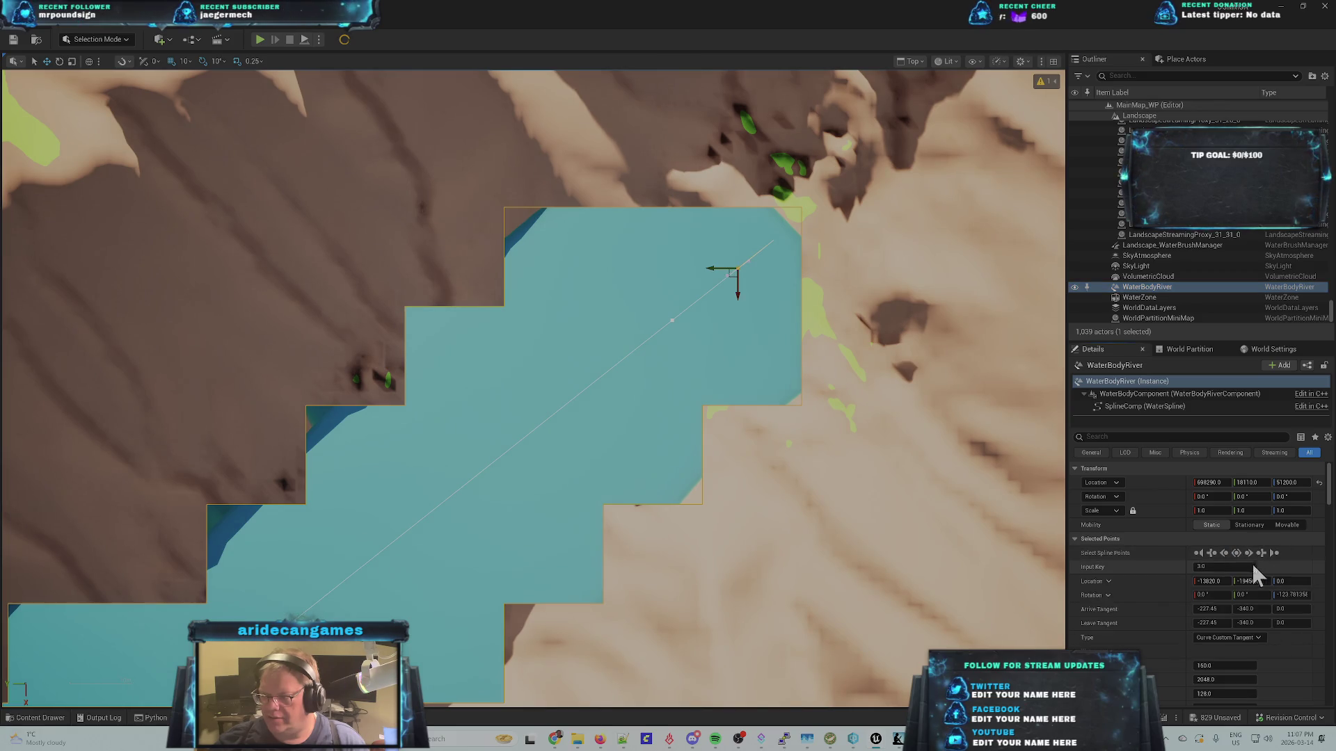
{"action": "left_click", "coordinate": [1224, 553]}
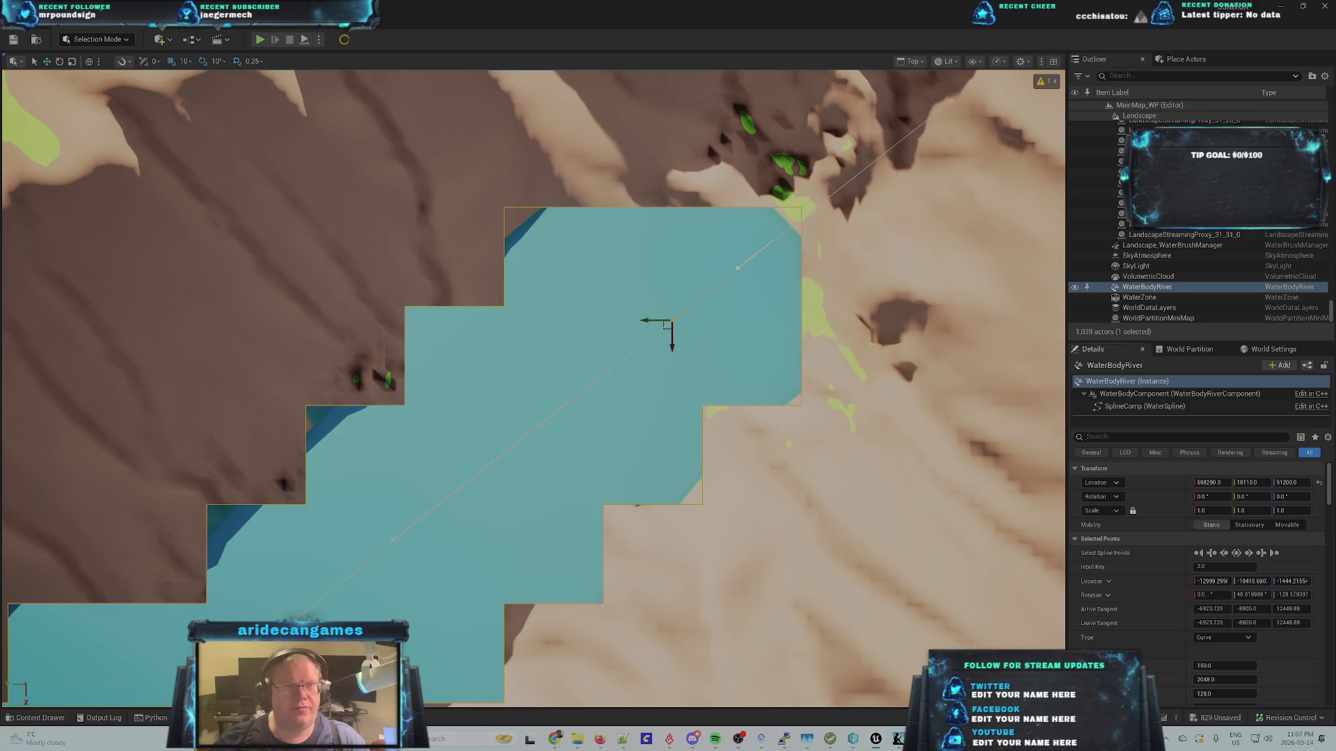
{"action": "left_click", "coordinate": [177, 27]}
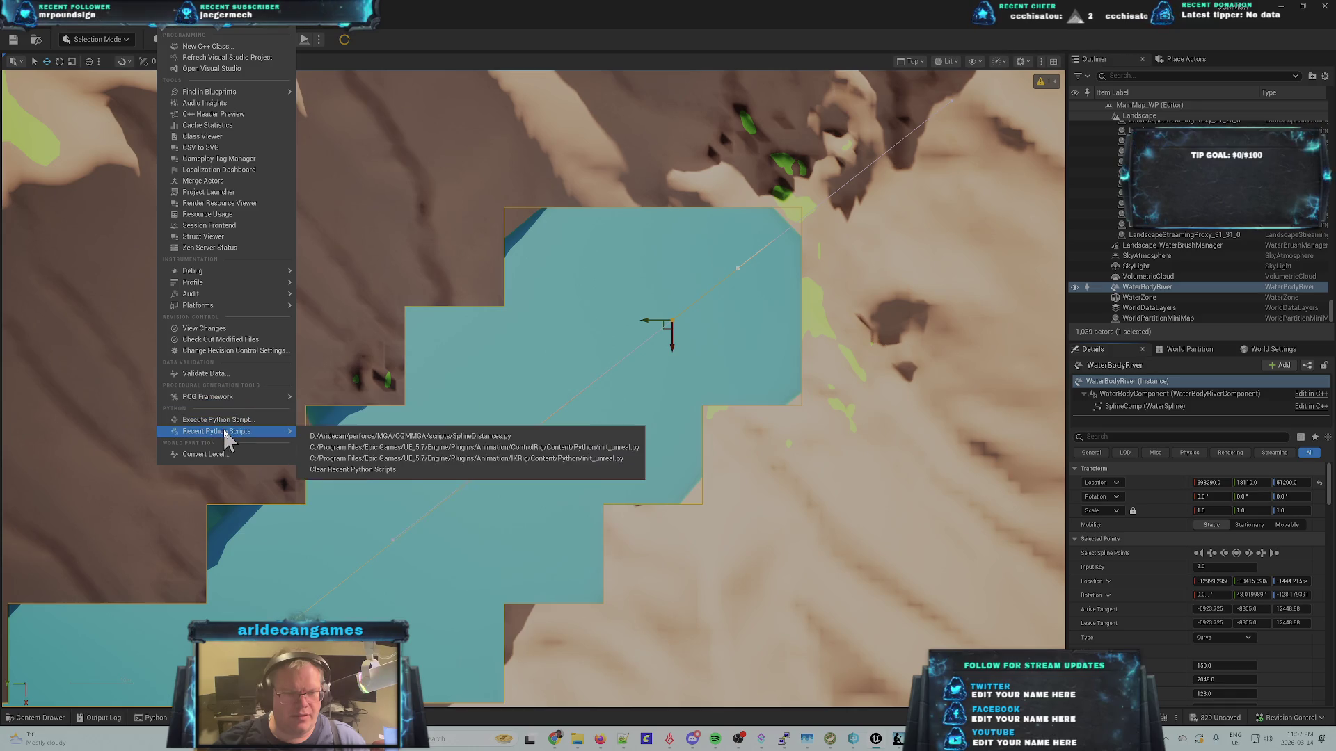
- Run SplineDistances.py from Recent Python Scripts, review the Output Log's slope and 30m flags, then close it
{"action": "mouse_move", "coordinate": [240, 431]}
{"action": "left_click", "coordinate": [328, 437]}
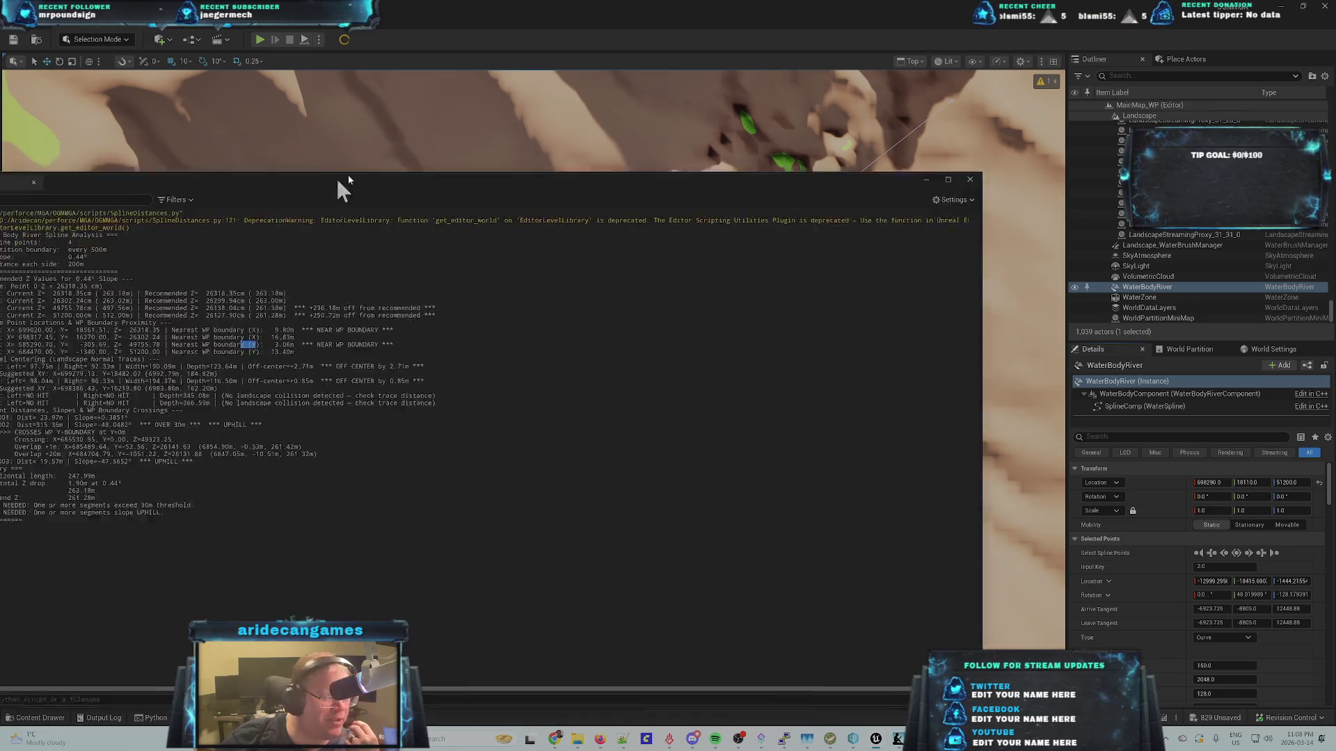
{"action": "mouse_move", "coordinate": [335, 176]}
{"action": "left_mouse_down"}
{"action": "mouse_move", "coordinate": [498, 141]}
{"action": "mouse_move", "coordinate": [466, 148]}
{"action": "left_mouse_up"}
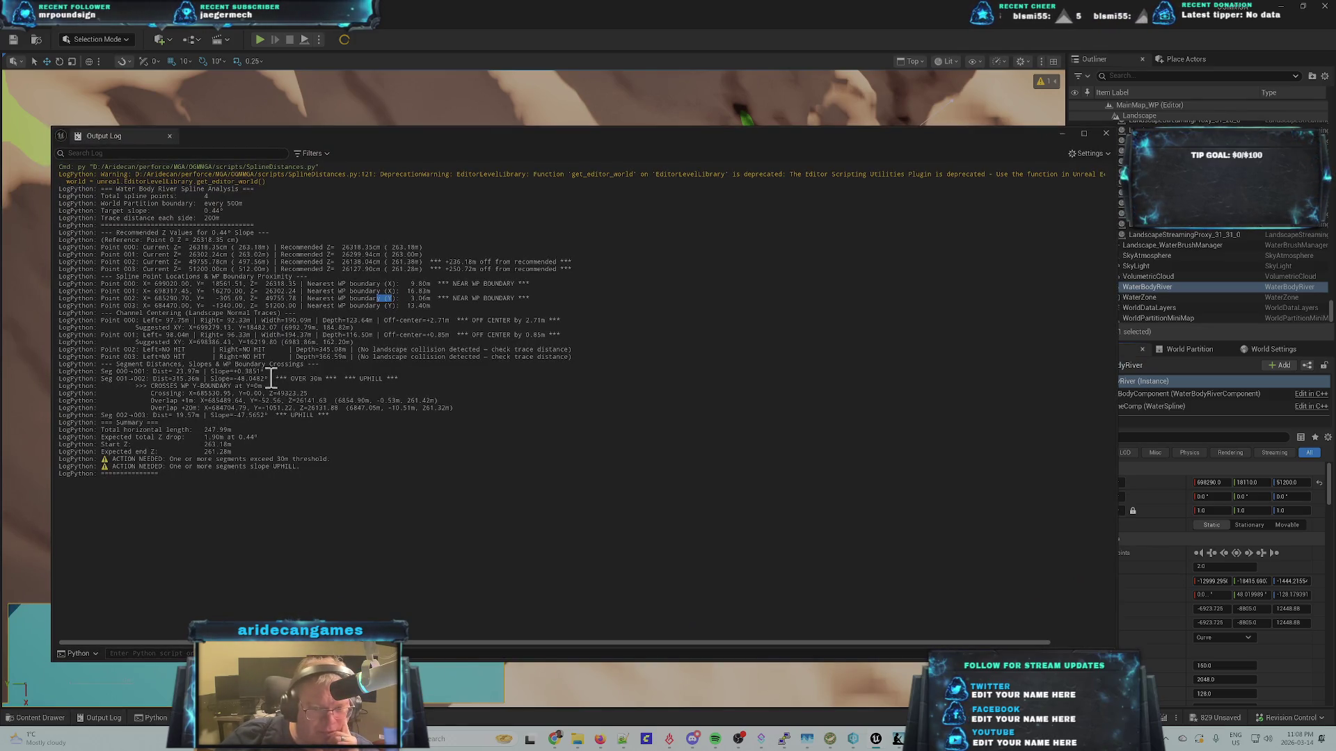
{"action": "left_click_drag", "start_coordinate": [263, 387], "coordinate": [151, 389]}
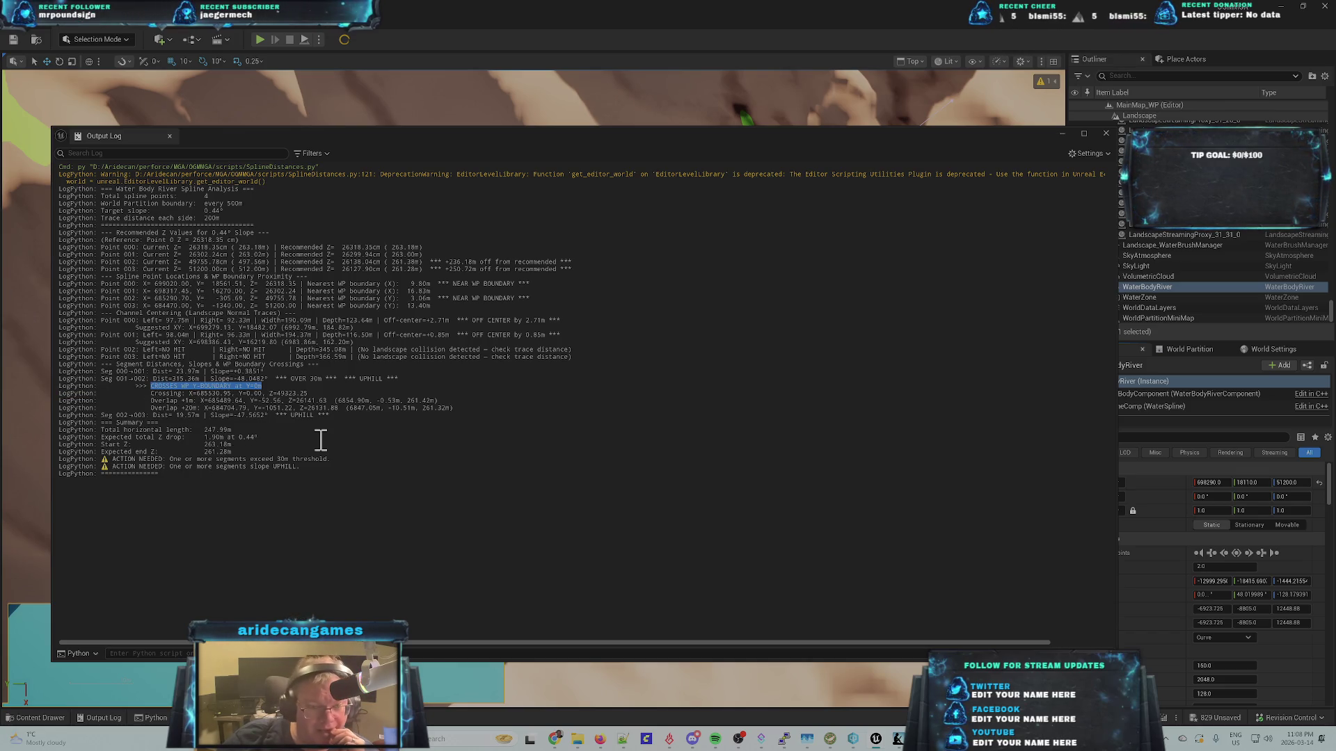
{"action": "left_click_drag", "start_coordinate": [787, 140], "coordinate": [760, 132]}
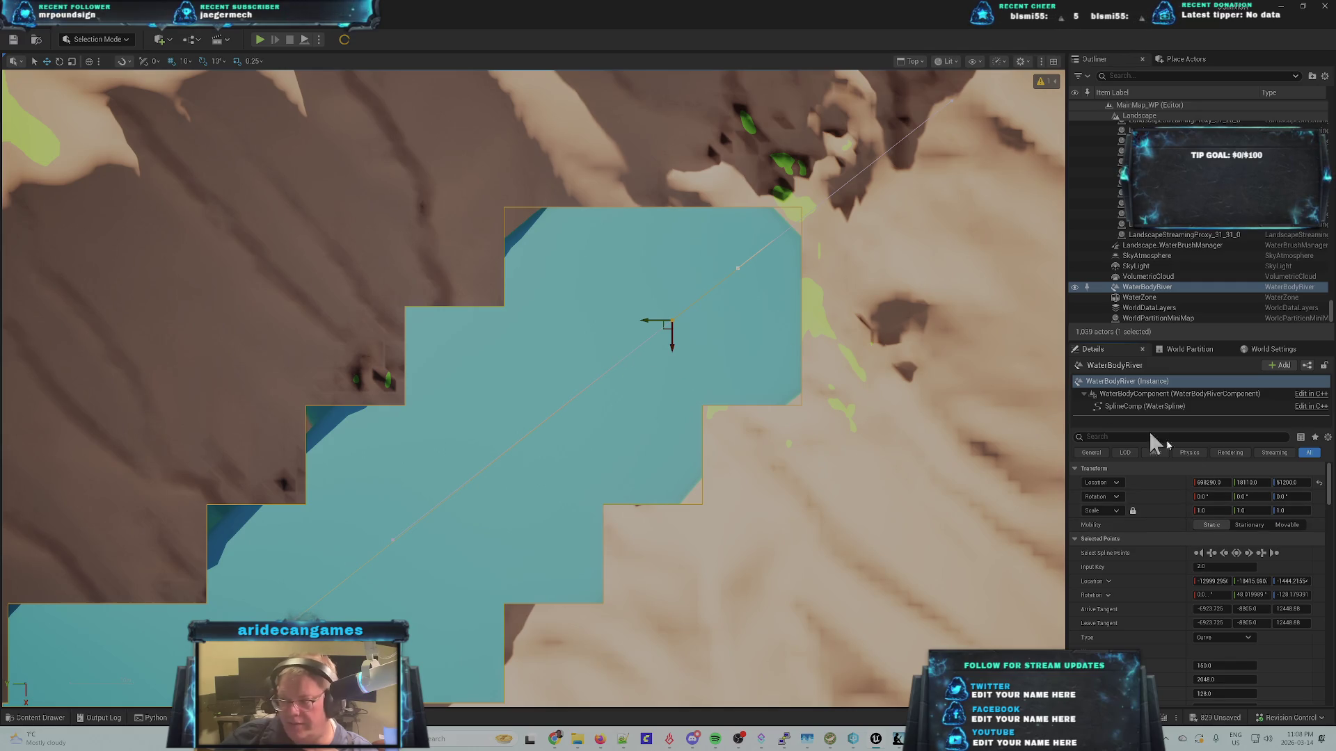
- Show Selected Points location in World space and enter -100 as spline point 2's Y
{"action": "left_click", "coordinate": [1260, 484]}
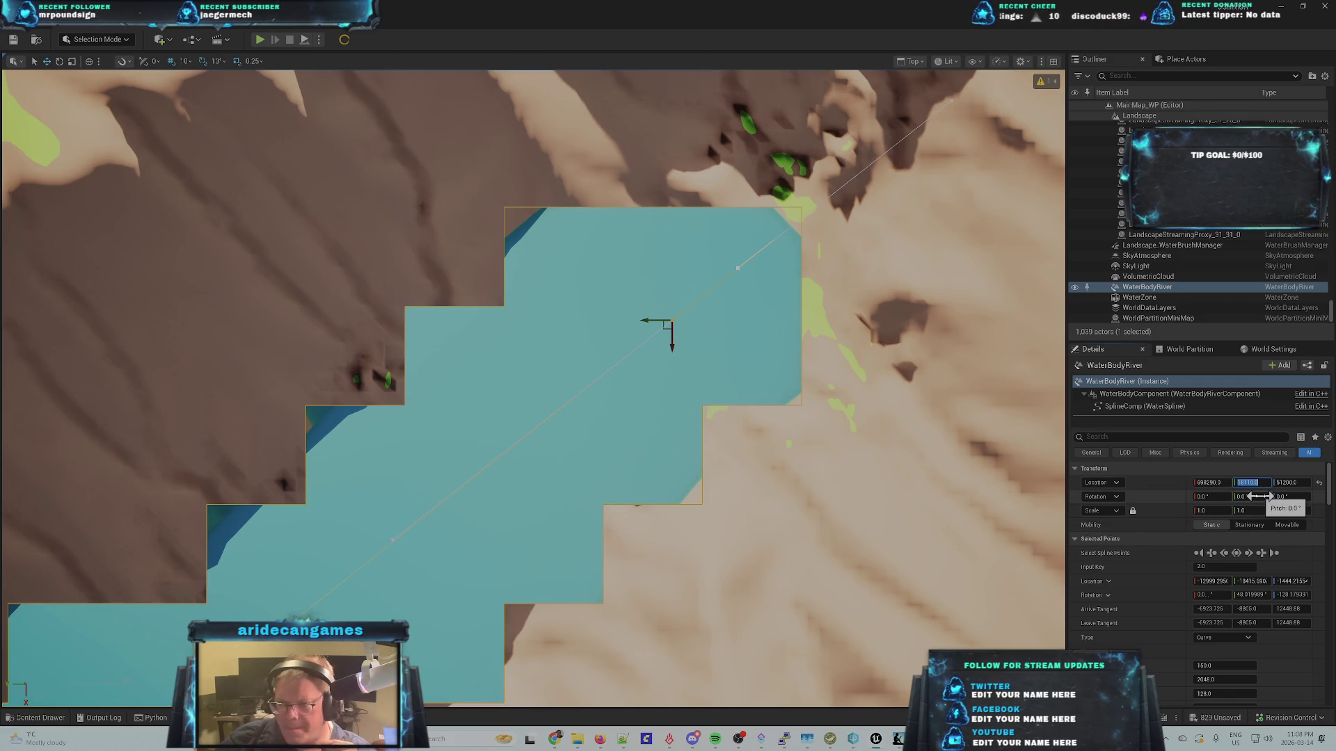
{"action": "left_click", "coordinate": [1249, 553]}
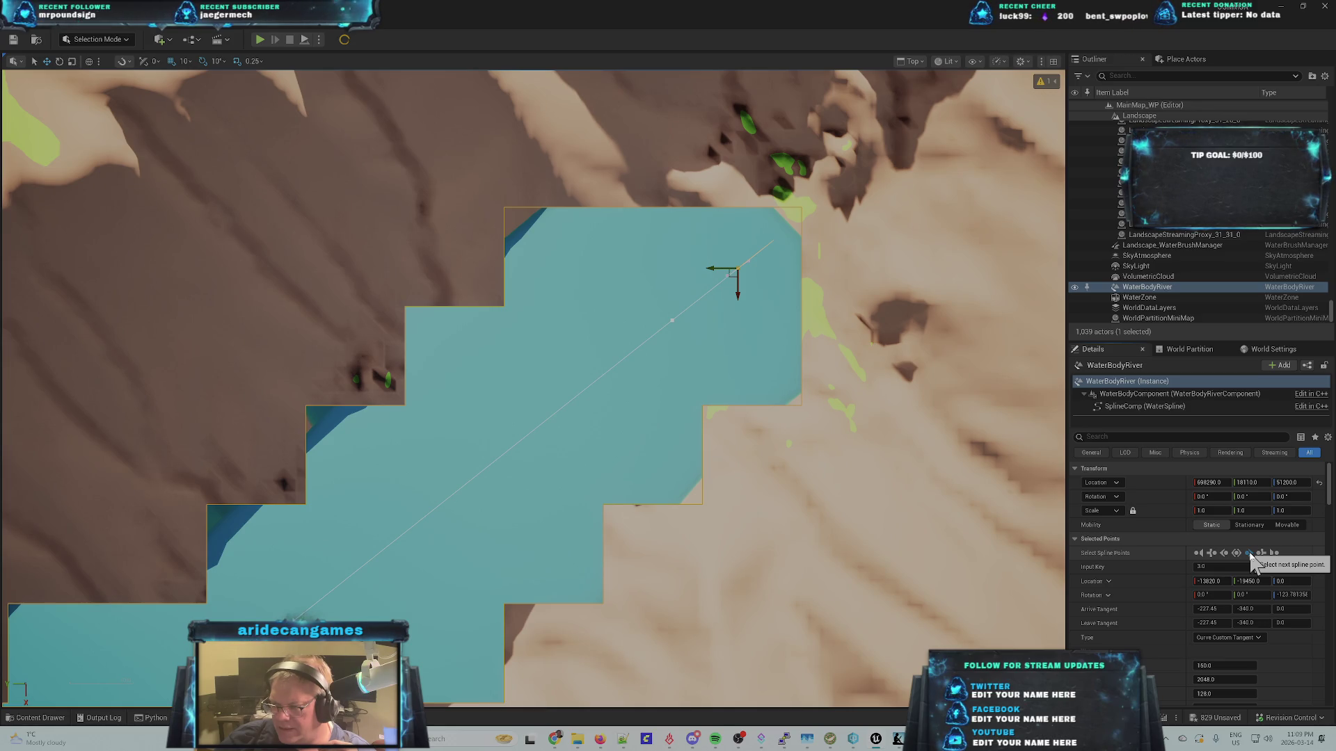
{"action": "left_click", "coordinate": [1108, 582]}
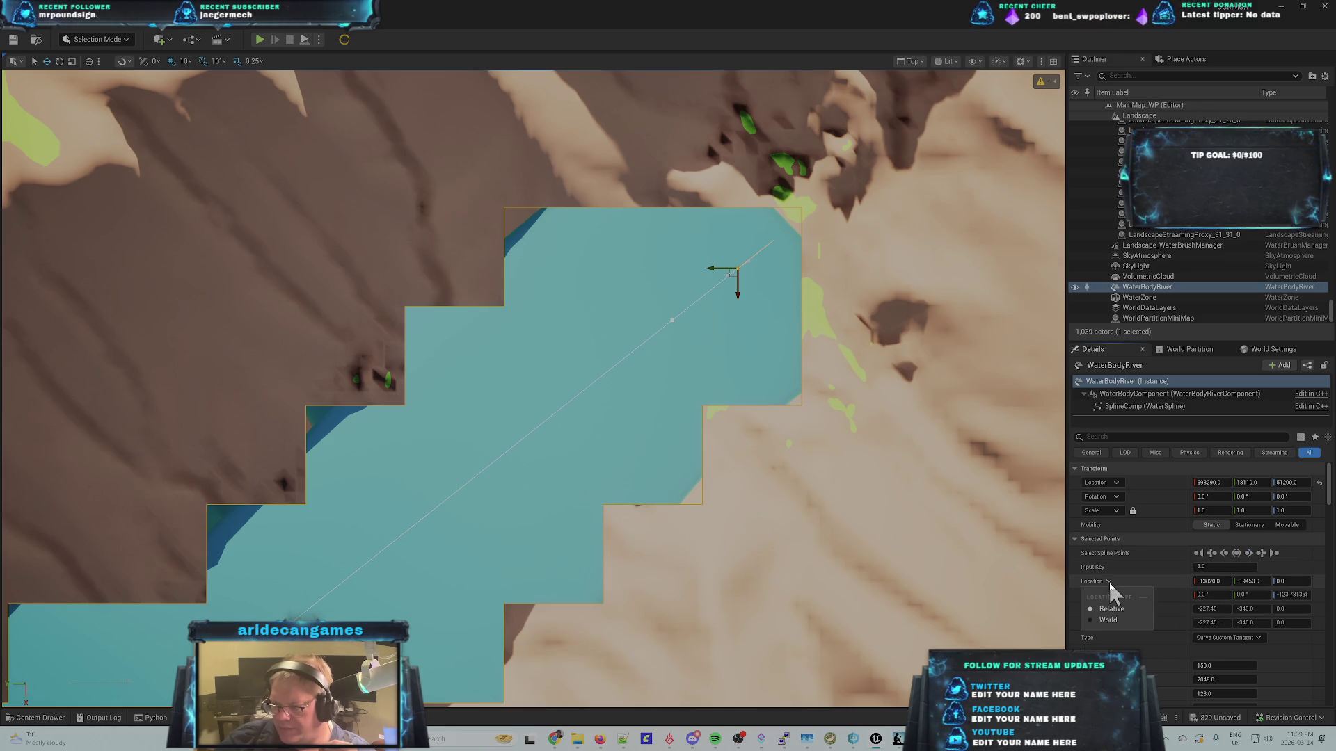
{"action": "left_click", "coordinate": [1113, 620]}
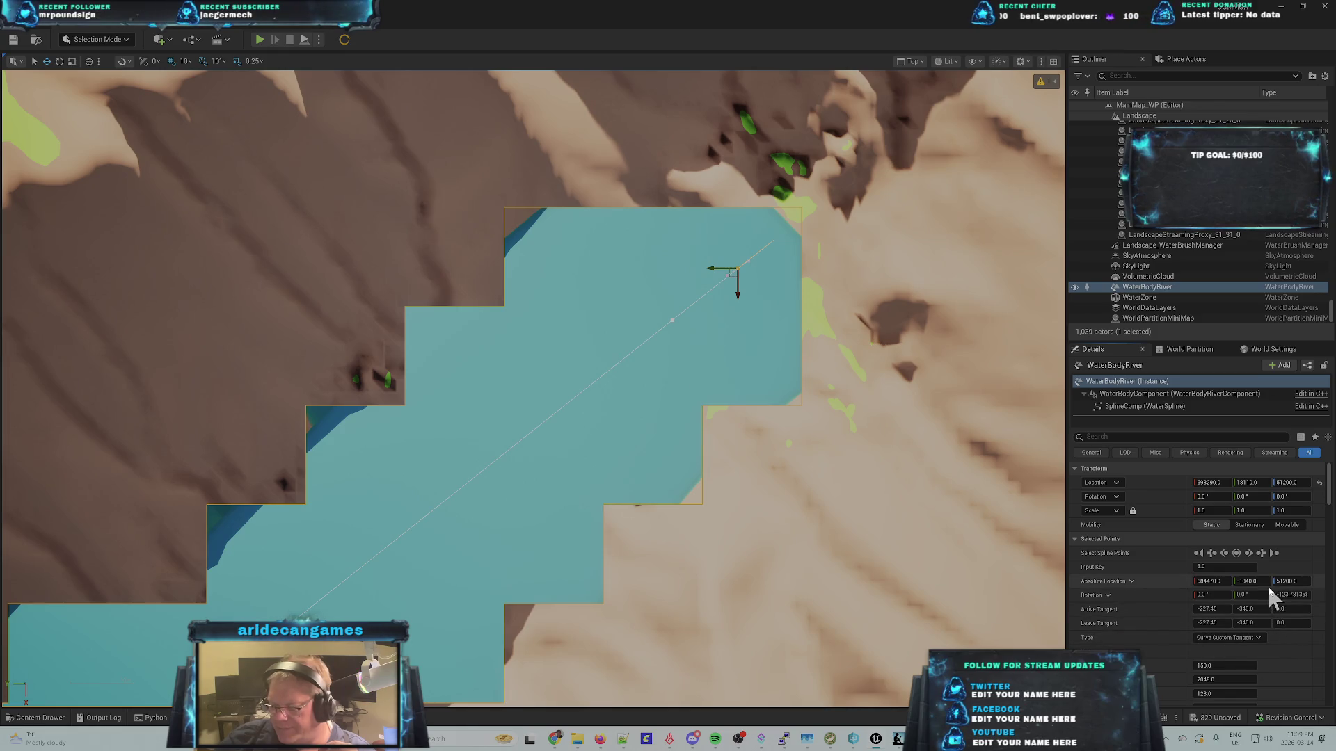
{"action": "left_click", "coordinate": [1222, 553]}
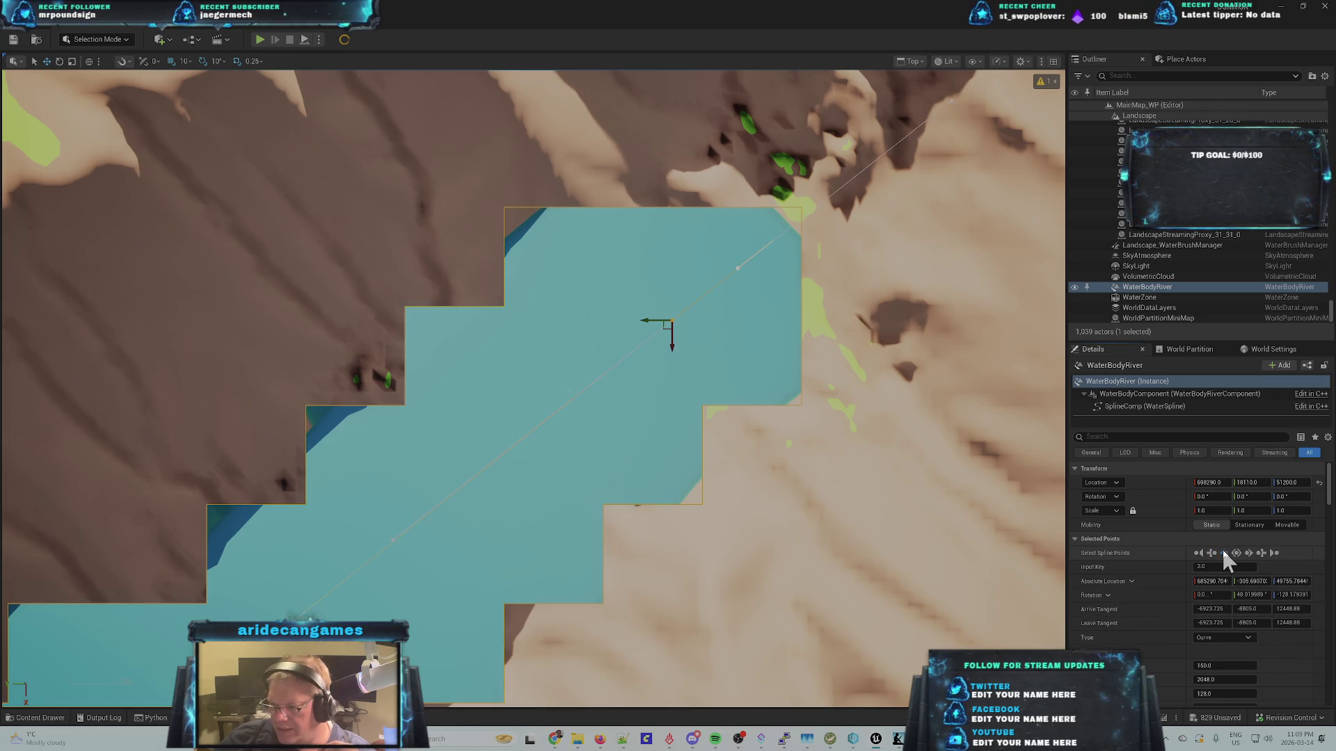
{"action": "left_click", "coordinate": [1257, 582]}
{"action": "type", "text": "-100"}
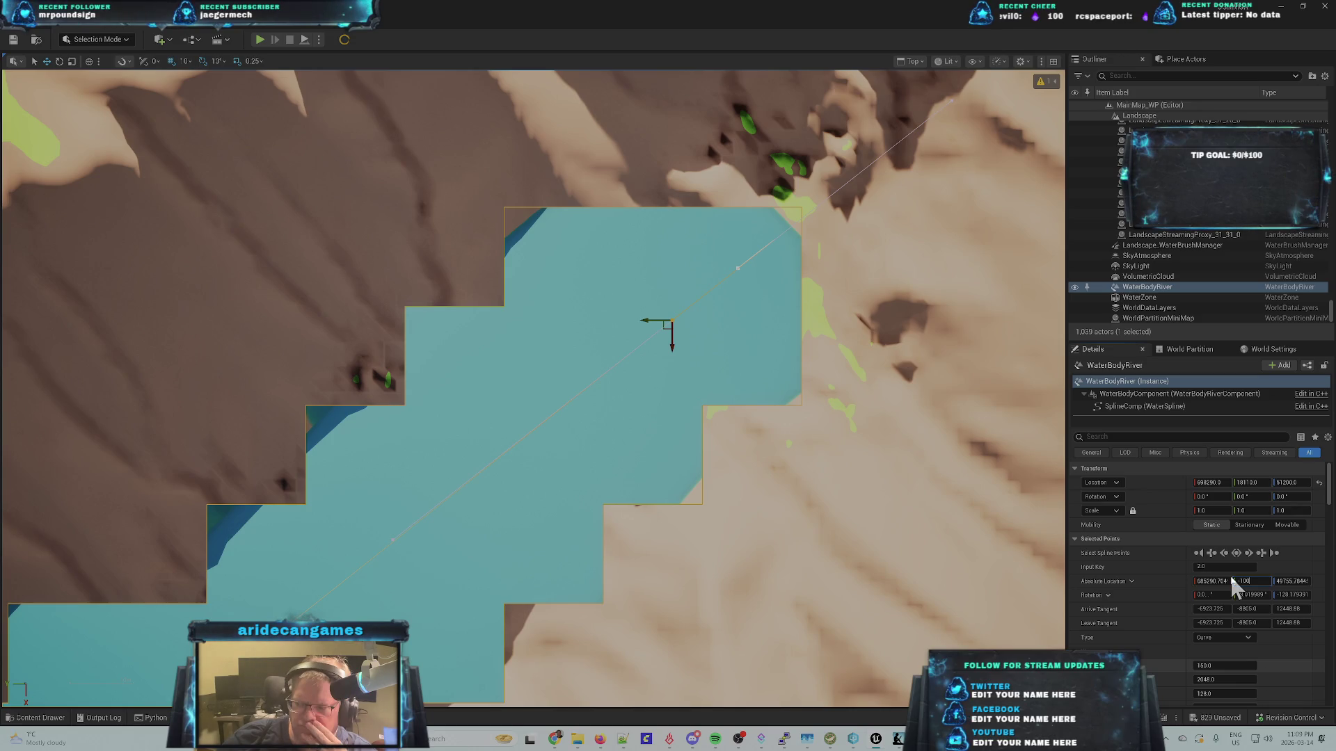
- Commit the -100 Y value and drag the upper-end tangent handle in toward the river centre
{"action": "key", "text": "Return"}
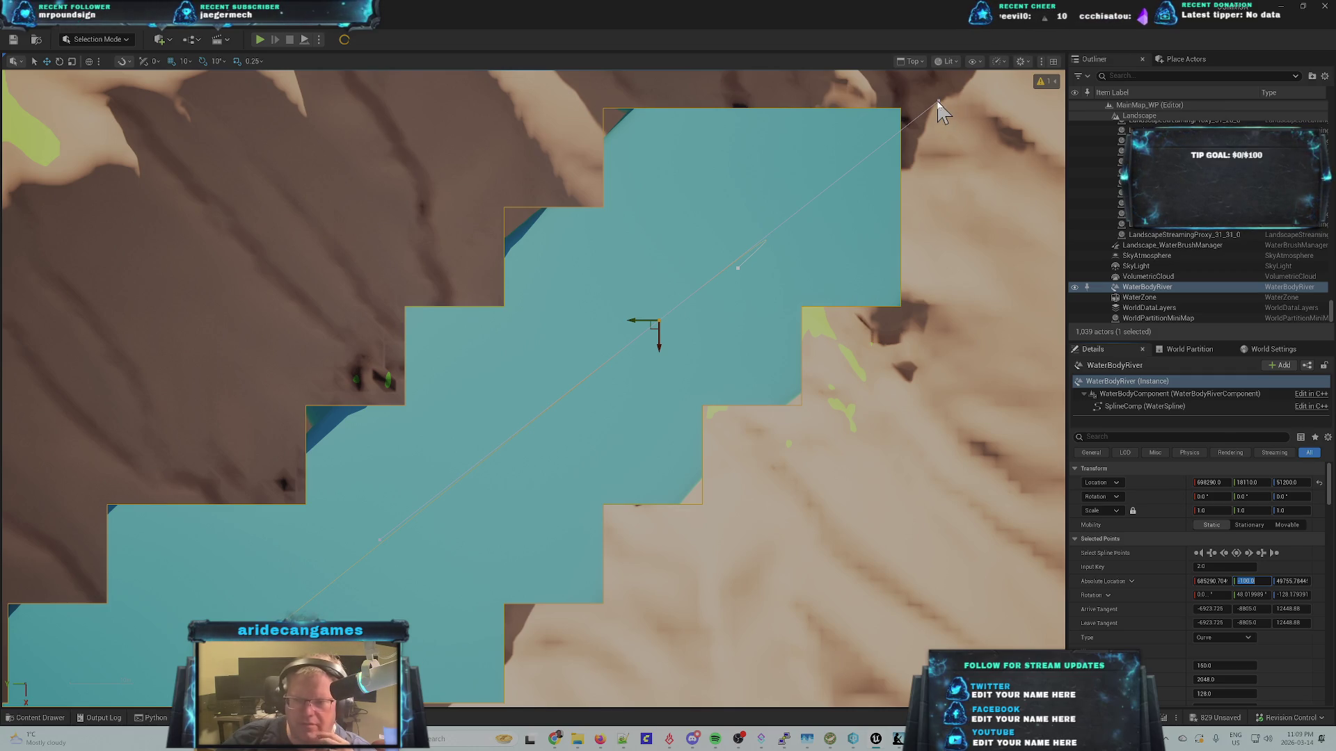
{"action": "left_click", "coordinate": [938, 104]}
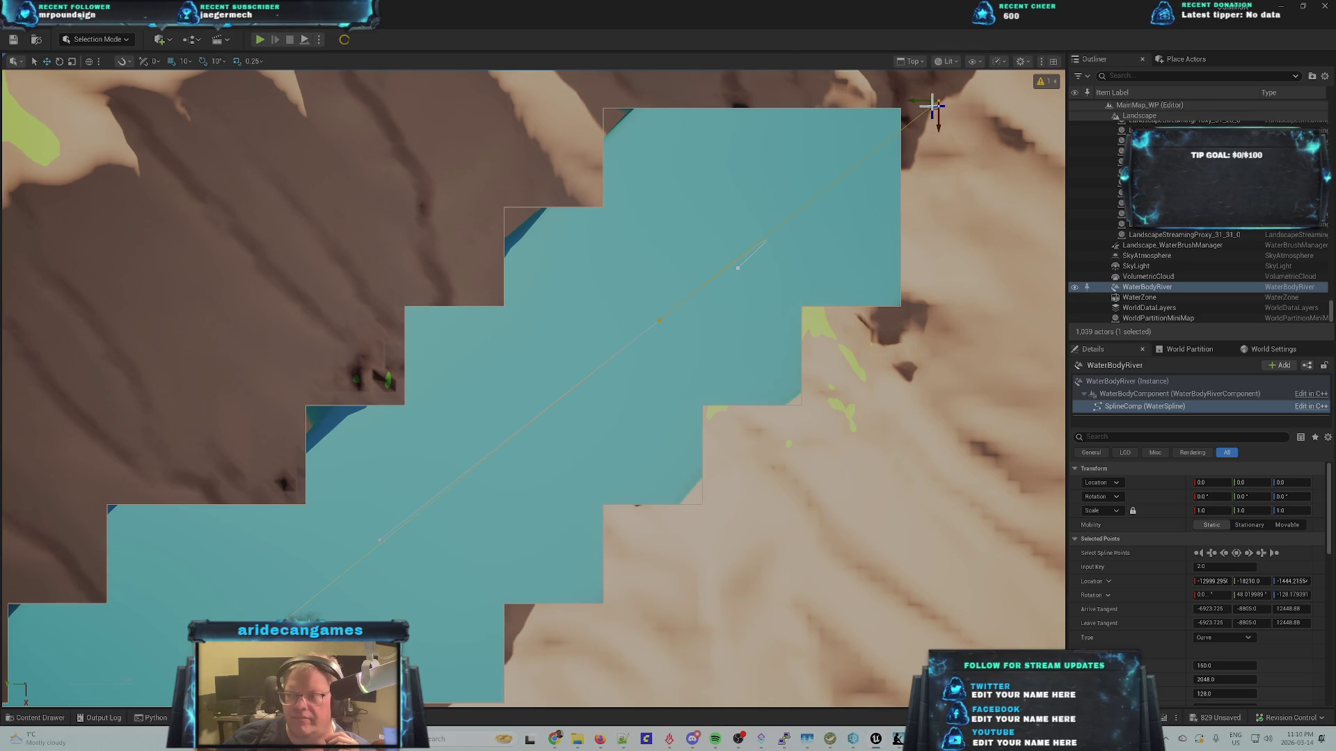
{"action": "mouse_move", "coordinate": [933, 105]}
{"action": "left_mouse_down"}
{"action": "mouse_move", "coordinate": [867, 138]}
{"action": "mouse_move", "coordinate": [666, 317]}
{"action": "left_mouse_up"}
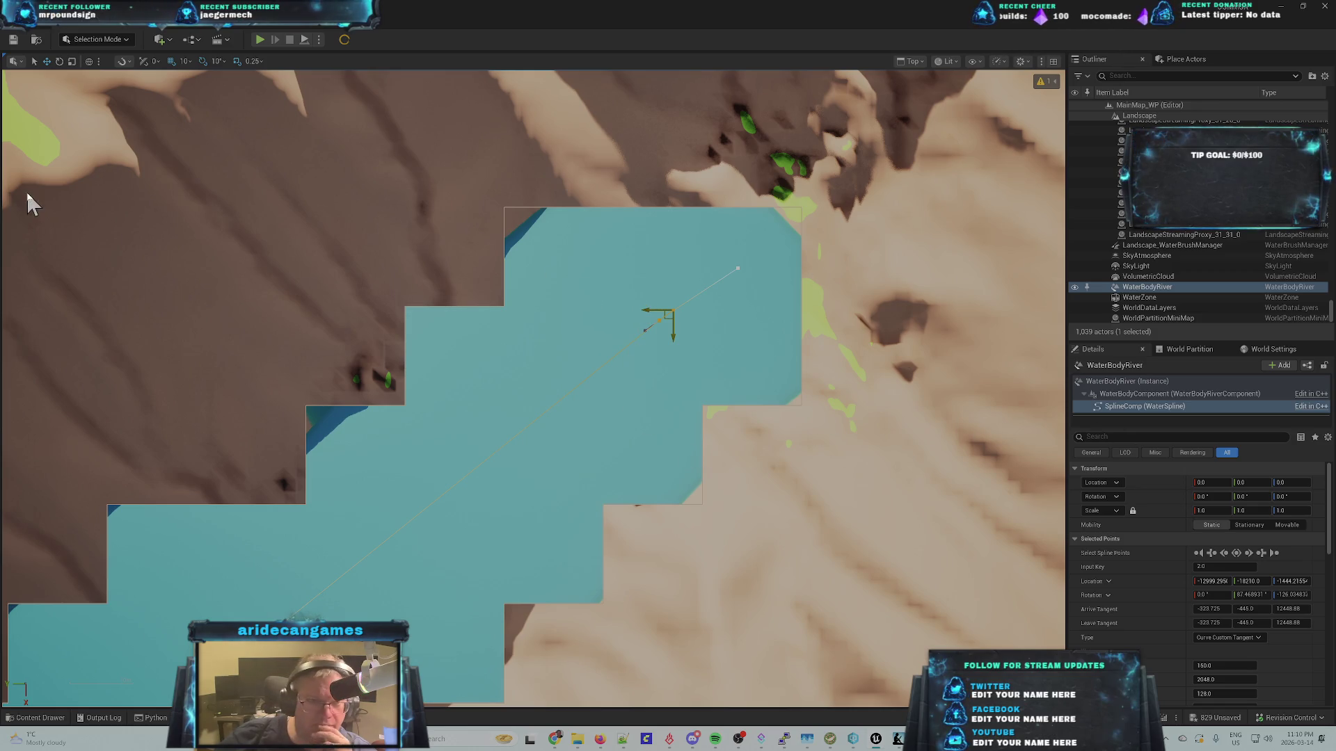
- Rerun SplineDistances.py from Recent Python Scripts, then begin editing point 2's Z location
{"action": "left_click", "coordinate": [179, 28]}
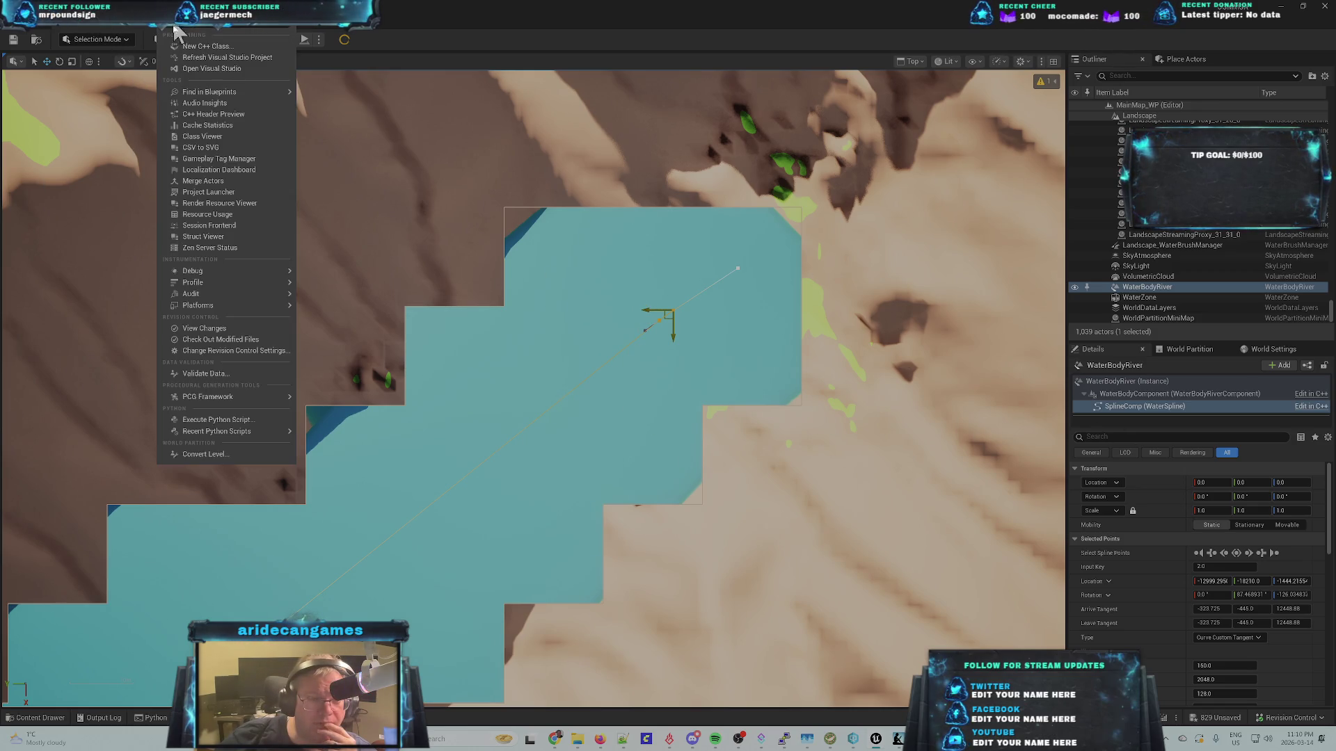
{"action": "mouse_move", "coordinate": [203, 432]}
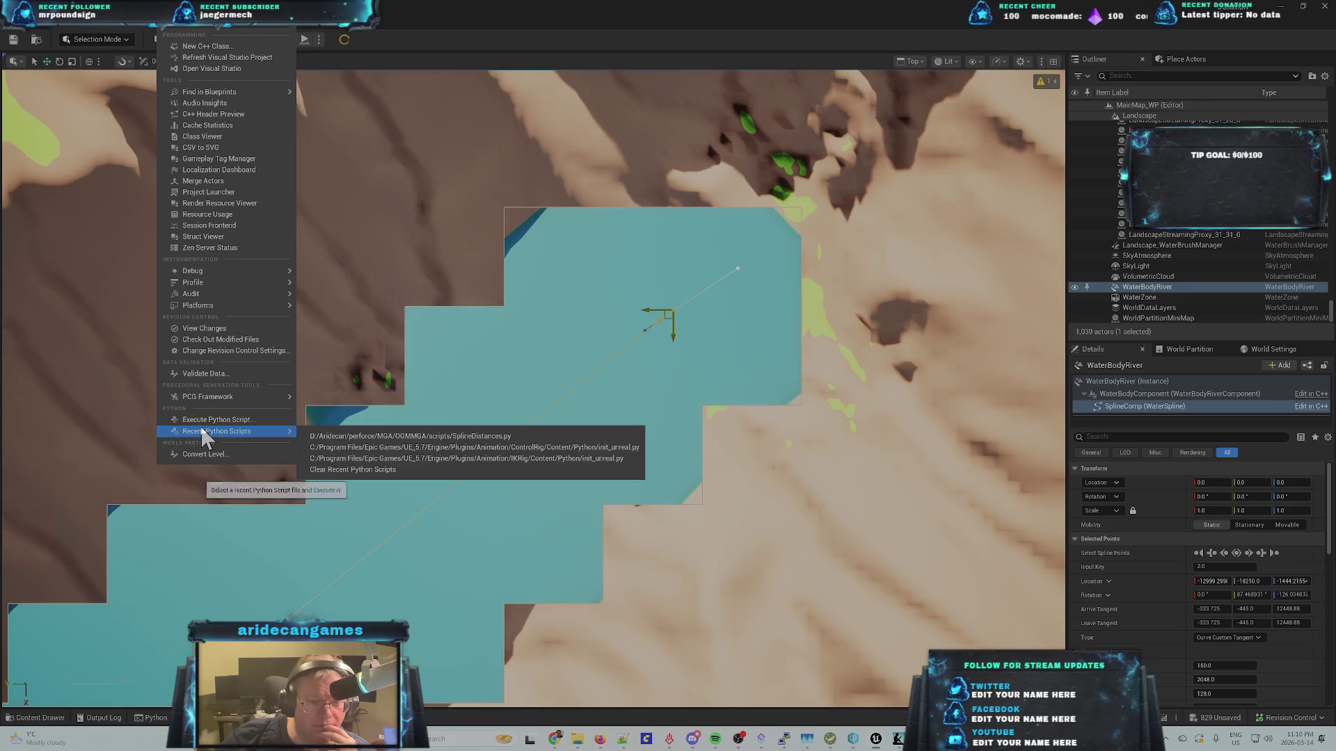
{"action": "left_click", "coordinate": [357, 438]}
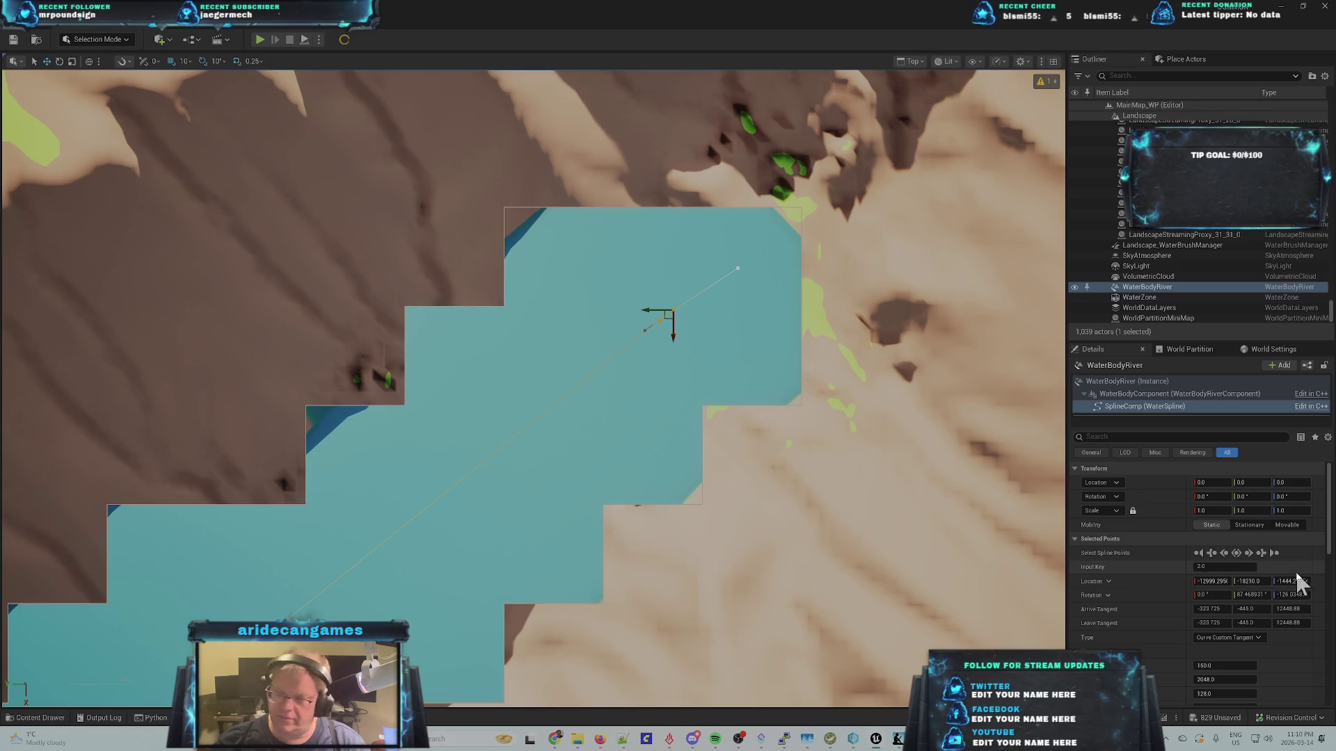
{"action": "left_click", "coordinate": [1295, 581]}
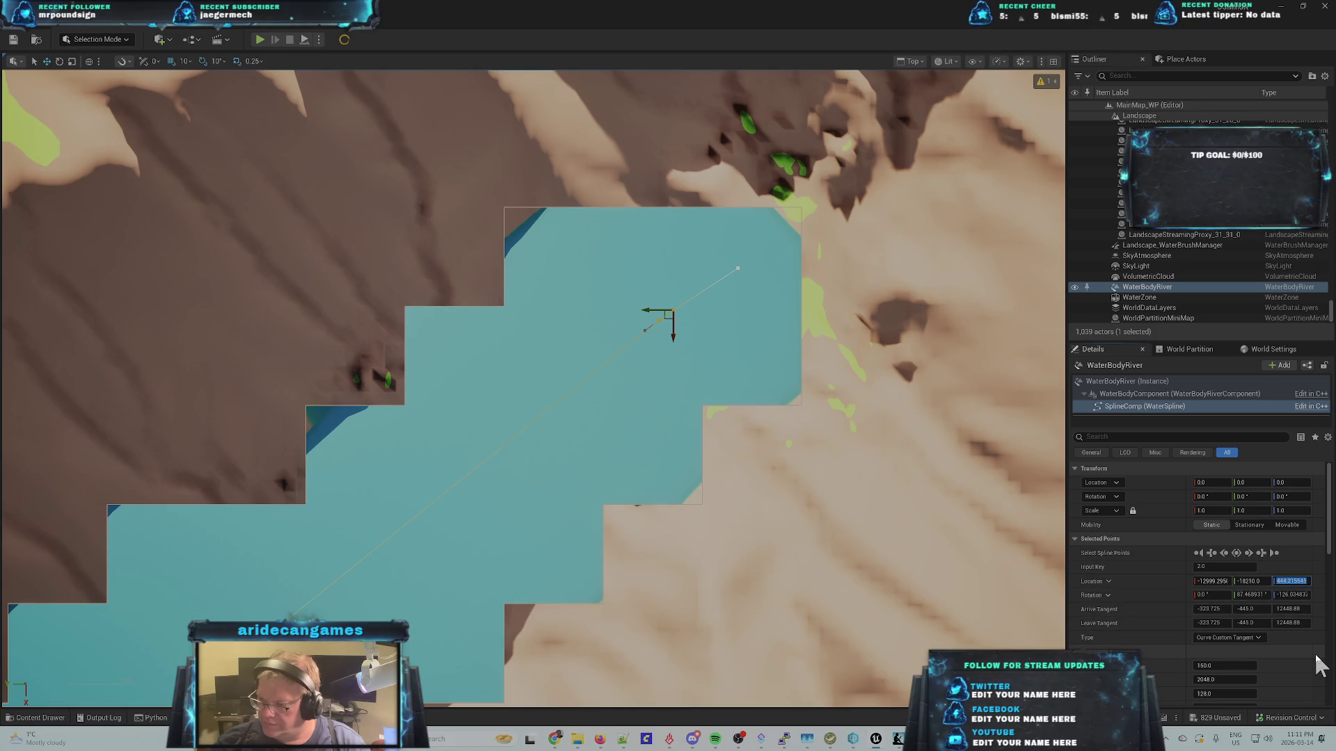
- Switch point 2 to world coordinates and lower its Z location to 26127.86
{"action": "left_click", "coordinate": [1107, 582]}
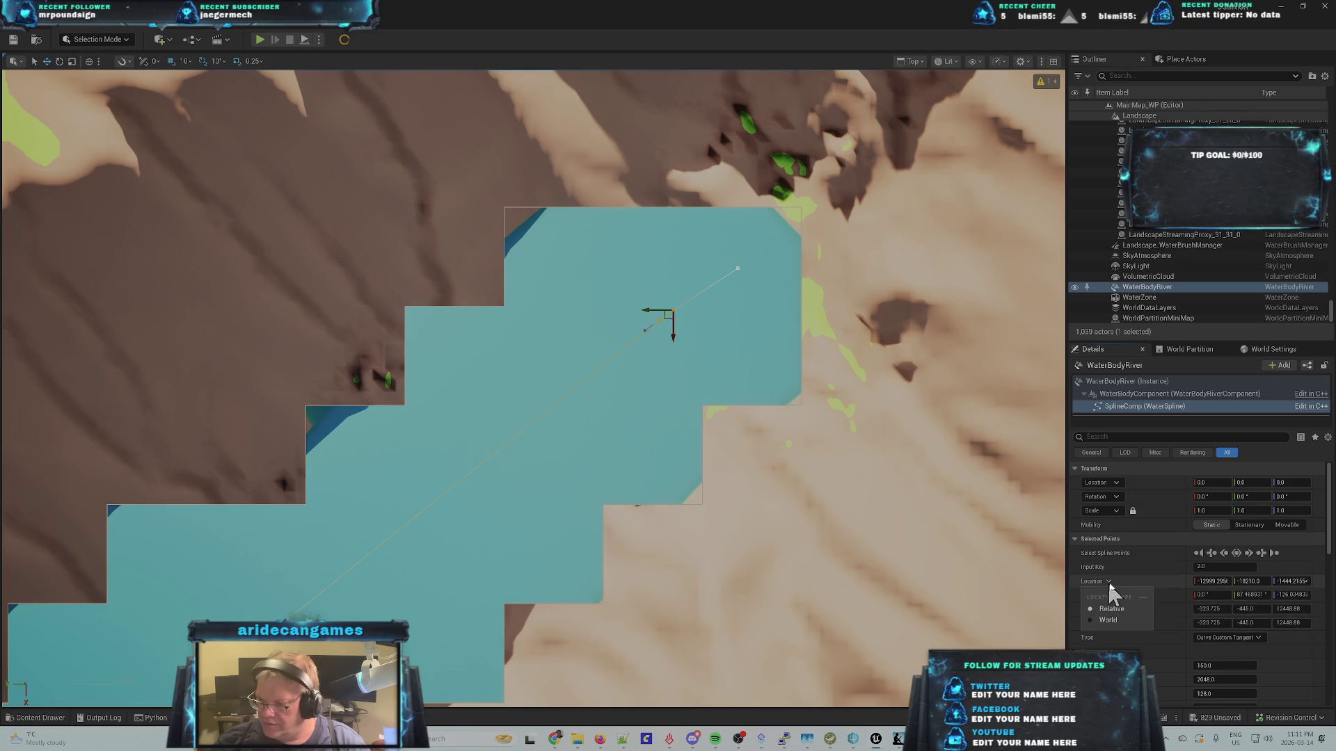
{"action": "left_click", "coordinate": [1109, 620]}
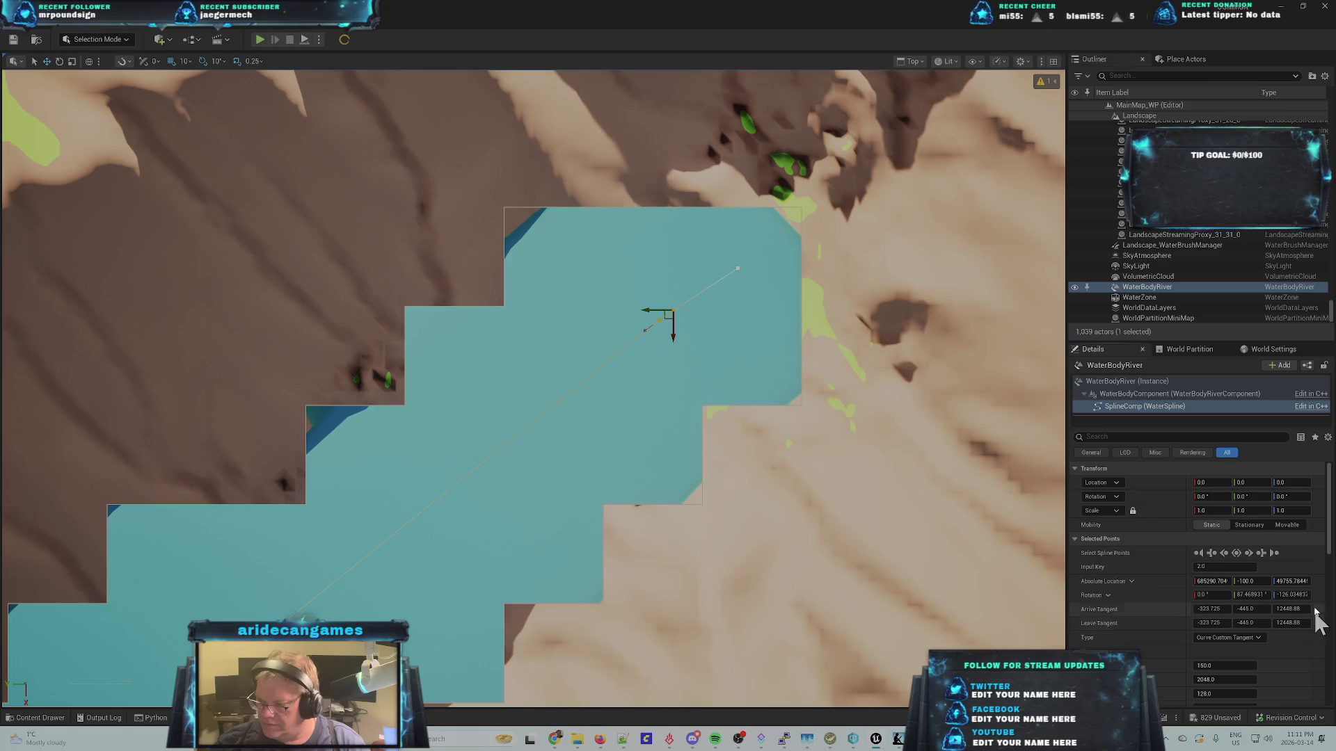
{"action": "left_click_drag", "start_coordinate": [1293, 581], "coordinate": [1266, 581]}
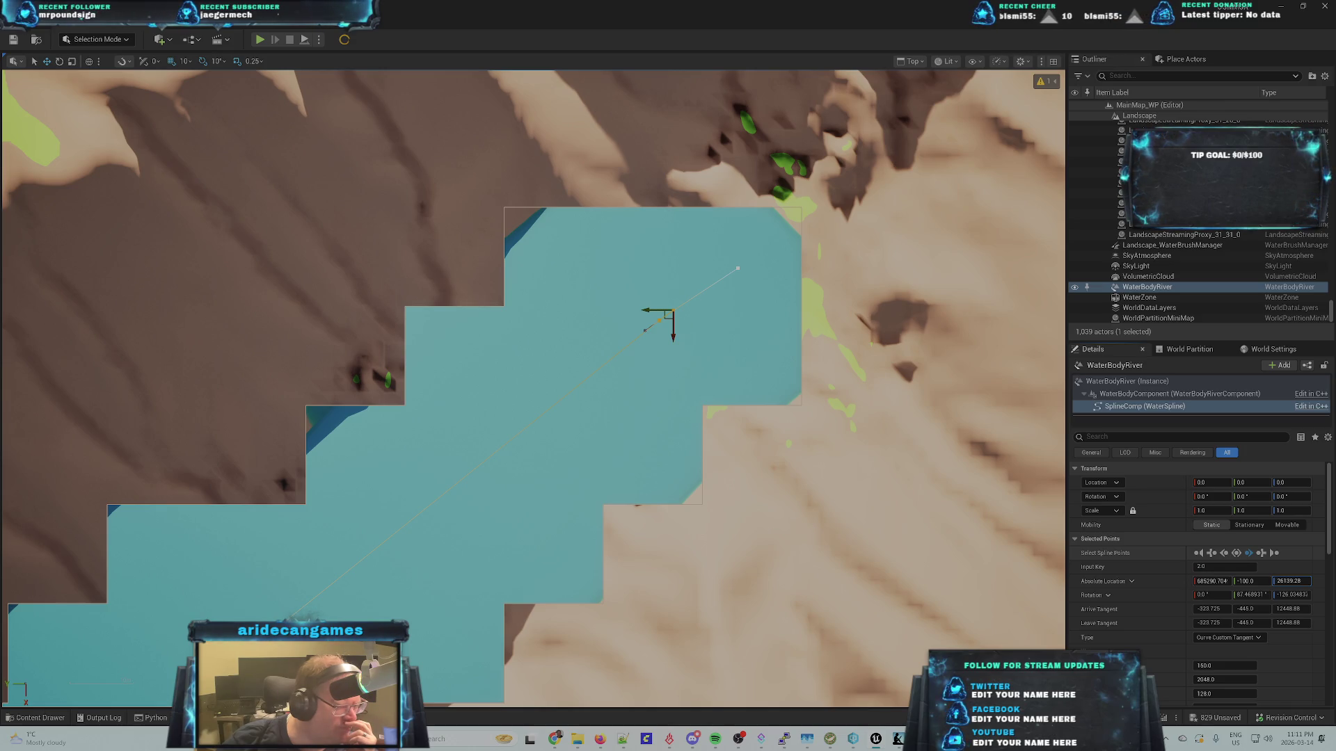
- Select the river's end spline point and start editing its world Z location
{"action": "left_click", "coordinate": [737, 268]}
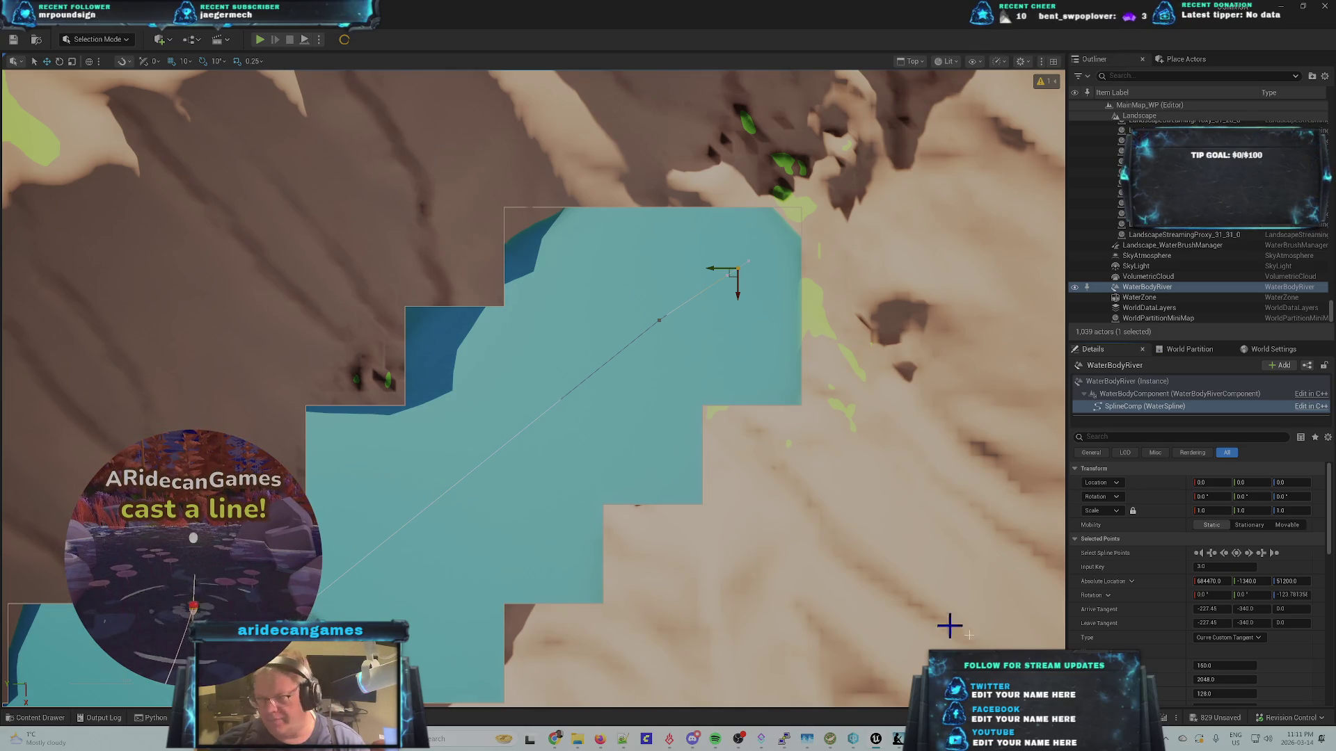
{"action": "left_click", "coordinate": [1289, 582]}
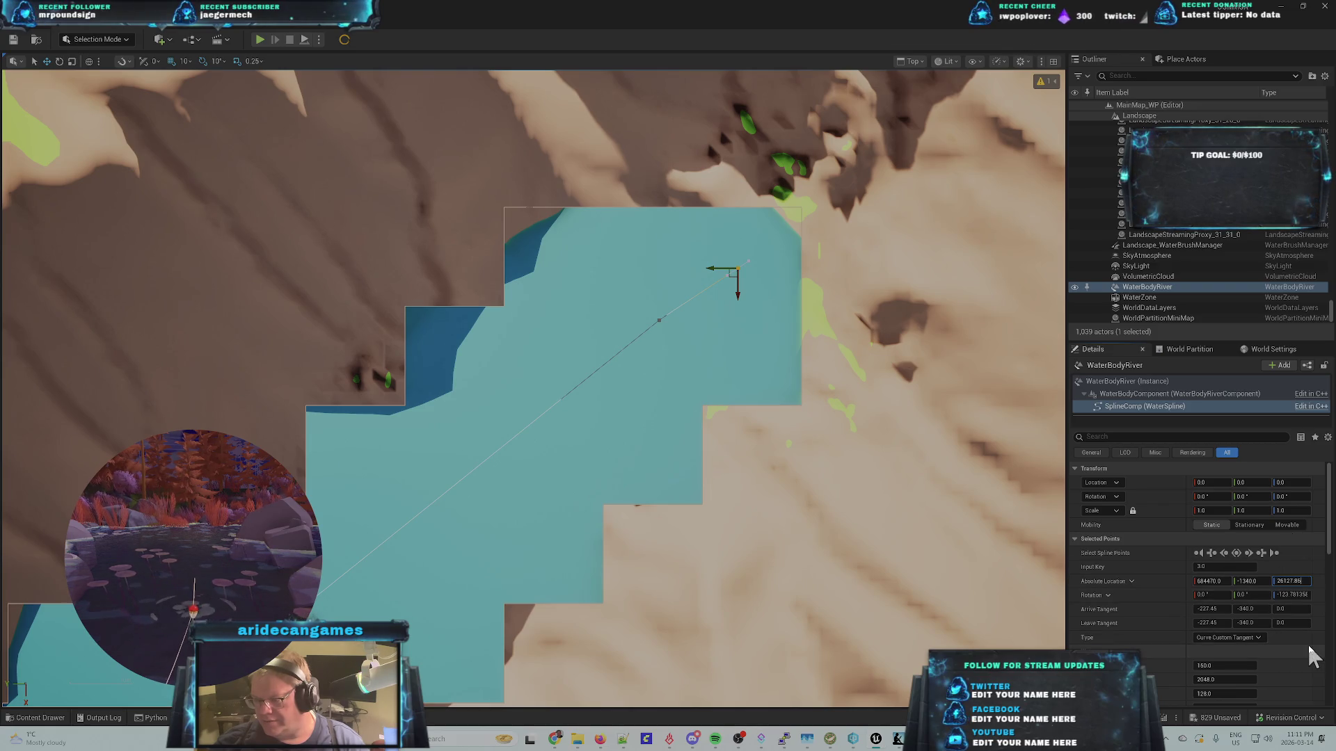
{"action": "left_click", "coordinate": [185, 22]}
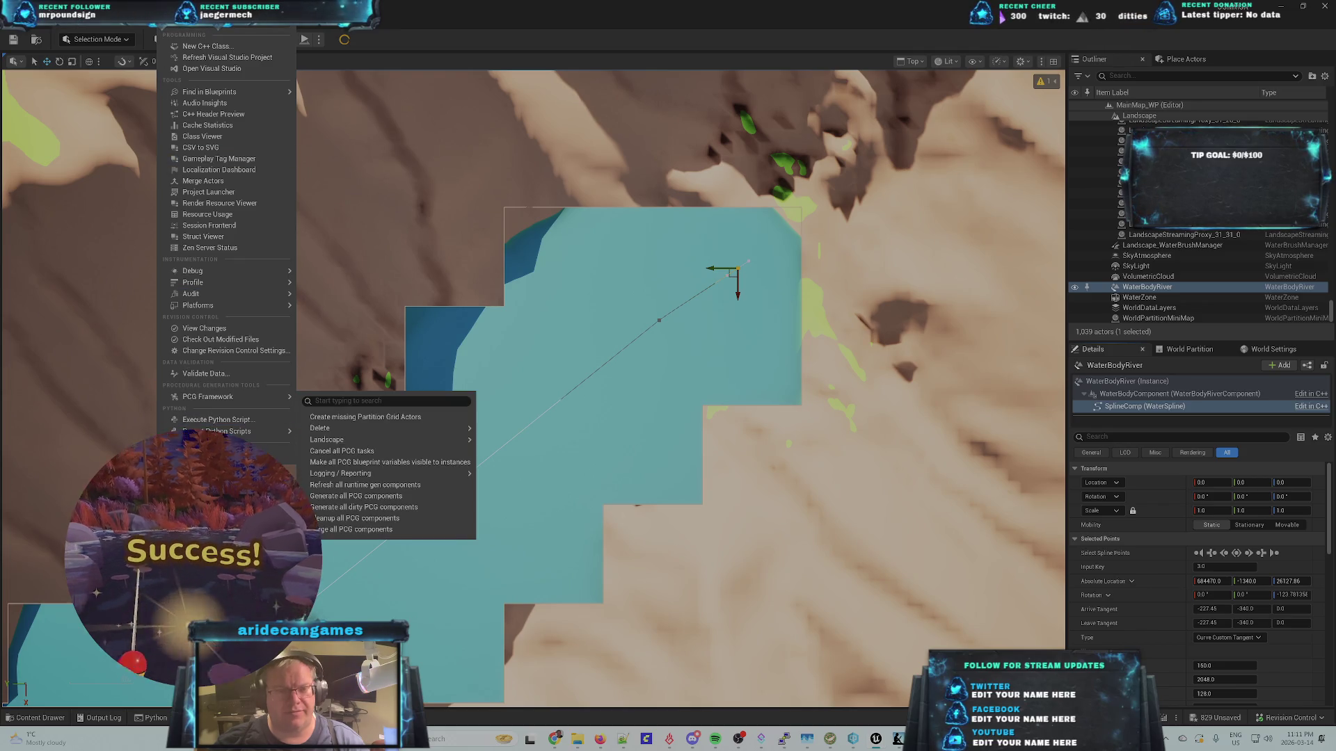
- Rerun SplineDistances.py and bring up the Output Log with its results
{"action": "mouse_move", "coordinate": [264, 431]}
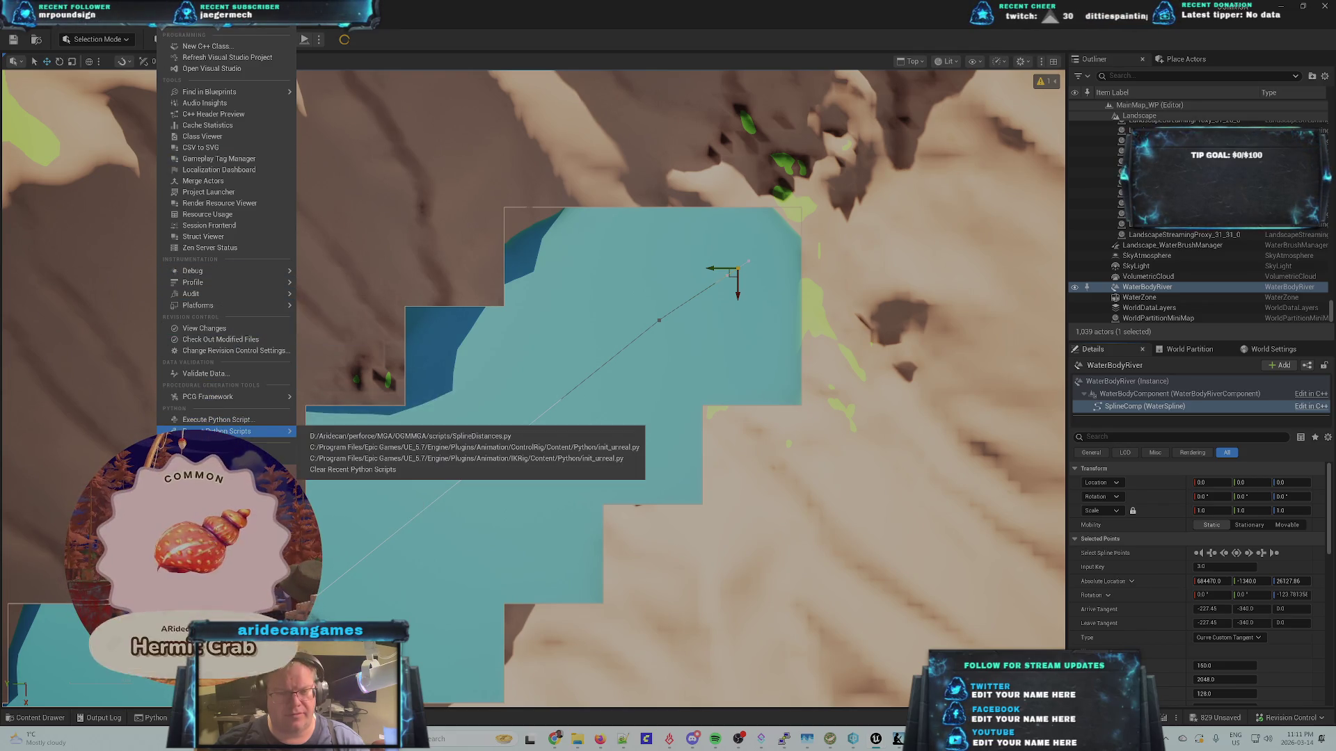
{"action": "left_click", "coordinate": [350, 437]}
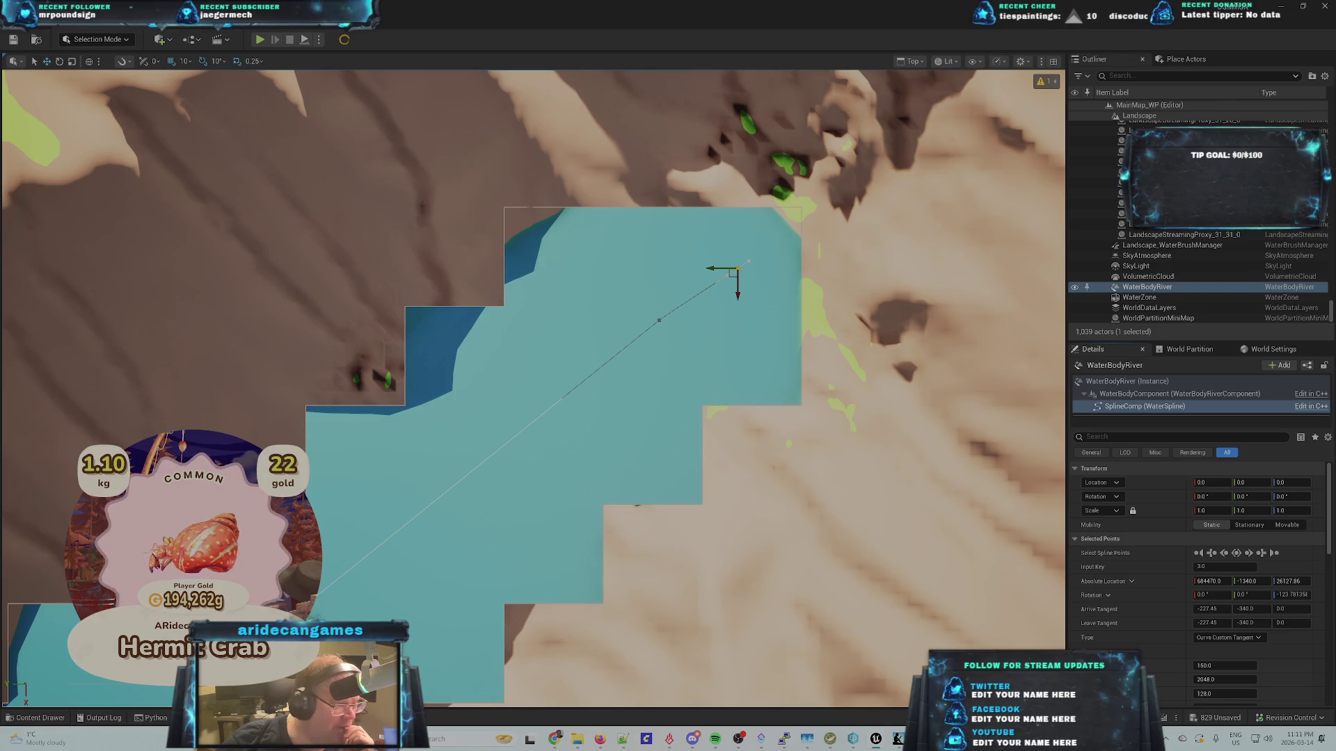
{"action": "left_click", "coordinate": [99, 718]}
{"action": "left_click_drag", "start_coordinate": [766, 105], "coordinate": [556, 87]}
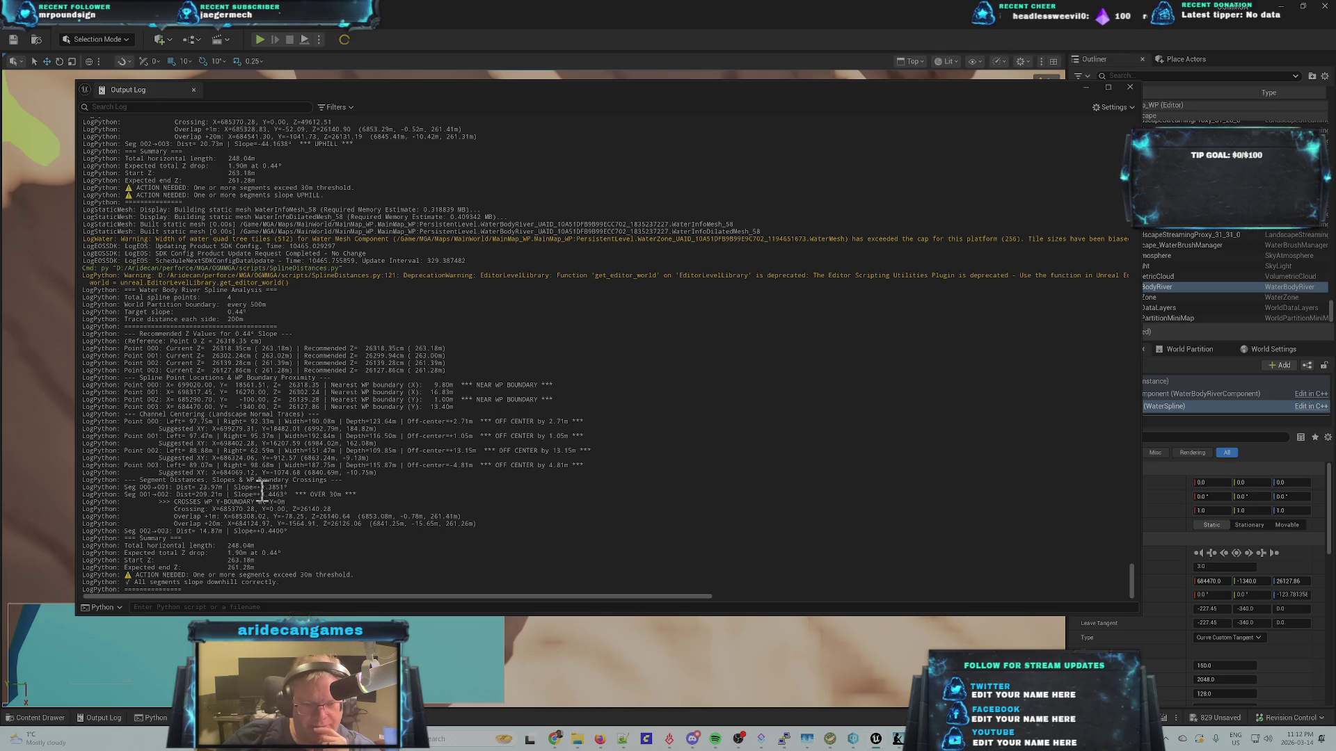
- Review the crossing coordinates, point boundary lines and 1564.91 overlay value, then close the log
{"action": "left_click_drag", "start_coordinate": [287, 501], "coordinate": [209, 494]}
{"action": "left_click", "coordinate": [200, 499]}
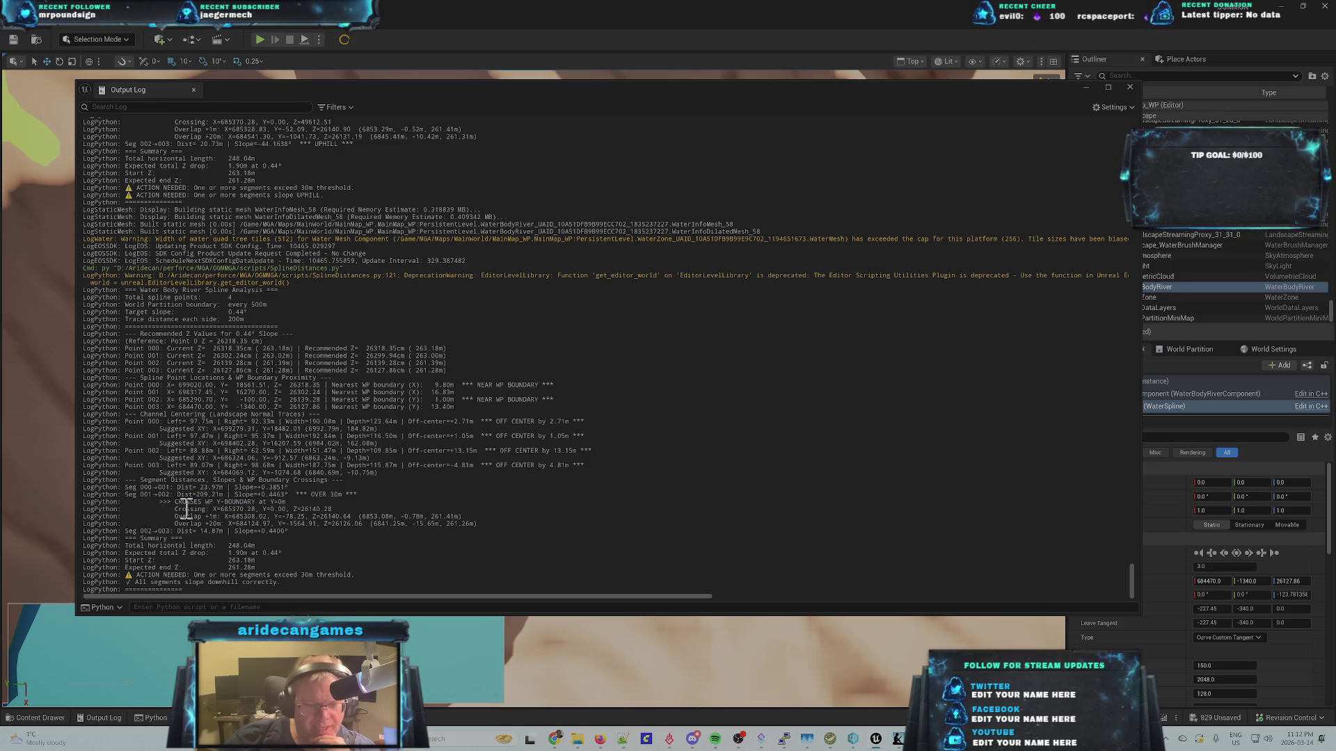
{"action": "mouse_move", "coordinate": [171, 508]}
{"action": "left_mouse_down"}
{"action": "mouse_move", "coordinate": [334, 523]}
{"action": "mouse_move", "coordinate": [333, 510]}
{"action": "left_mouse_up"}
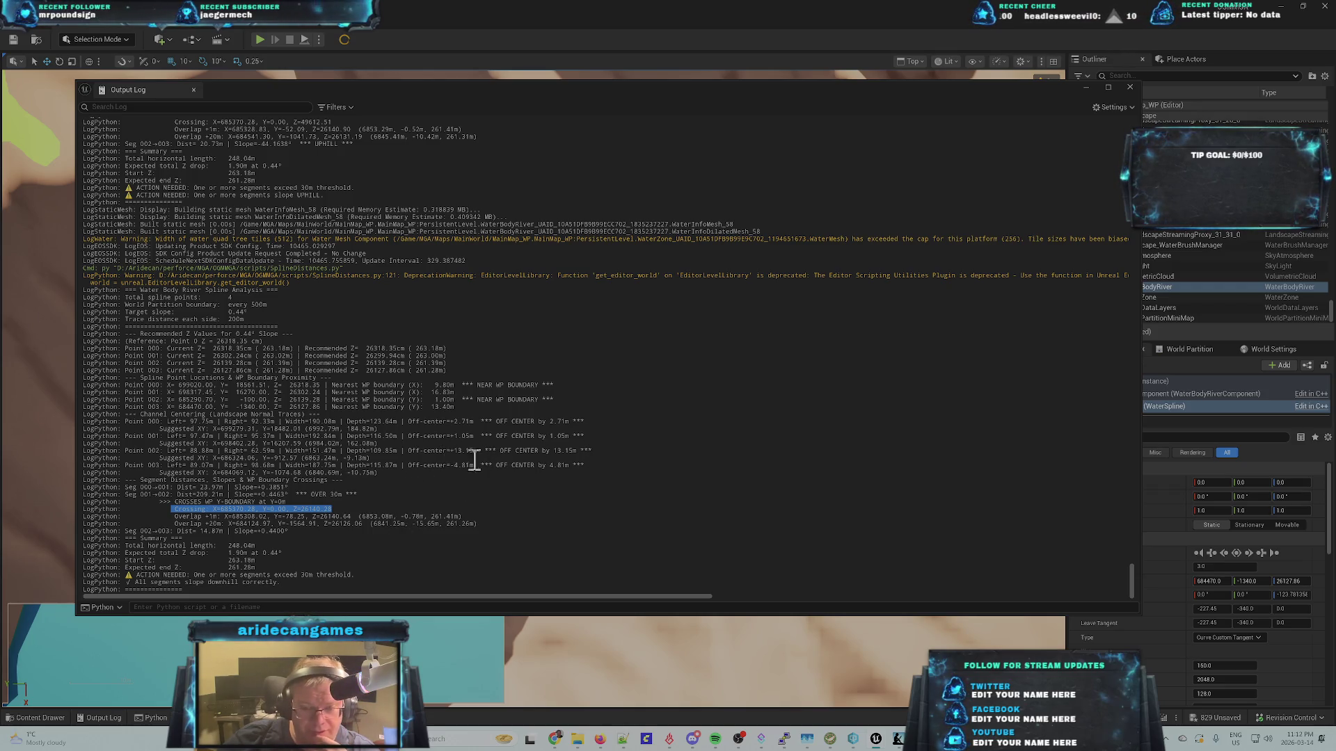
{"action": "mouse_move", "coordinate": [575, 394]}
{"action": "left_mouse_down"}
{"action": "mouse_move", "coordinate": [387, 416]}
{"action": "mouse_move", "coordinate": [201, 416]}
{"action": "mouse_move", "coordinate": [77, 393]}
{"action": "mouse_move", "coordinate": [75, 411]}
{"action": "left_mouse_up"}
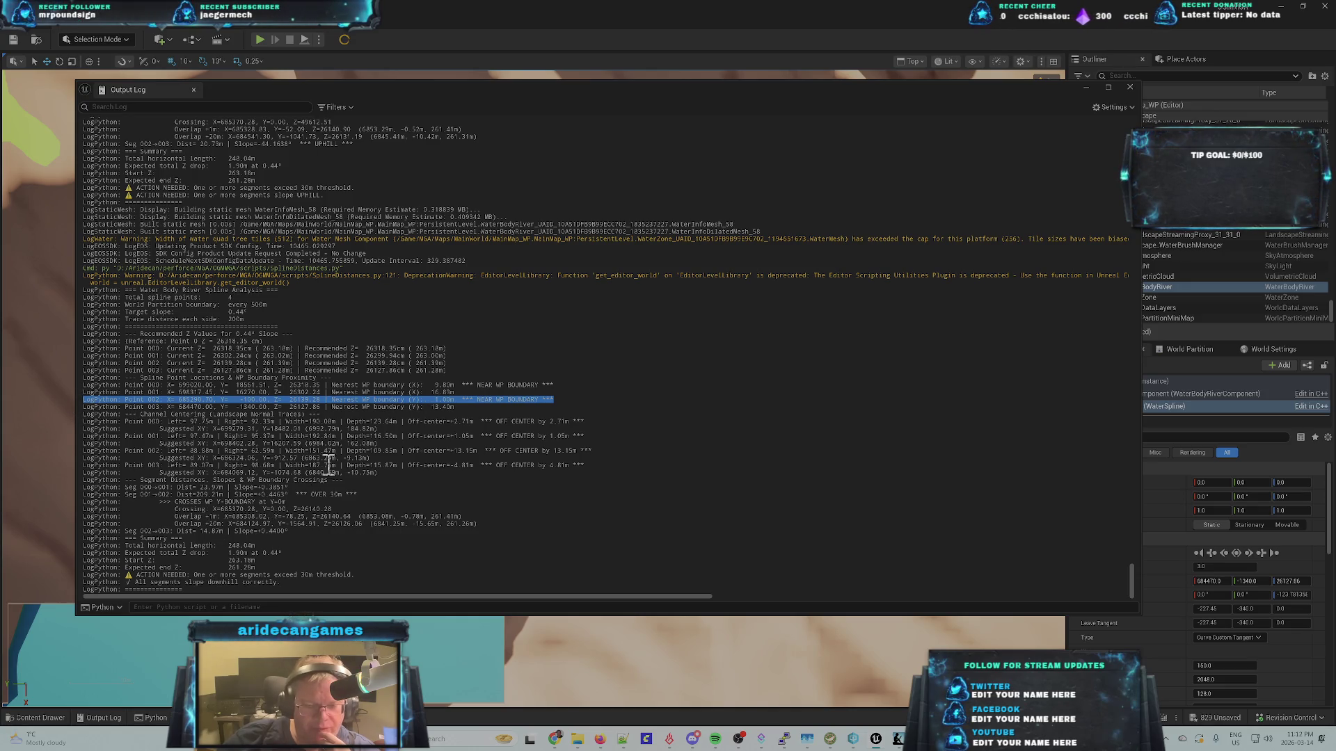
{"action": "left_click", "coordinate": [219, 533]}
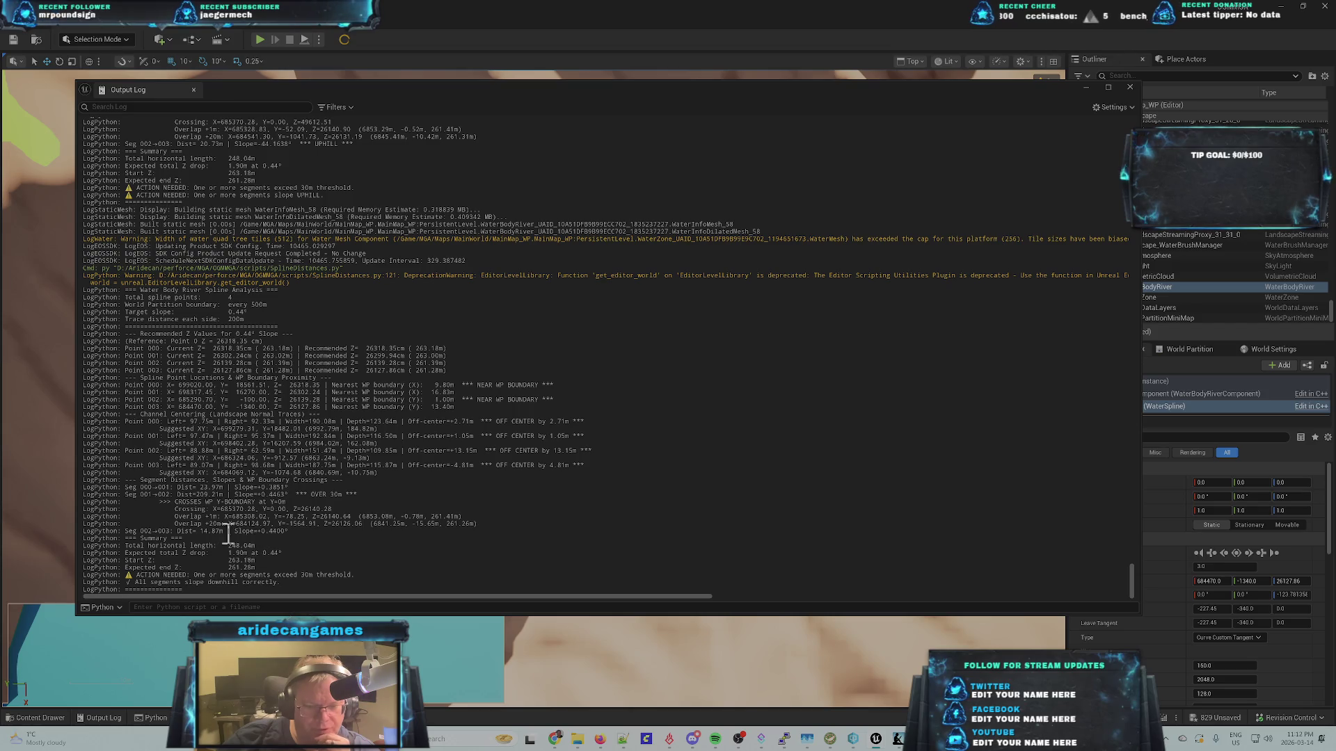
{"action": "double_click", "coordinate": [302, 523]}
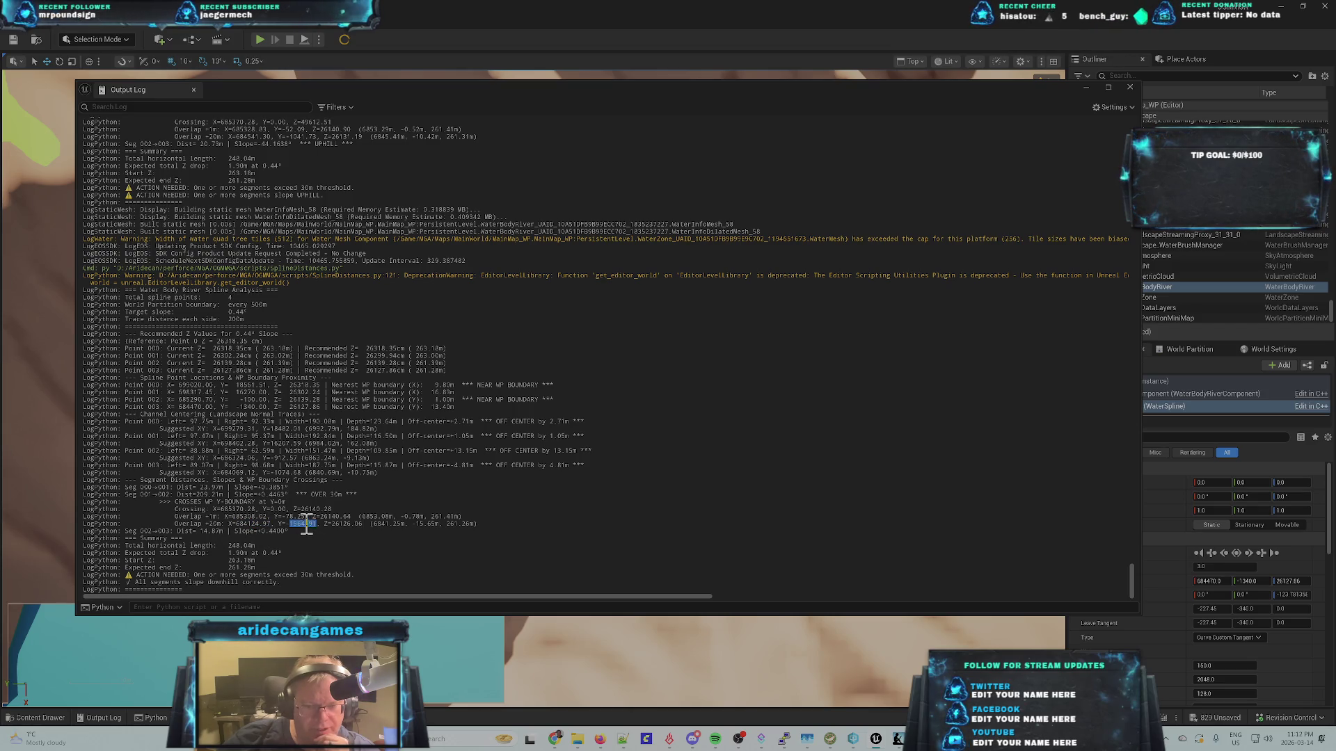
{"action": "left_click", "coordinate": [582, 76]}
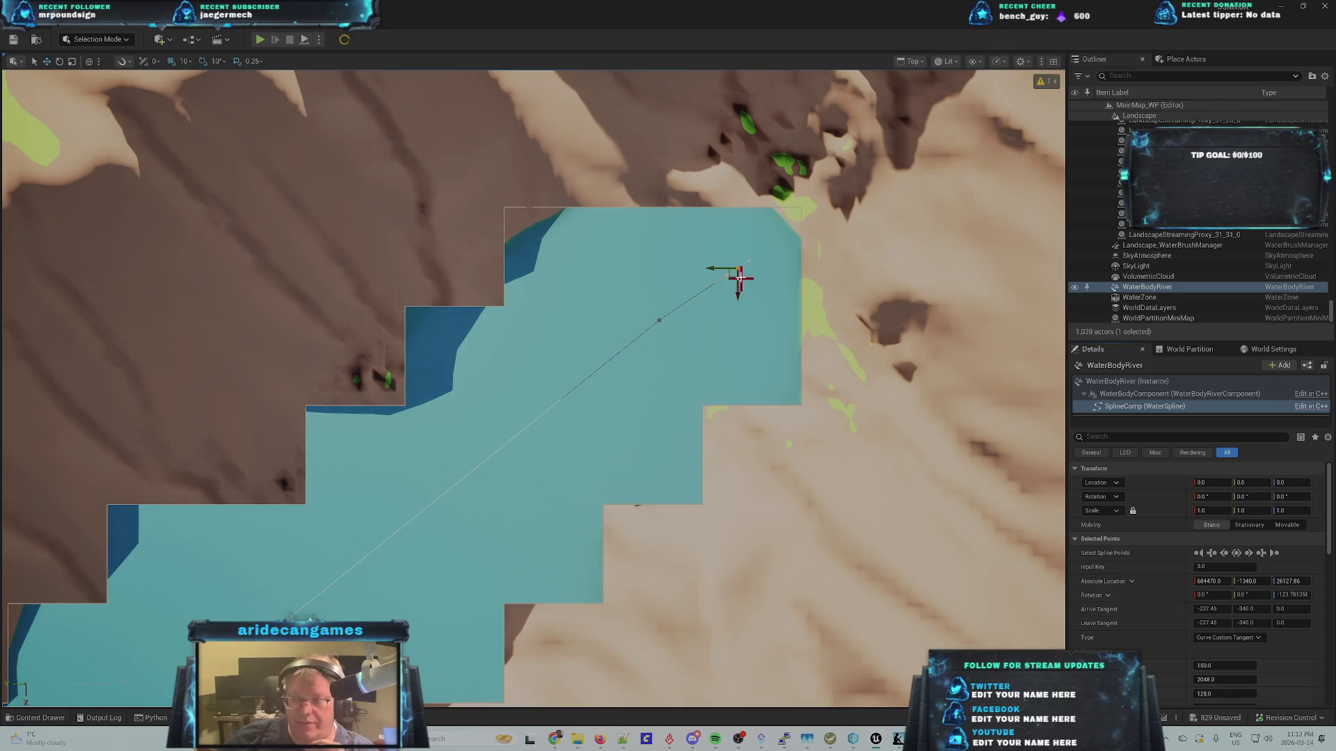
- Drag the end spline point up-right toward the canyon's upper edge, then nudge it slightly left
{"action": "left_click_drag", "start_coordinate": [732, 277], "coordinate": [764, 258]}
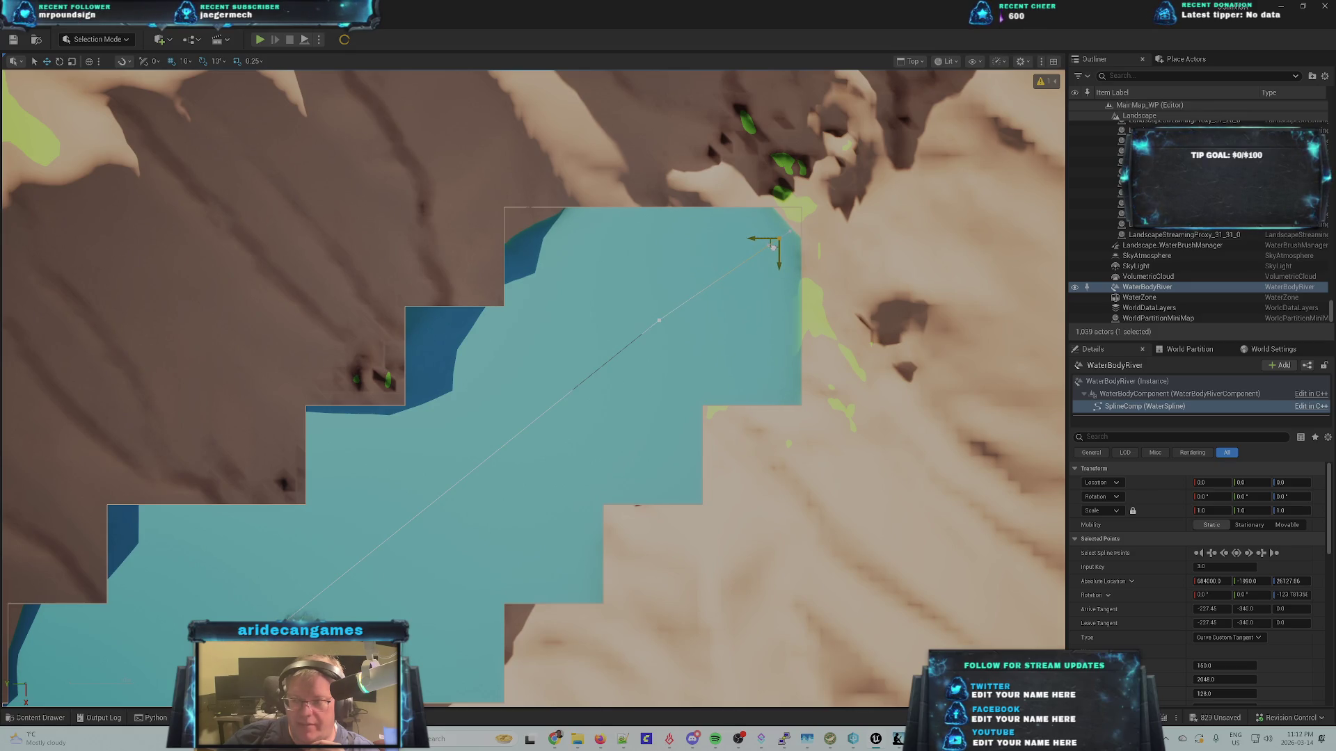
{"action": "left_click_drag", "start_coordinate": [773, 246], "coordinate": [761, 245]}
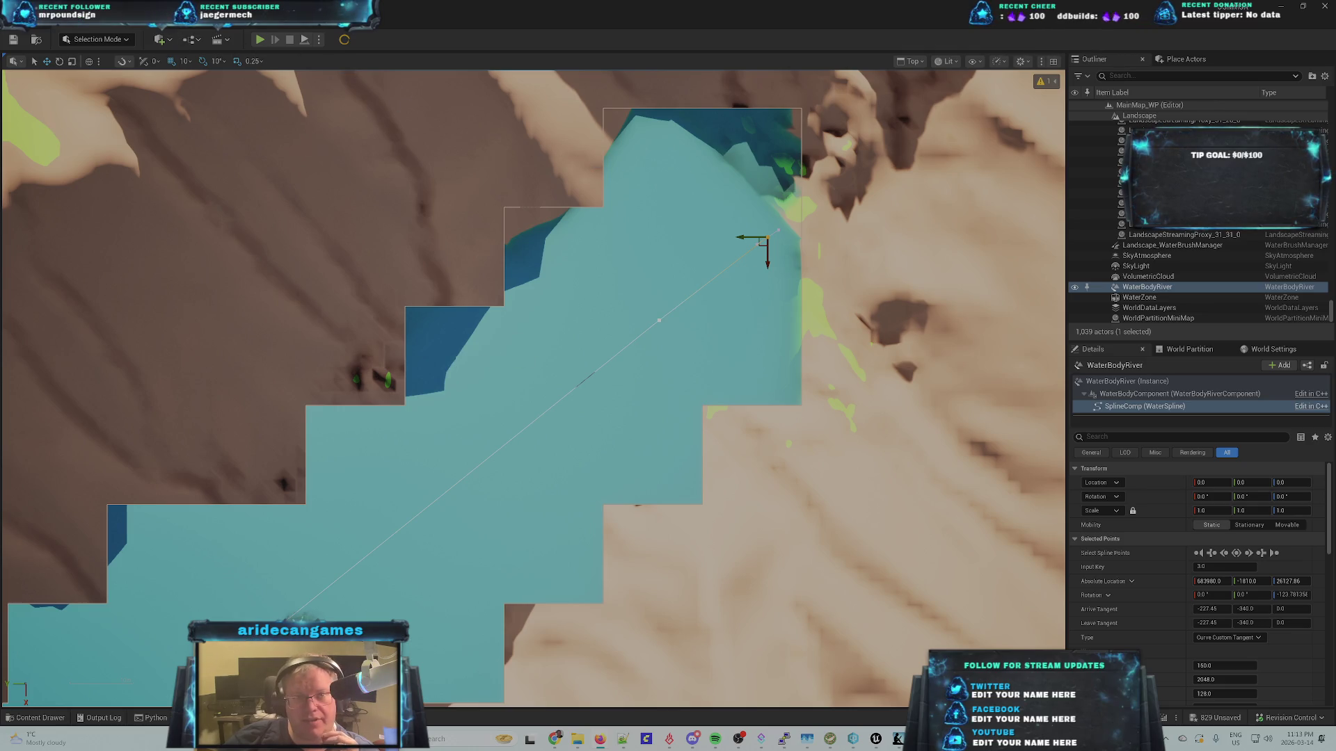
- Rerun SplineDistances.py and nudge the end spline point left and down
{"action": "left_click", "coordinate": [173, 19]}
{"action": "mouse_move", "coordinate": [215, 433]}
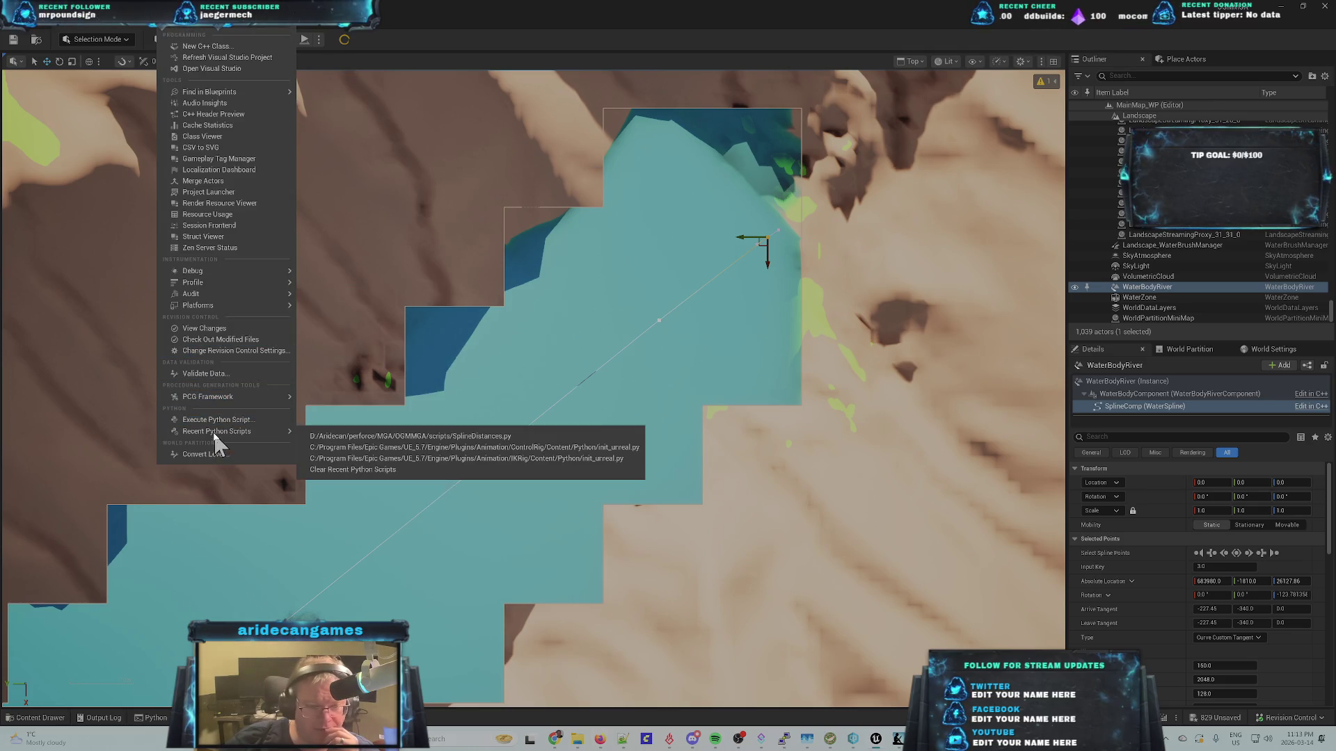
{"action": "left_click", "coordinate": [358, 436]}
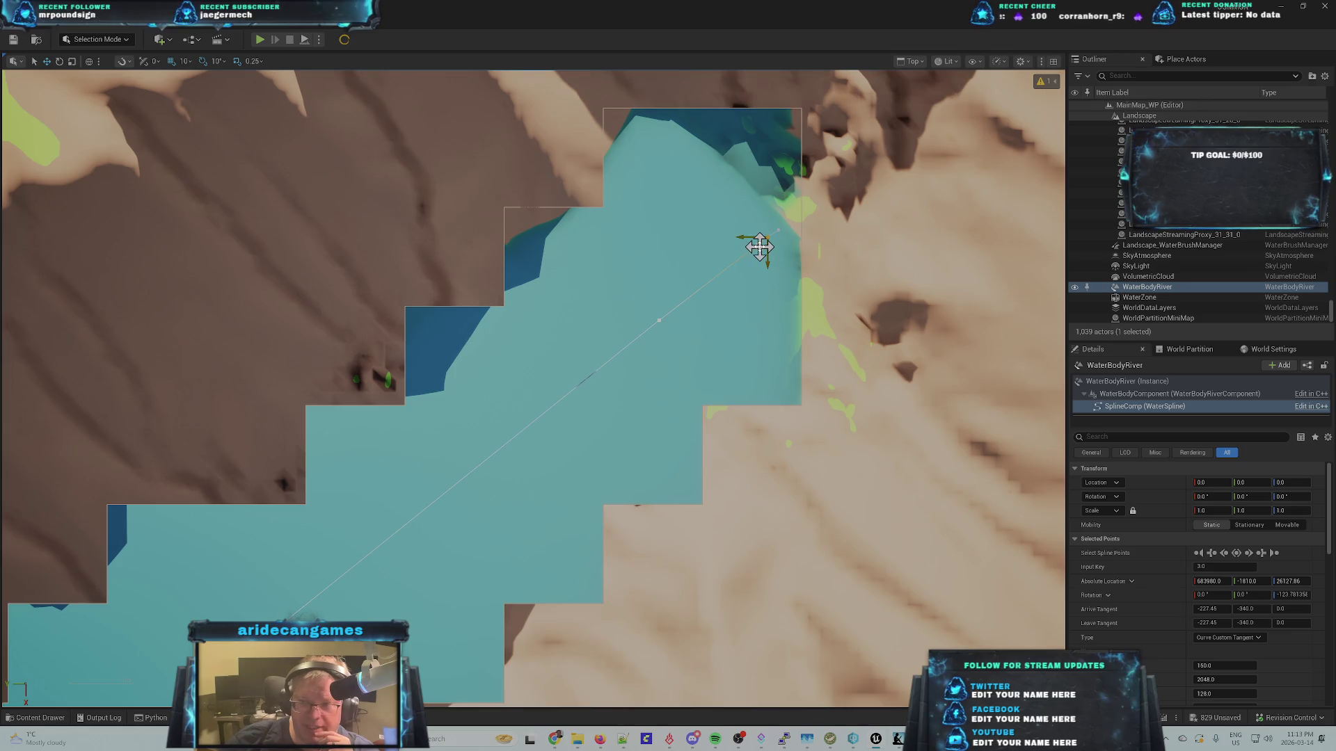
{"action": "left_click_drag", "start_coordinate": [759, 245], "coordinate": [749, 249]}
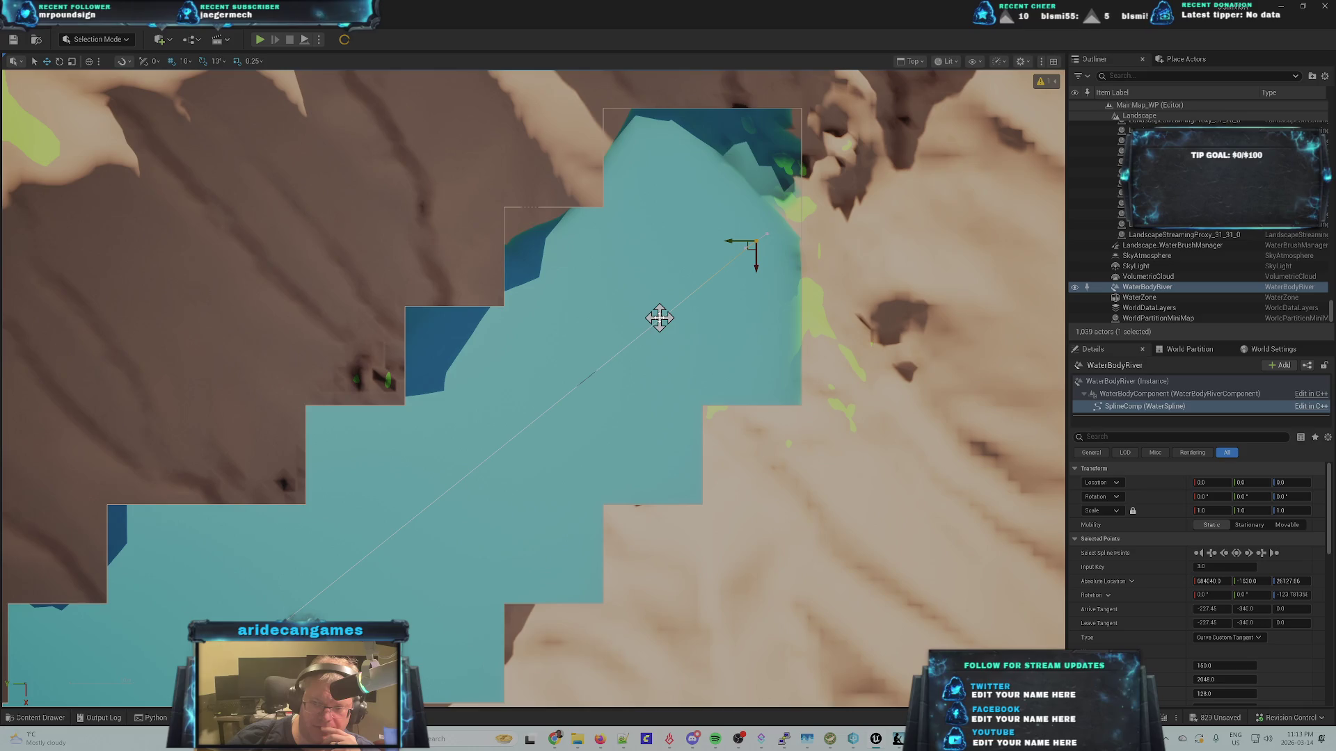
- Move the middle spline point, then the end spline point, lower in the canyon
{"action": "left_click", "coordinate": [659, 321], "text": "ctrl"}
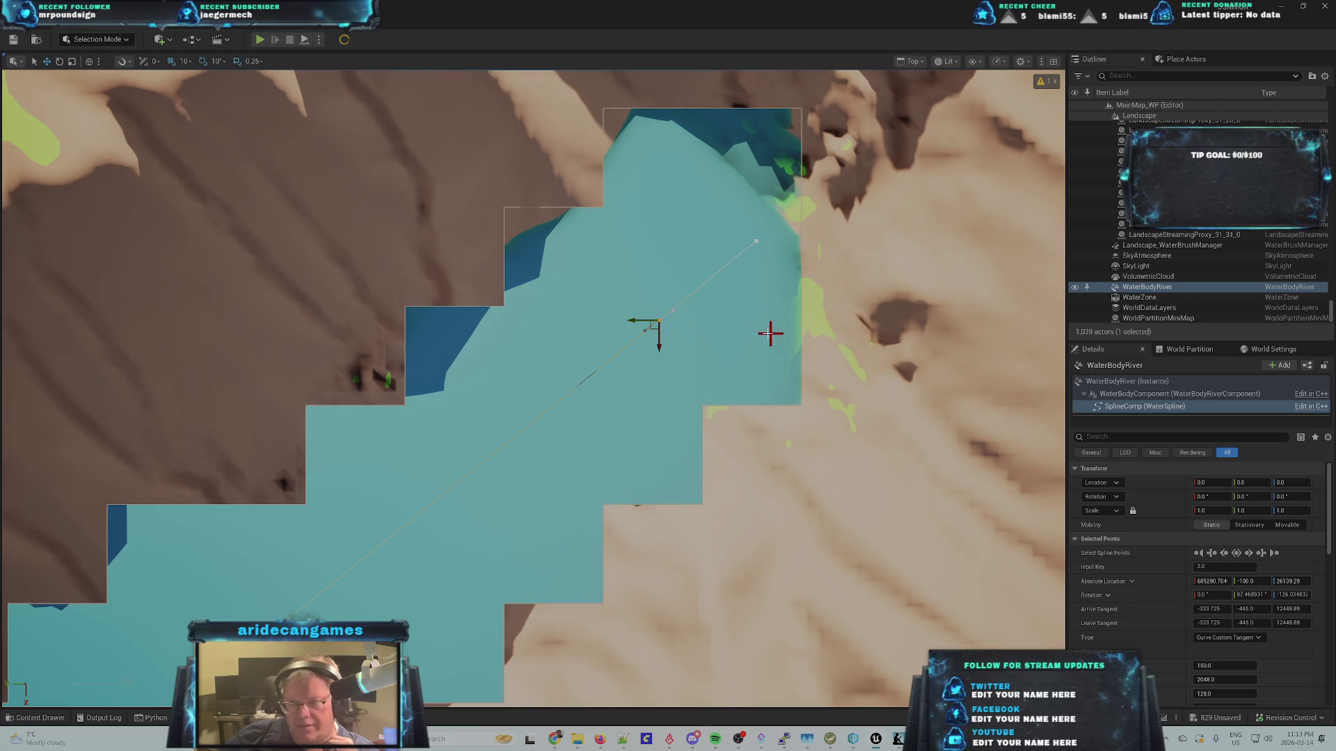
{"action": "left_click_drag", "start_coordinate": [658, 348], "coordinate": [671, 390]}
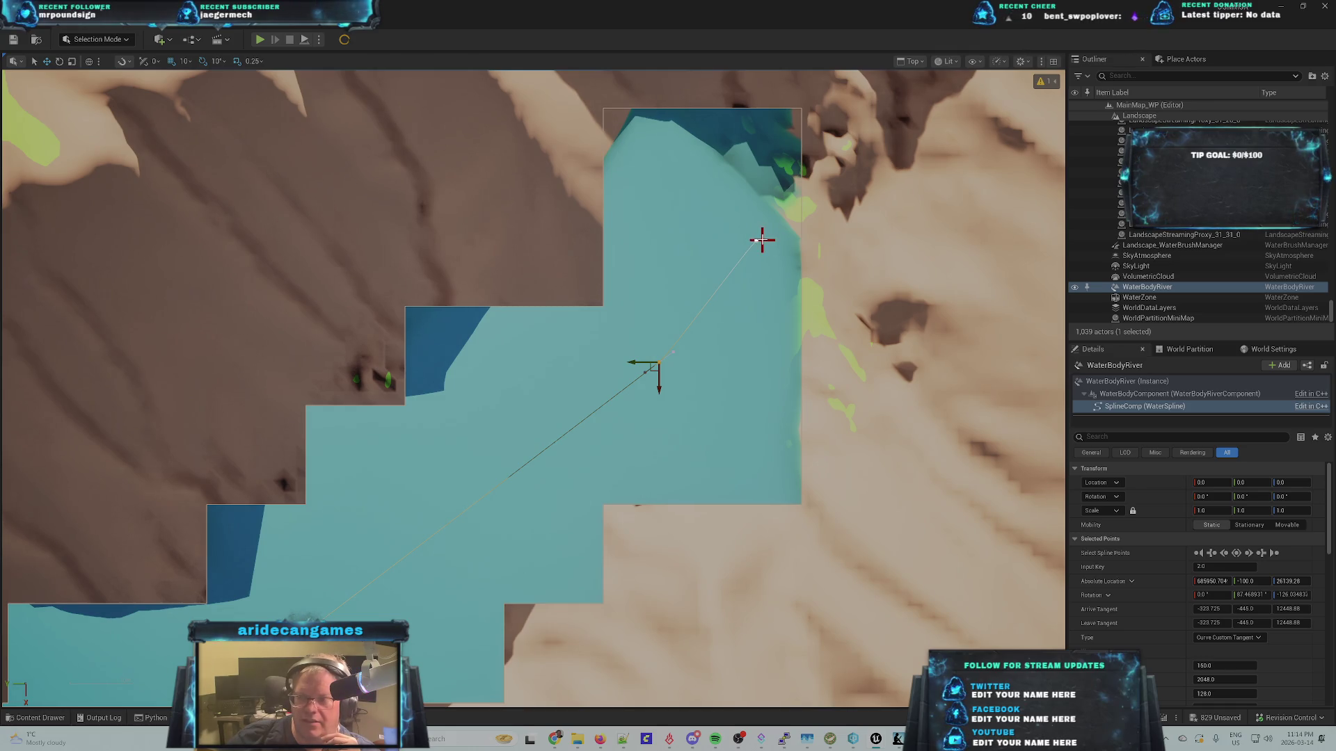
{"action": "left_click", "coordinate": [755, 239]}
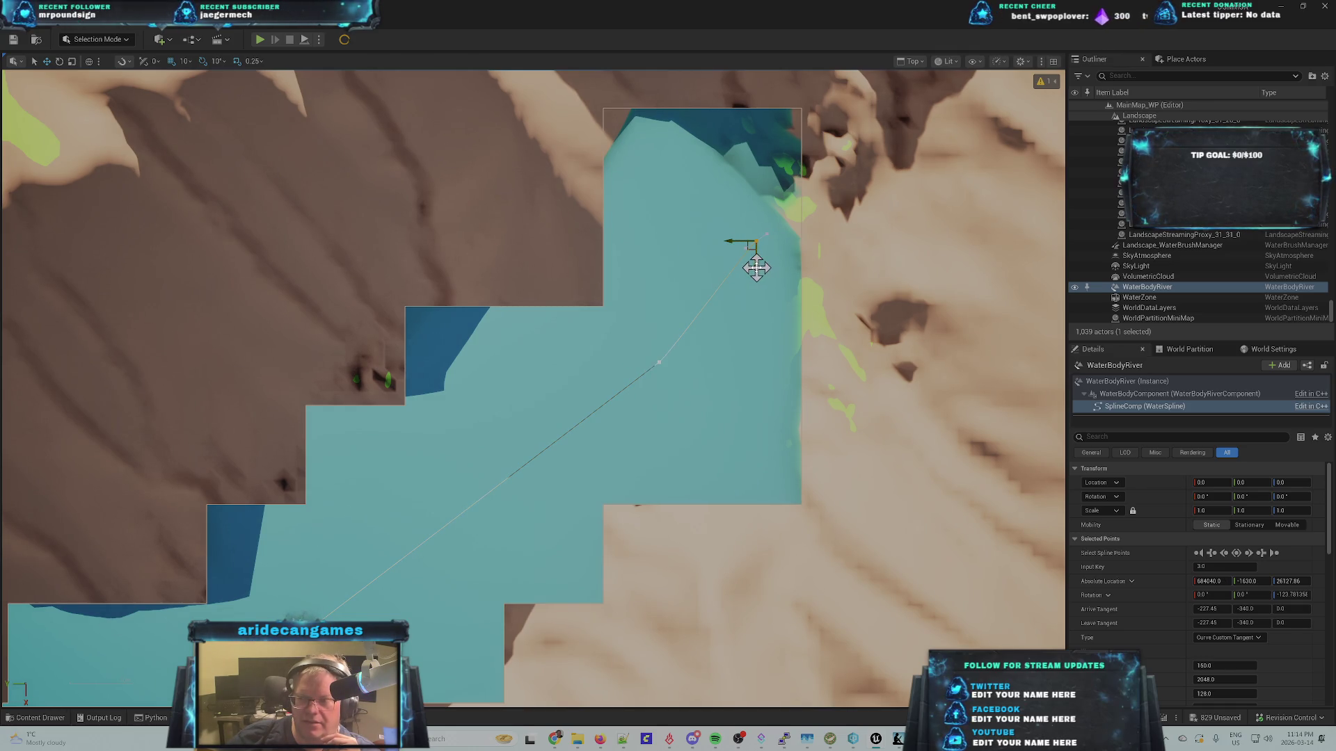
{"action": "left_click_drag", "start_coordinate": [757, 269], "coordinate": [780, 311]}
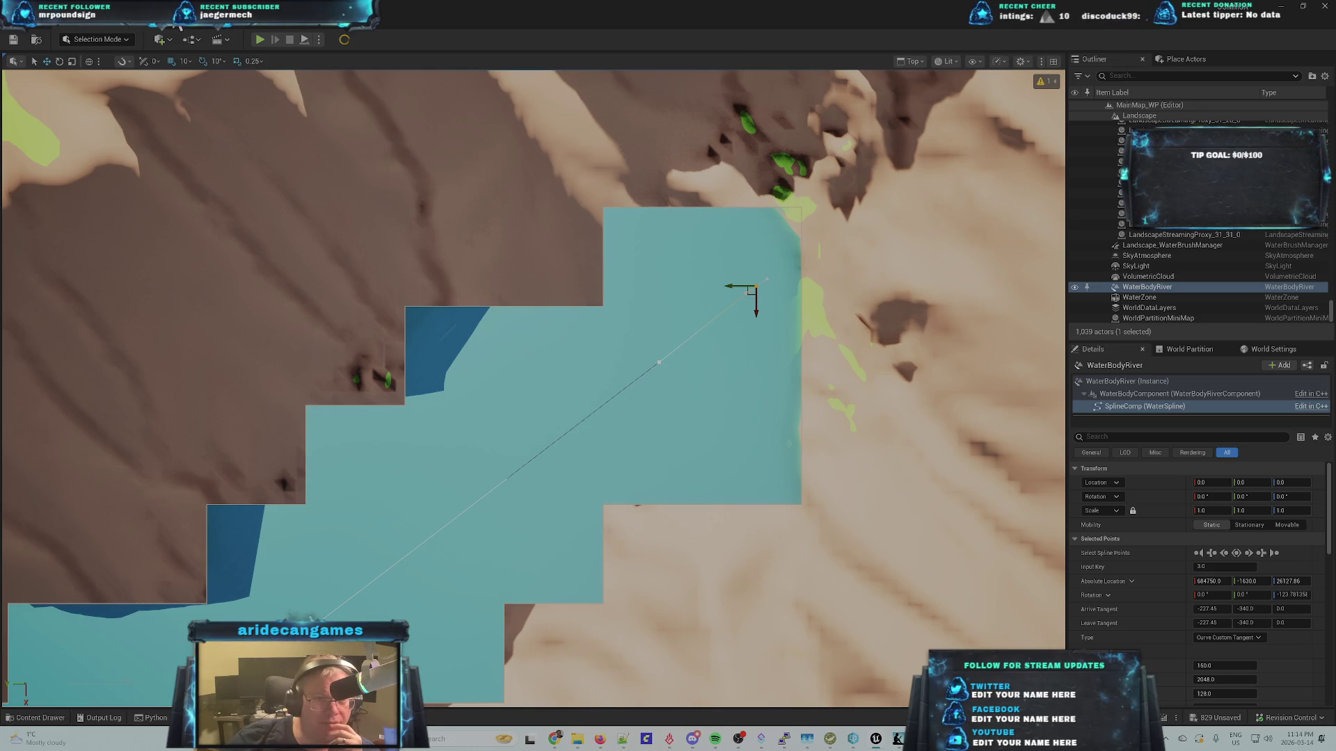
- Rerun the SplineDistances.py script from Recent Python Scripts
{"action": "left_click", "coordinate": [168, 10]}
{"action": "mouse_move", "coordinate": [215, 431]}
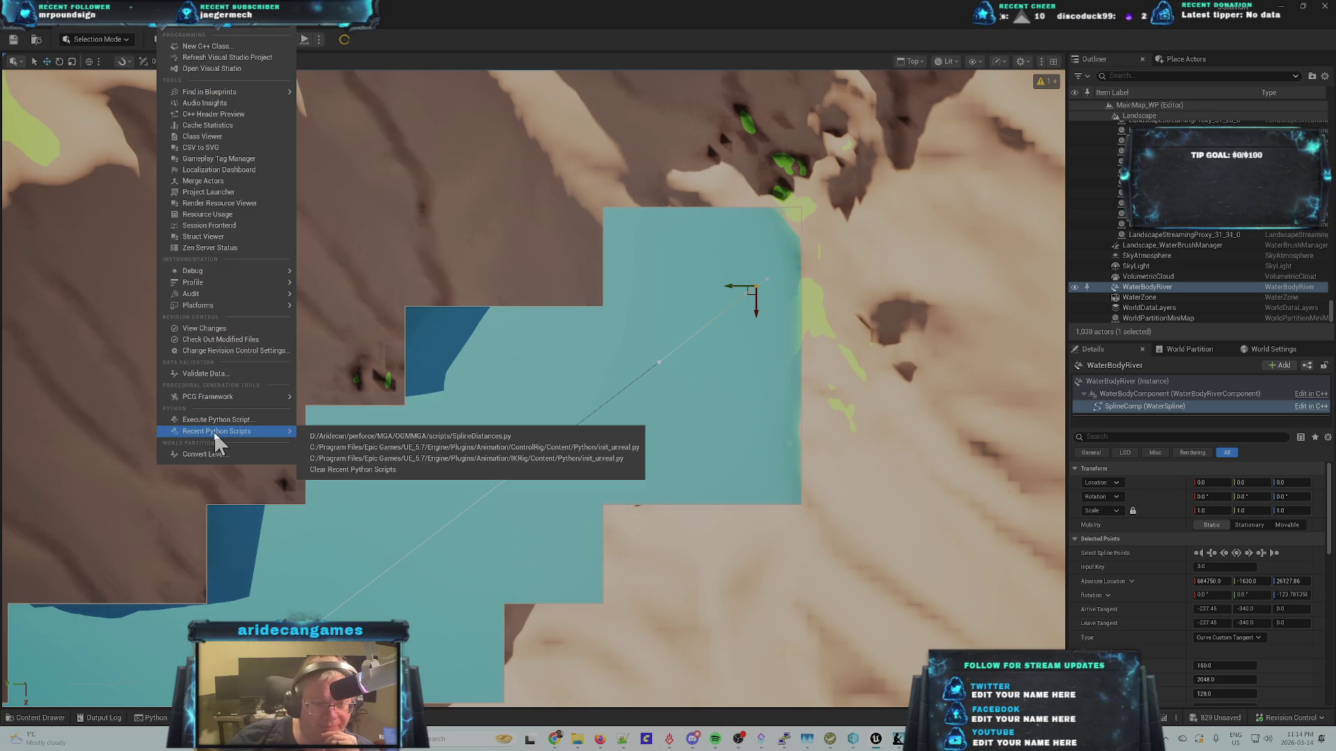
{"action": "left_click", "coordinate": [367, 437]}
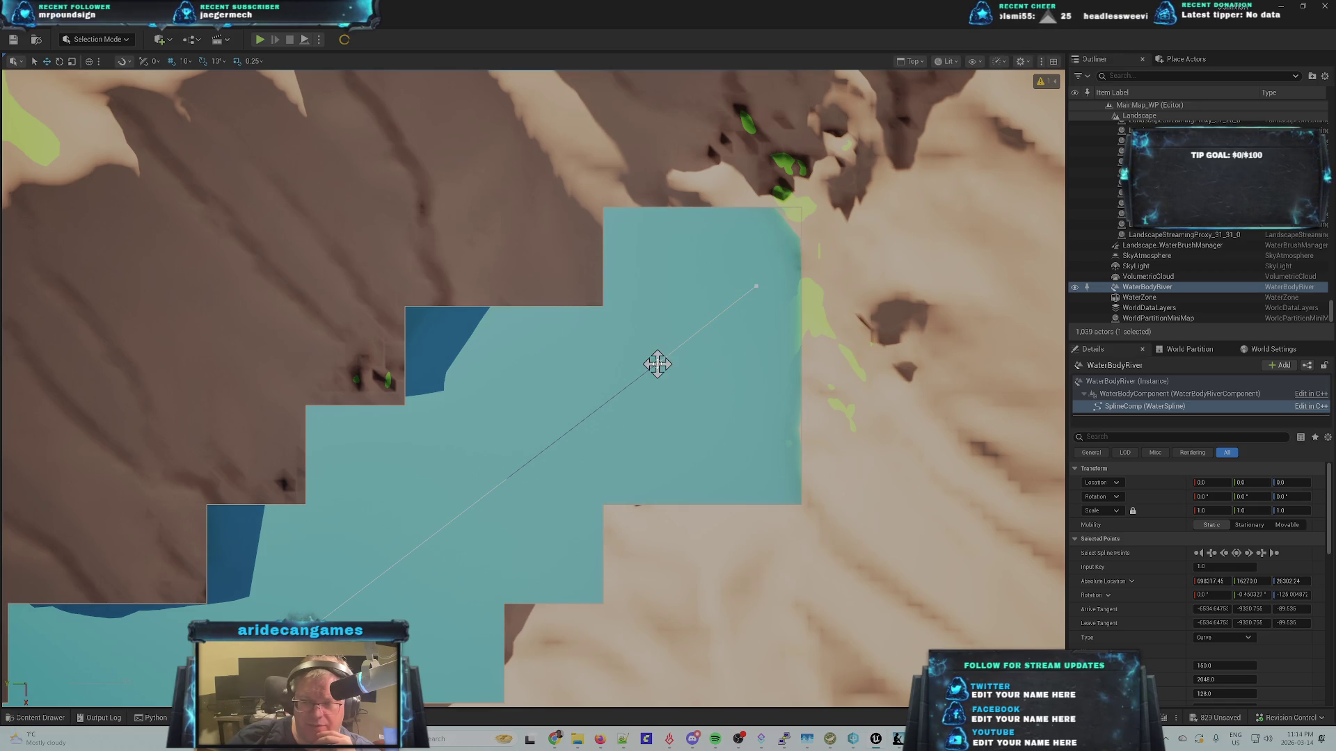
- Select both the middle and end spline points and drag them down together
{"action": "left_click", "coordinate": [707, 376]}
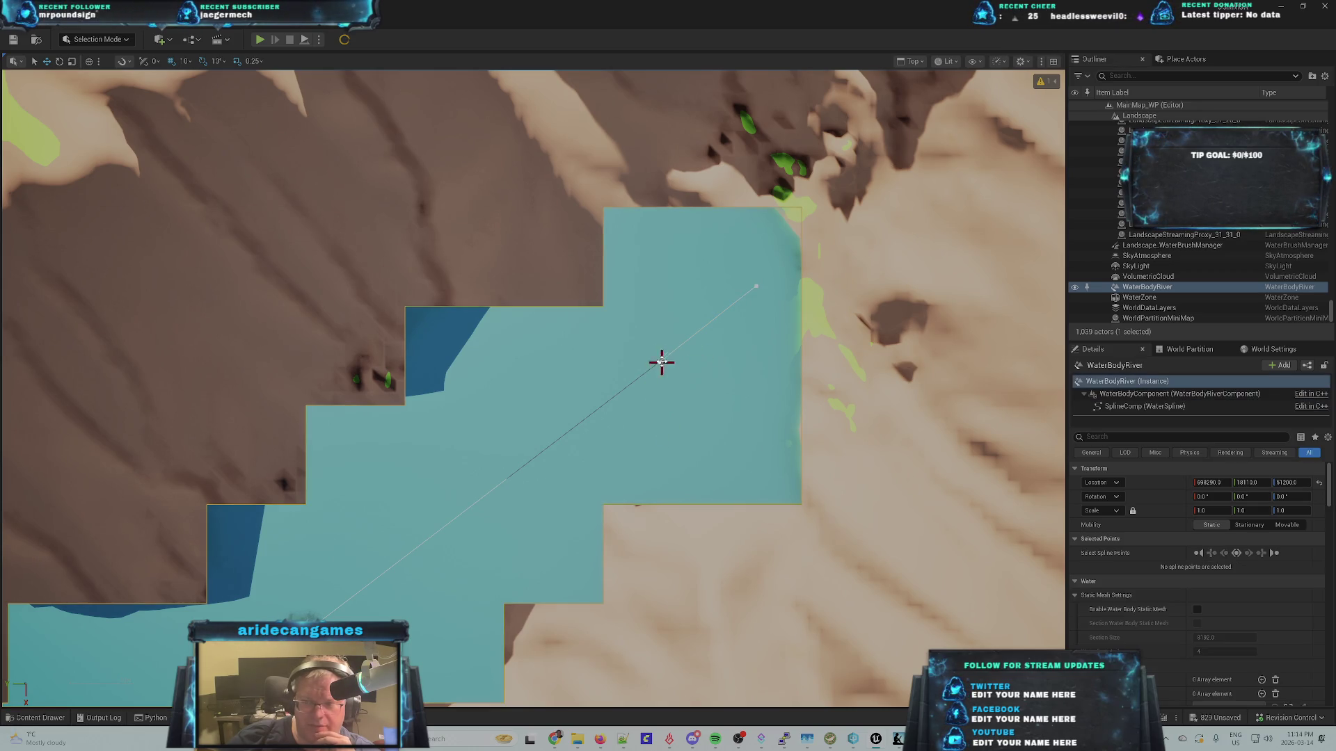
{"action": "left_click", "coordinate": [1275, 554]}
{"action": "left_click", "coordinate": [1224, 553]}
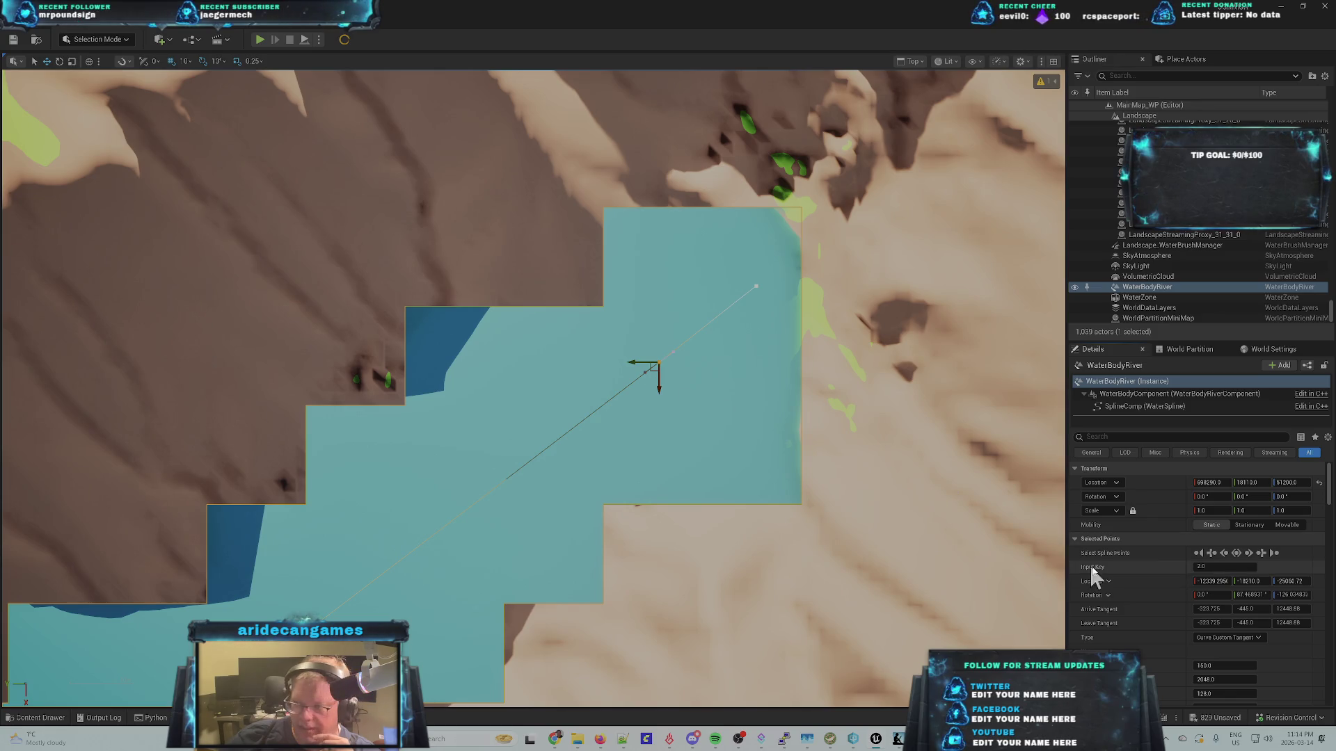
{"action": "left_click", "coordinate": [1262, 554]}
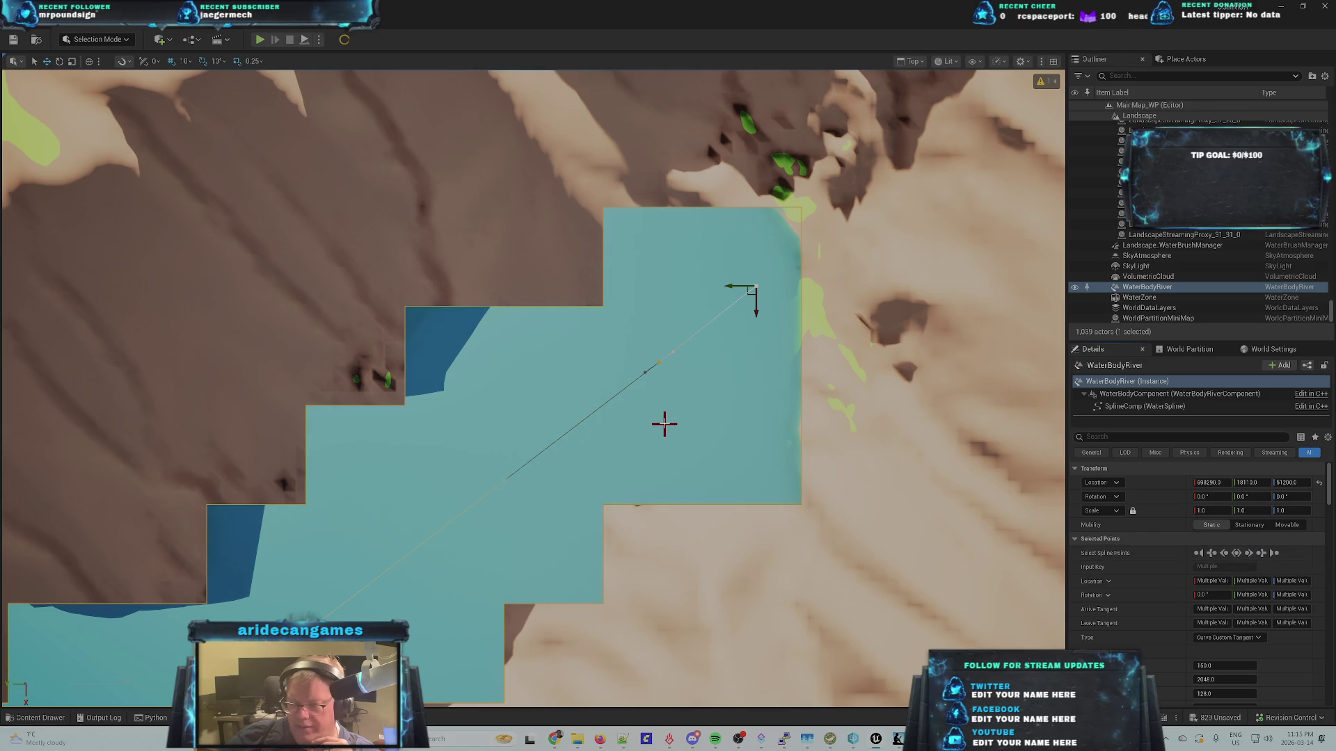
{"action": "left_click_drag", "start_coordinate": [757, 306], "coordinate": [764, 335]}
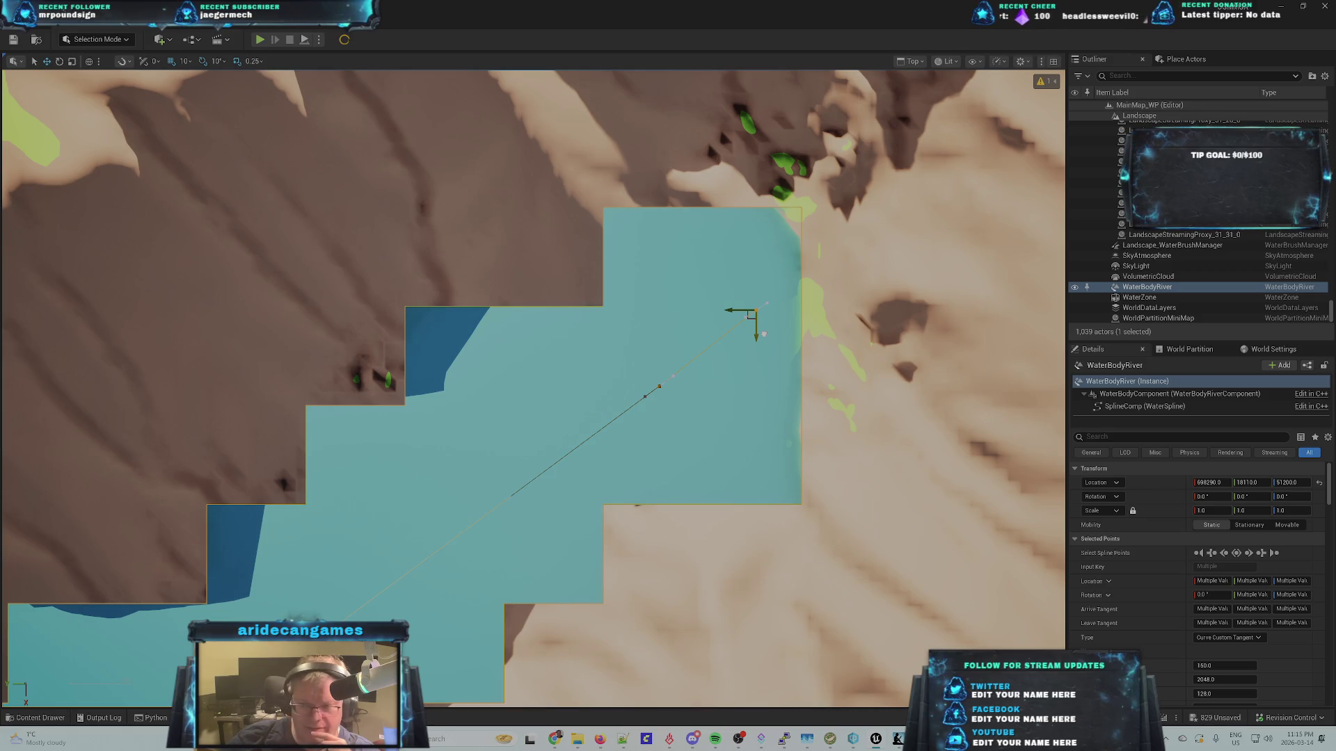
{"action": "left_click_drag", "start_coordinate": [764, 334], "coordinate": [766, 339]}
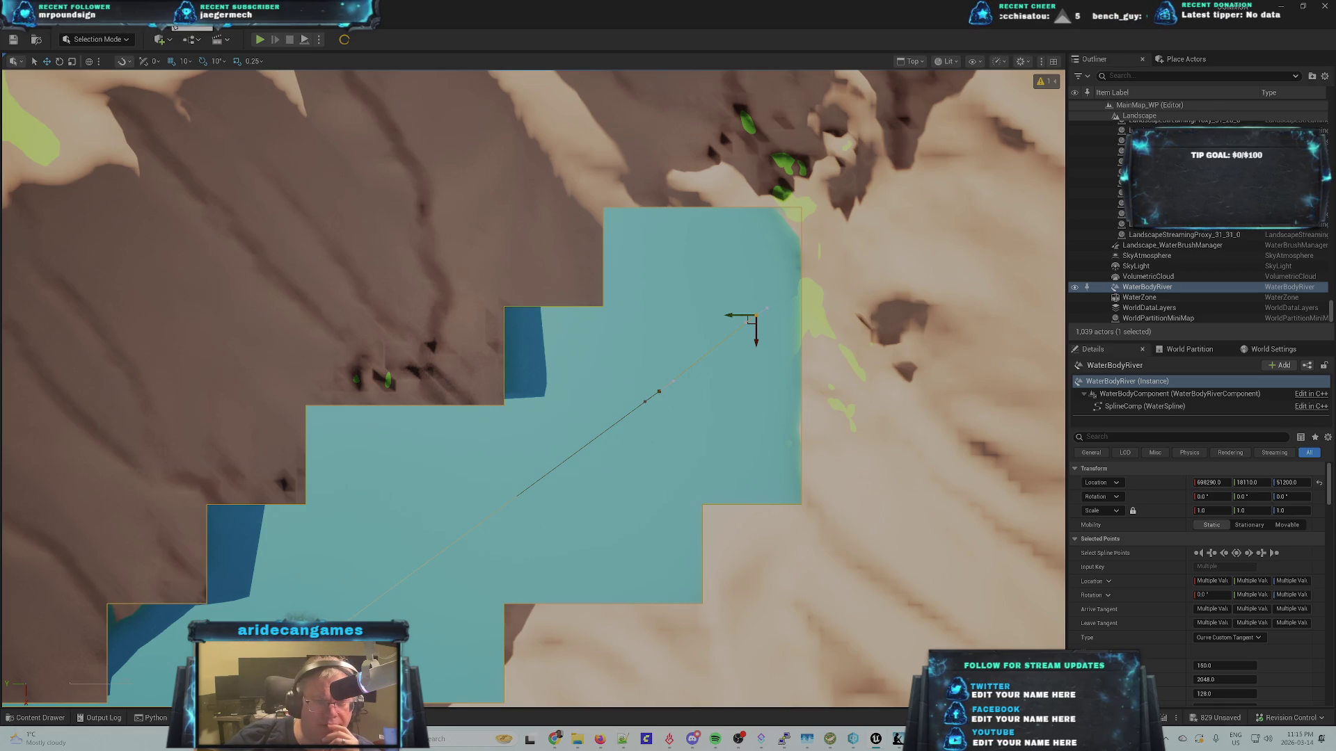
- Rerun SplineDistances.py and move the end spline point slightly lower
{"action": "left_click", "coordinate": [175, 26]}
{"action": "mouse_move", "coordinate": [215, 432]}
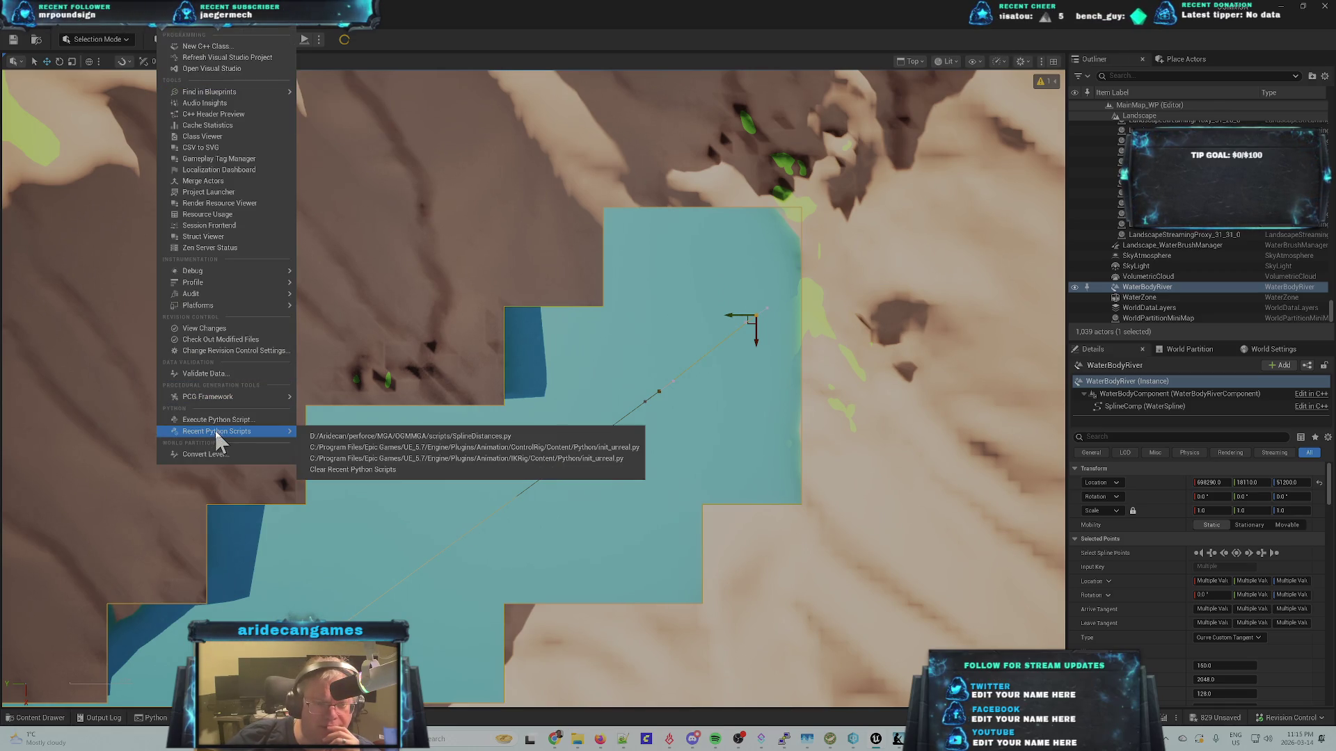
{"action": "left_click", "coordinate": [379, 437]}
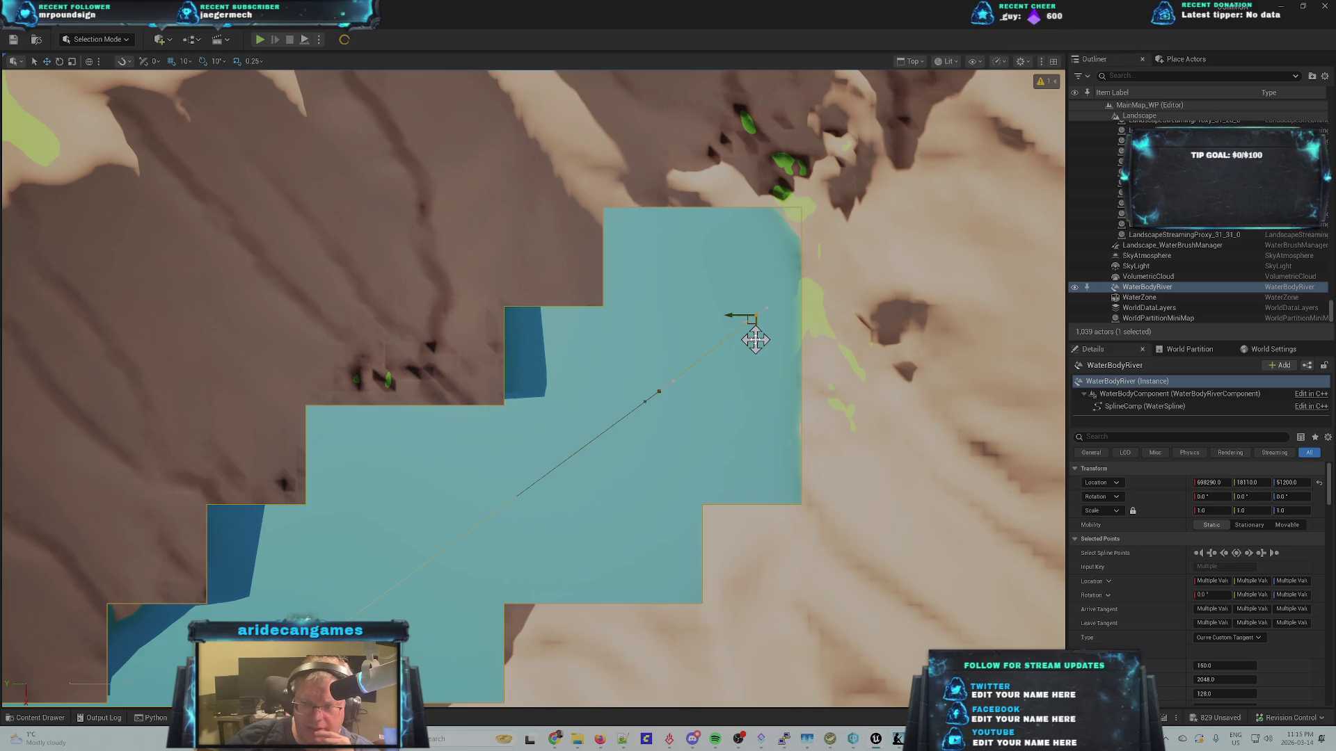
{"action": "left_click_drag", "start_coordinate": [755, 339], "coordinate": [763, 357]}
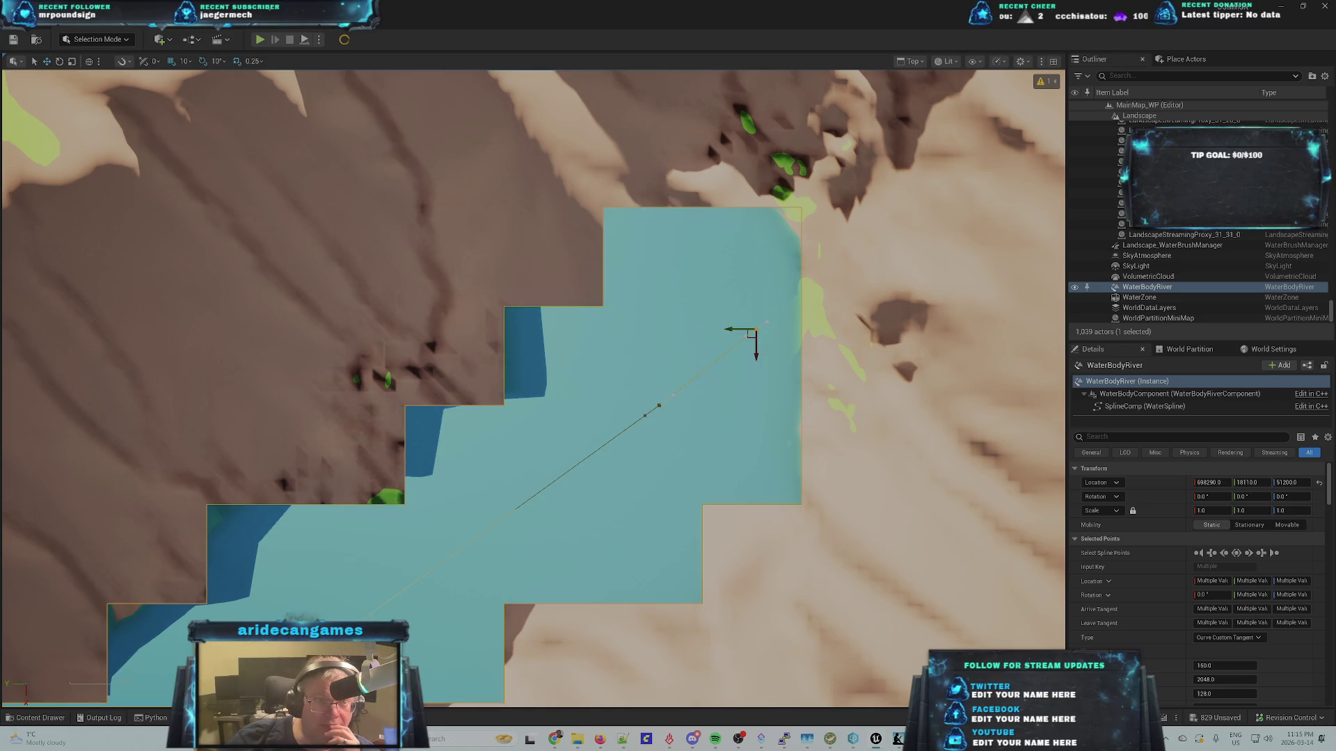
- Run SplineDistances.py again and select the spline point in the middle of the water
{"action": "left_click", "coordinate": [173, 20]}
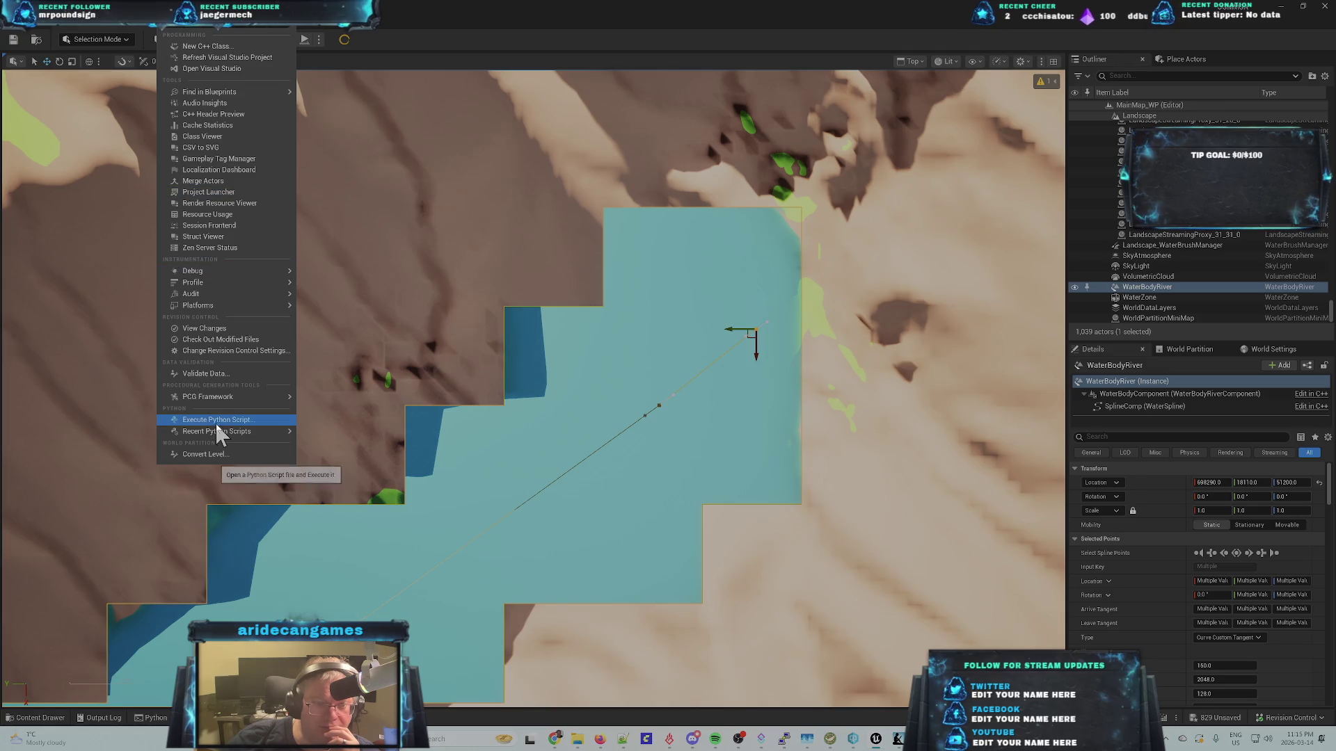
{"action": "mouse_move", "coordinate": [234, 433]}
{"action": "left_click", "coordinate": [397, 437]}
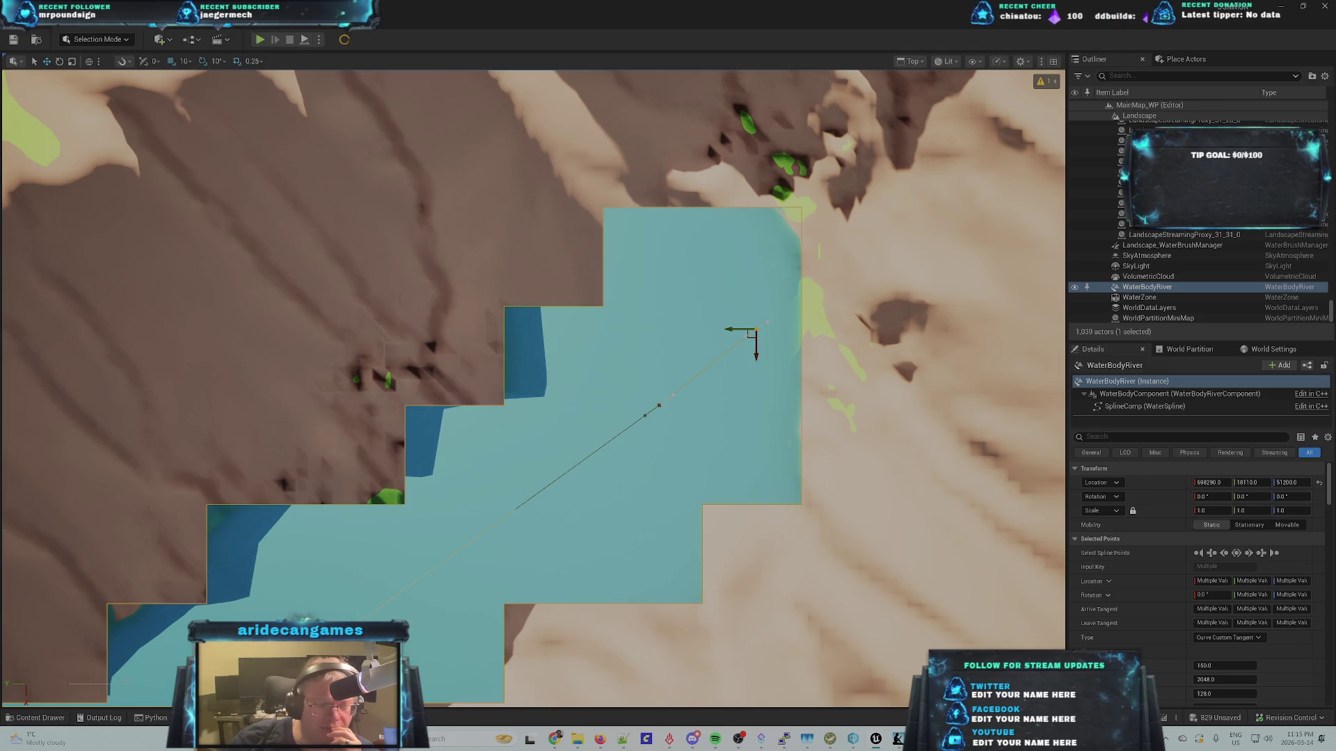
{"action": "left_click", "coordinate": [659, 402]}
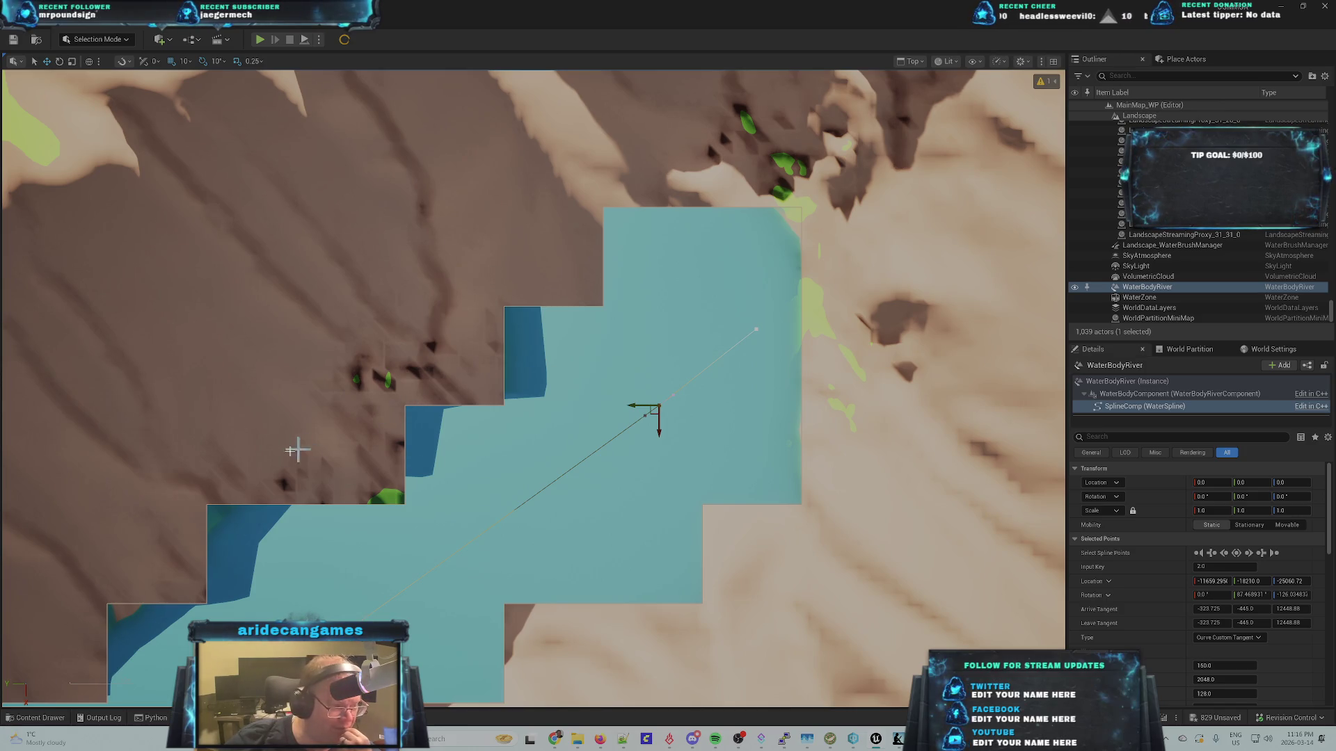
- Select the lower-left Input Key 1.0 point and shorten its tangent to about 45.35, -530.76, -89.54
{"action": "scroll", "coordinate": [313, 544], "scroll_direction": "down", "scroll_amount": 2}
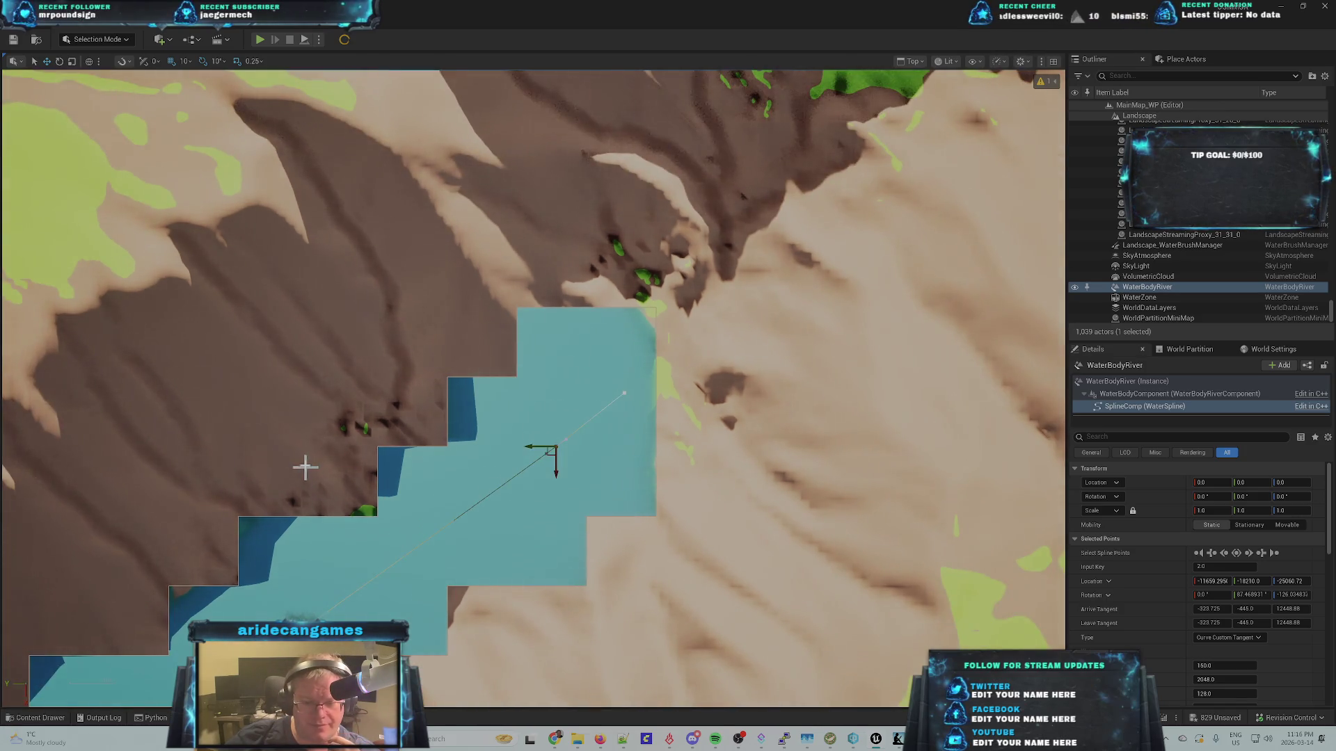
{"action": "scroll", "coordinate": [302, 466], "scroll_direction": "up", "scroll_amount": 5}
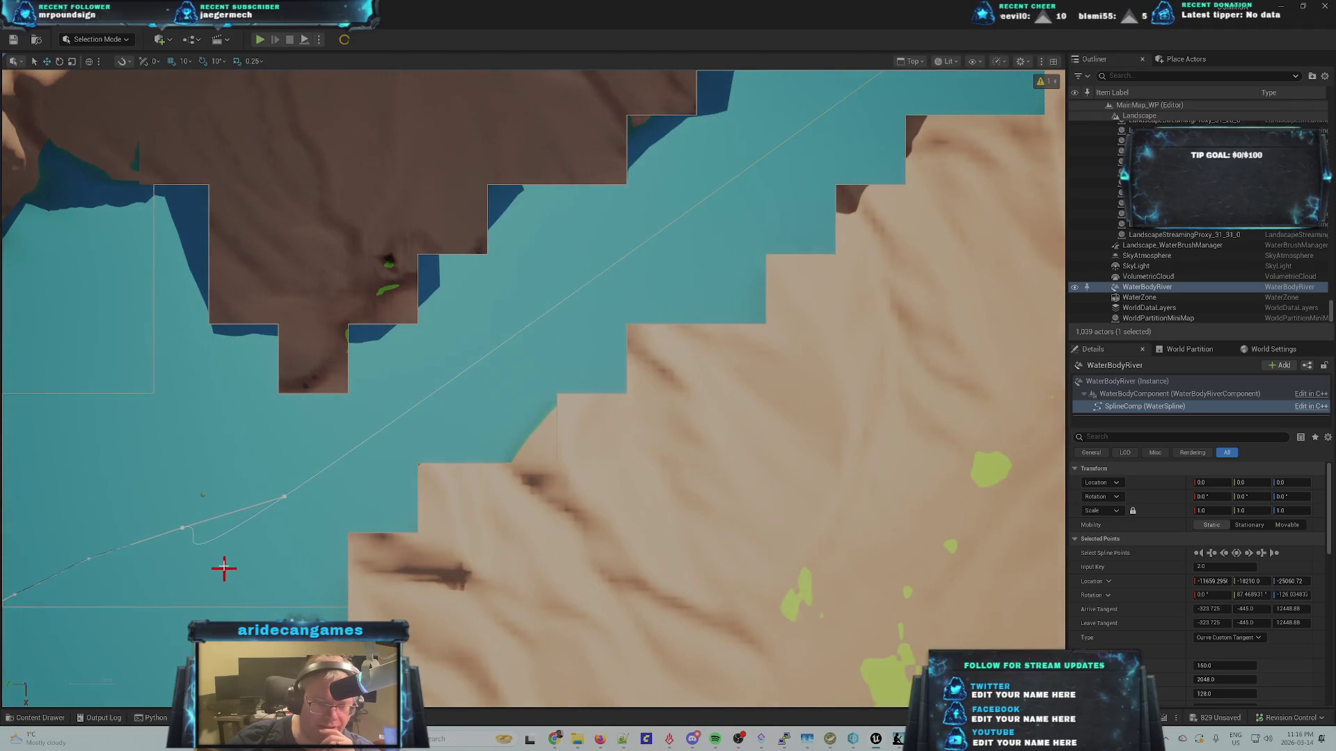
{"action": "left_click", "coordinate": [1223, 553]}
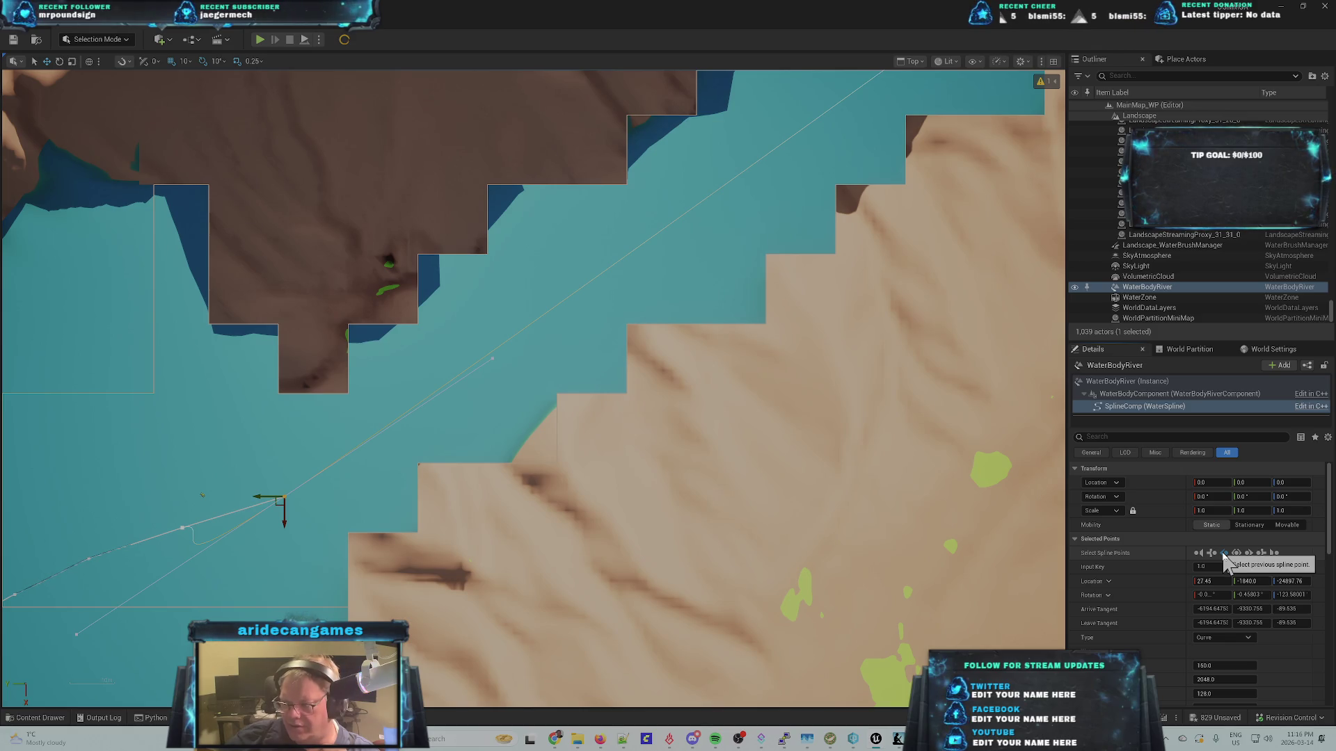
{"action": "scroll", "coordinate": [369, 606], "scroll_direction": "down", "scroll_amount": 2}
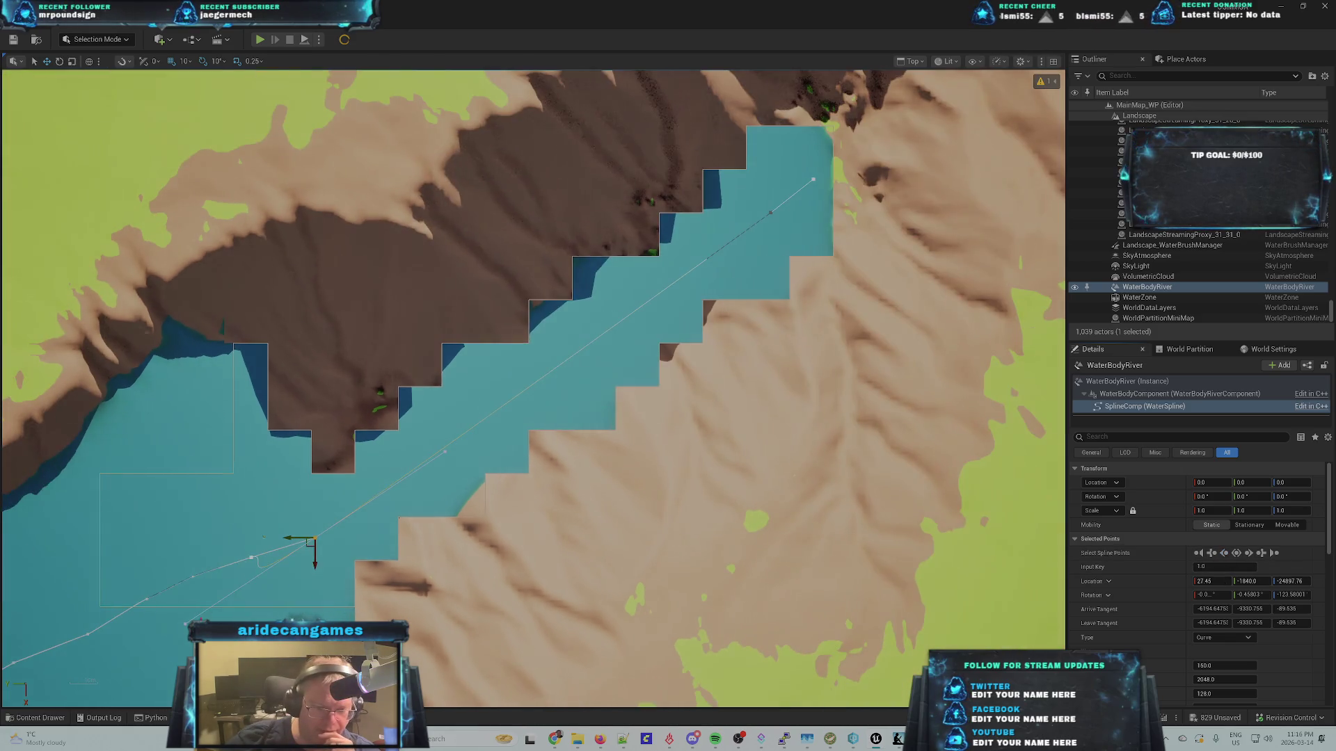
{"action": "left_click", "coordinate": [182, 622]}
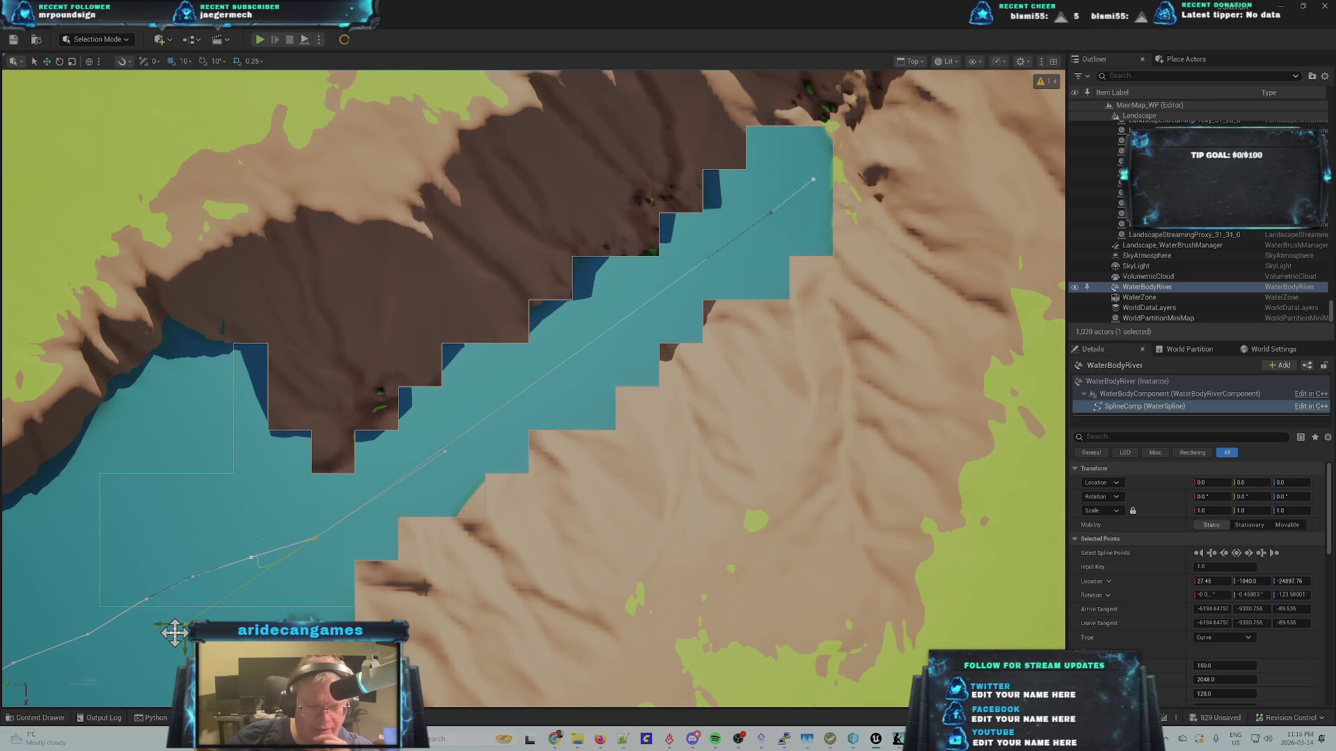
{"action": "left_click_drag", "start_coordinate": [184, 627], "coordinate": [298, 546]}
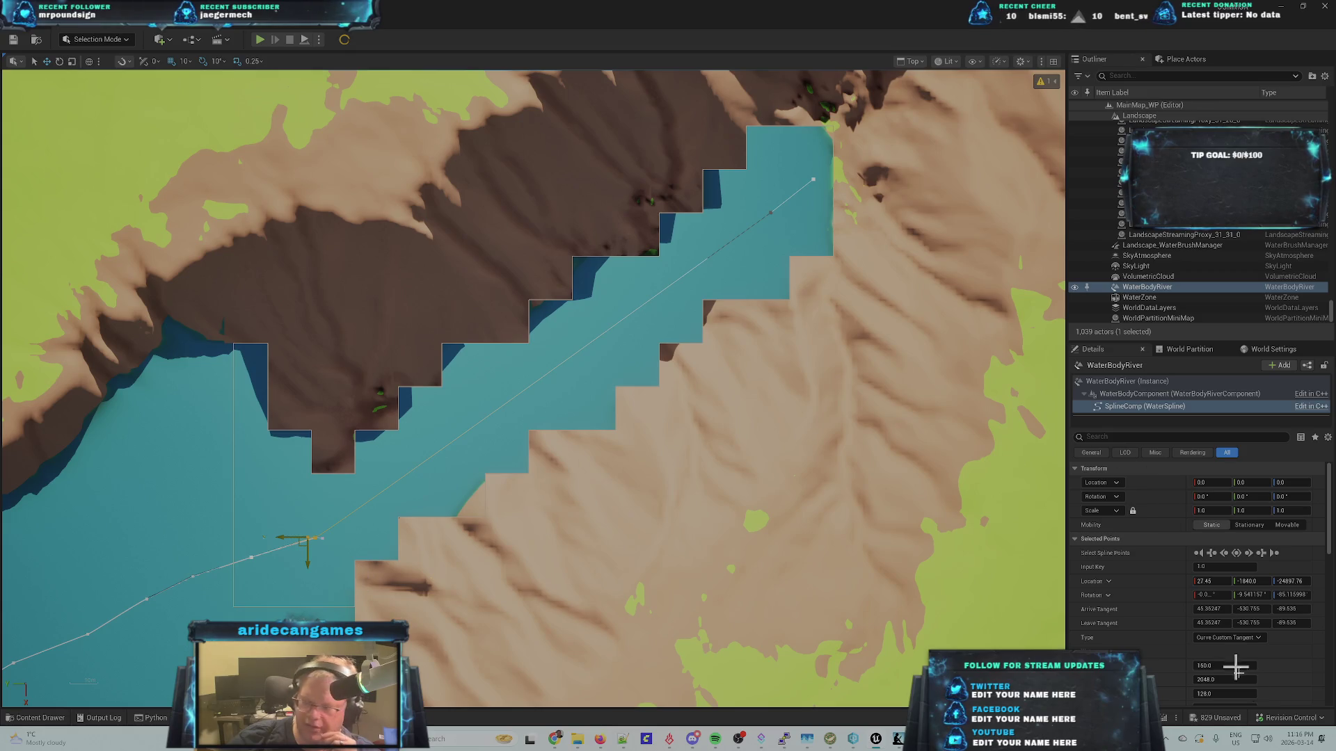
- Select the river's previous (first) spline point and zoom in on it in the top view
{"action": "left_click", "coordinate": [1293, 609]}
{"action": "type", "text": "0"}
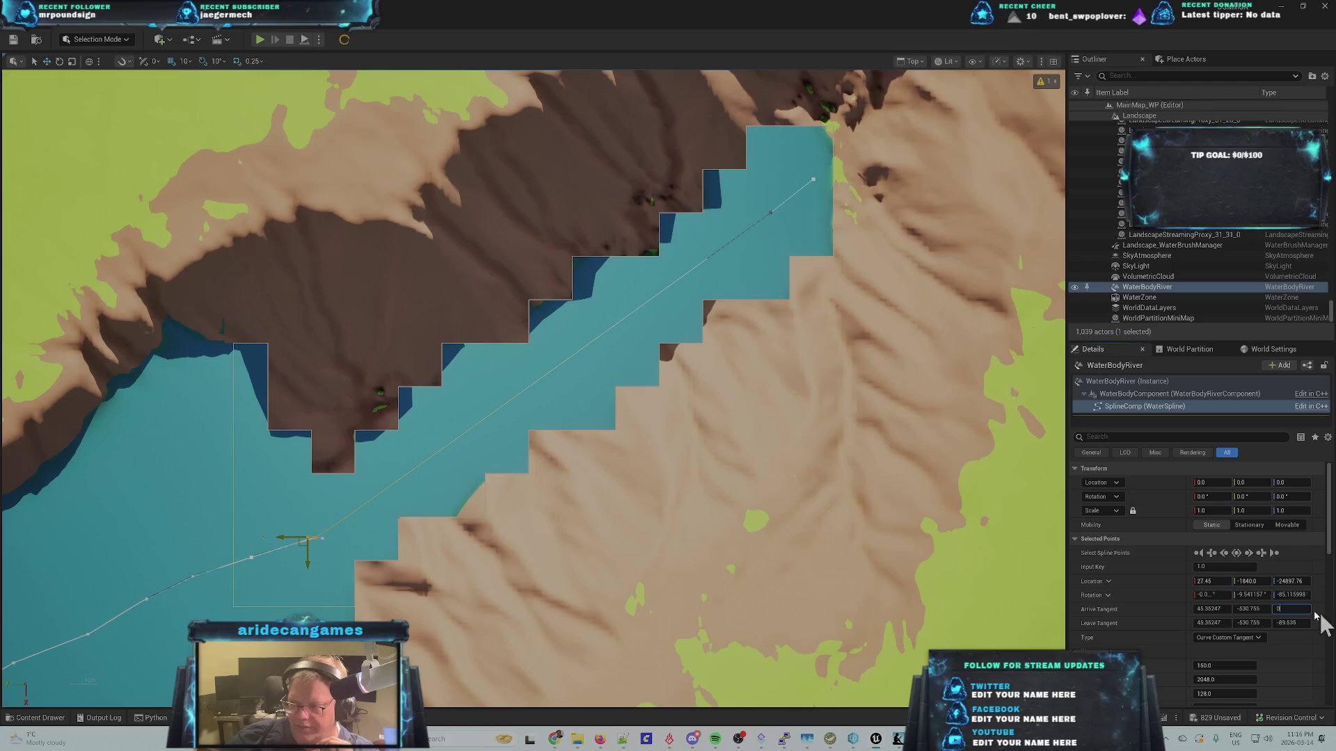
{"action": "left_click", "coordinate": [1221, 553]}
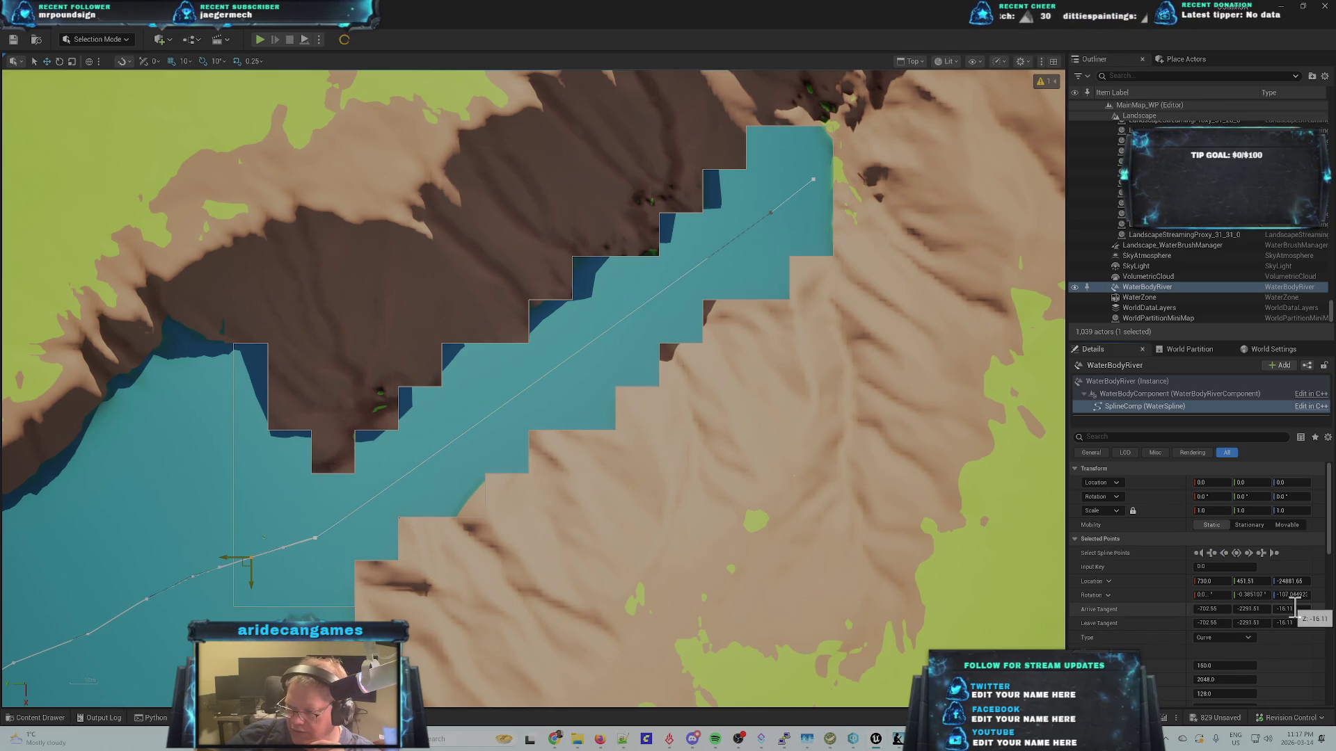
{"action": "scroll", "coordinate": [225, 605], "scroll_direction": "up", "scroll_amount": 6}
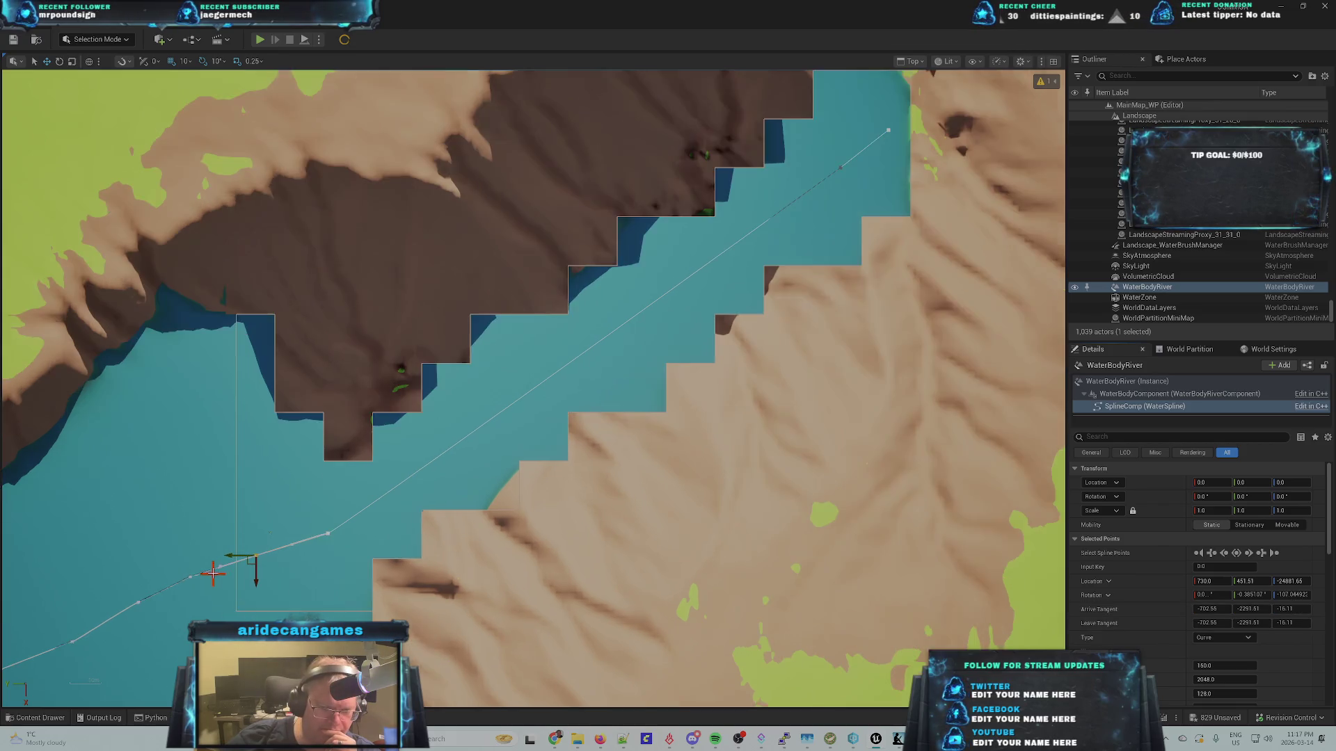
{"action": "scroll", "coordinate": [249, 561], "scroll_direction": "up", "scroll_amount": 3}
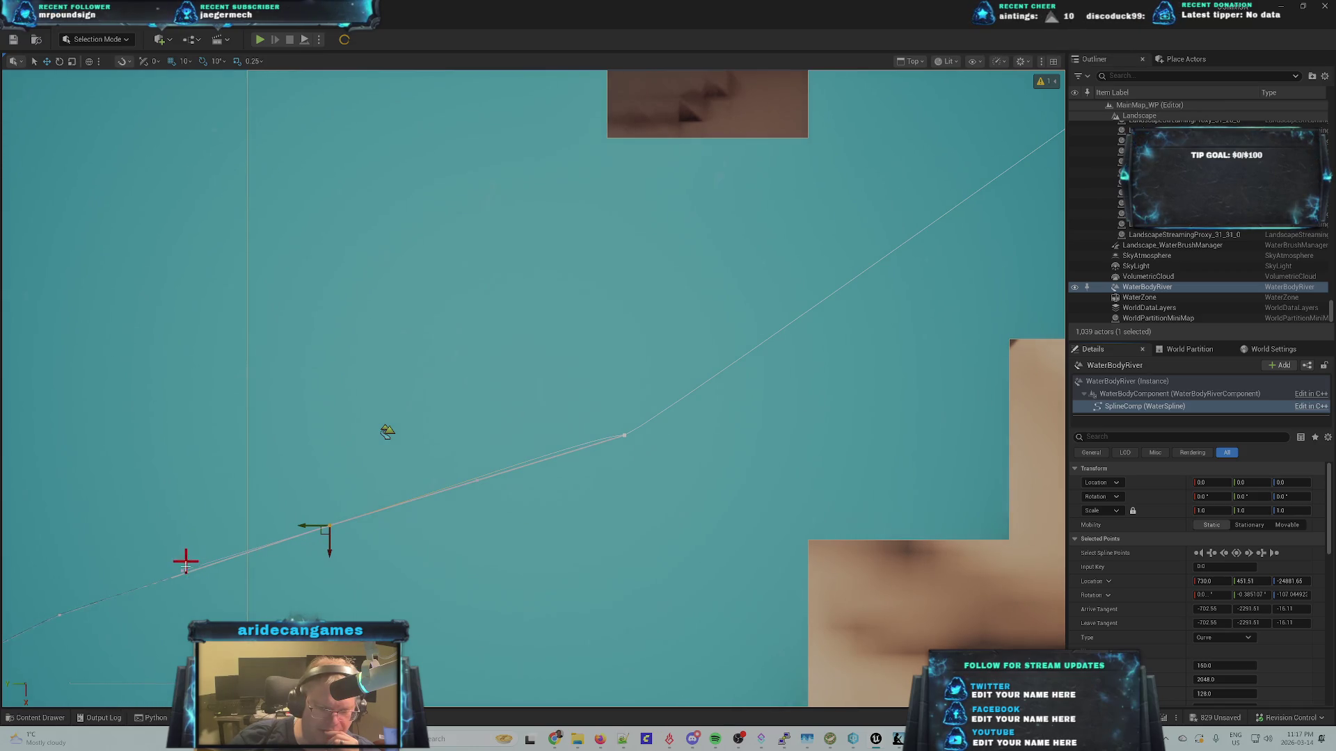
- Drag the first point's tangent along the river, then bend the second point's tangent to about -174.55, -230.76, 0.0
{"action": "left_click_drag", "start_coordinate": [179, 571], "coordinate": [299, 540]}
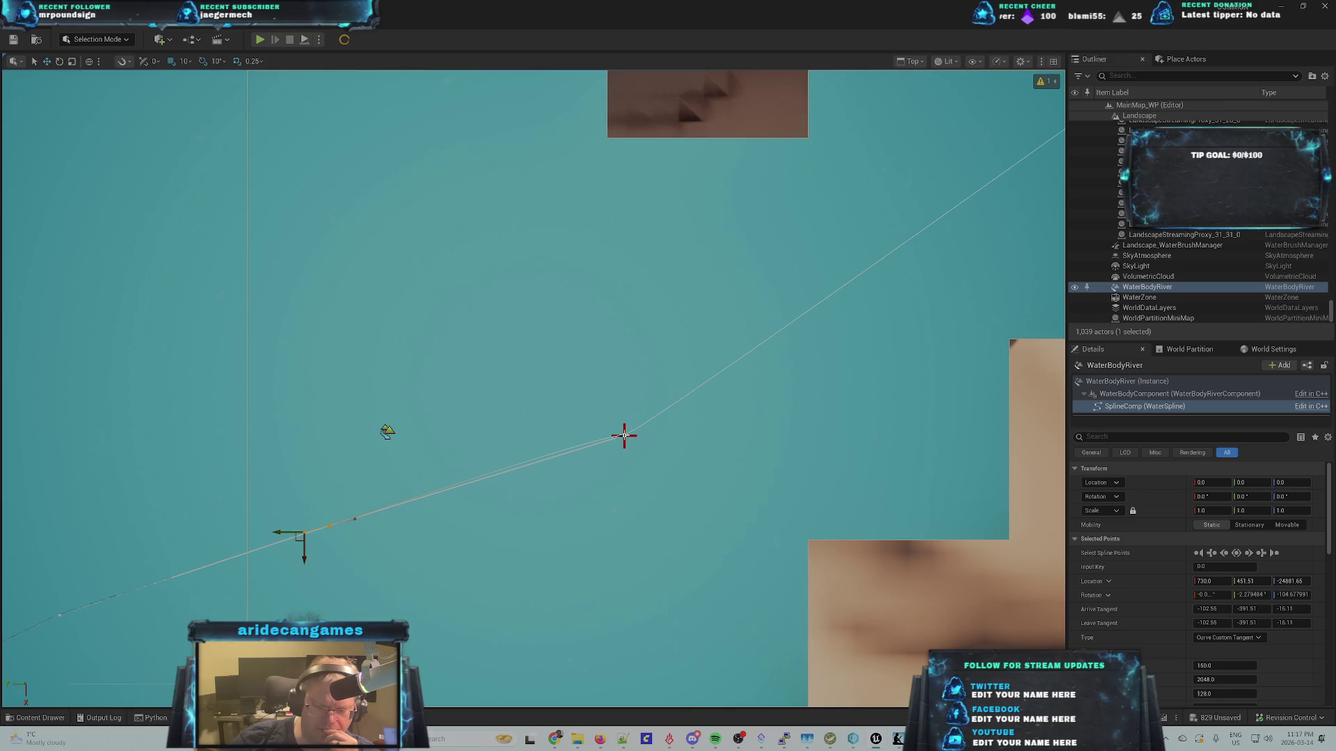
{"action": "left_click", "coordinate": [625, 438]}
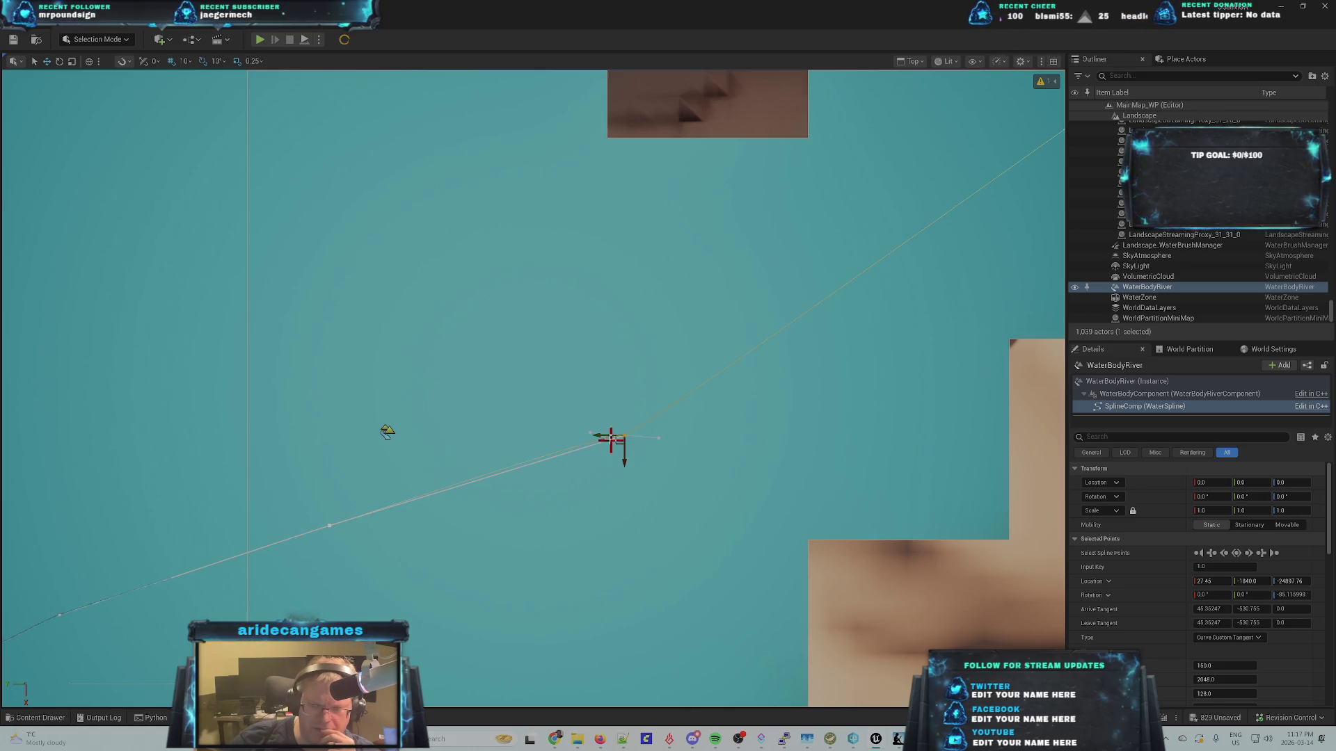
{"action": "left_click", "coordinate": [592, 433]}
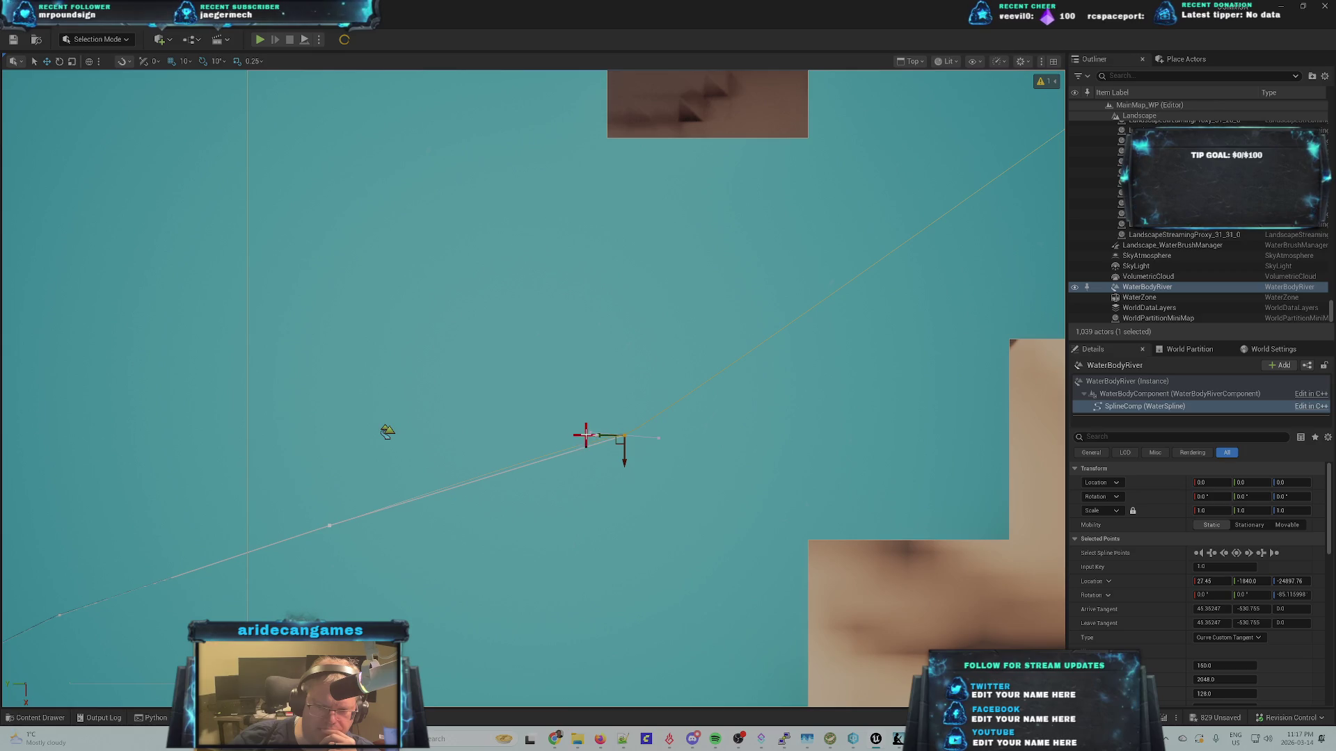
{"action": "left_click", "coordinate": [588, 432]}
{"action": "mouse_move", "coordinate": [584, 438]}
{"action": "left_mouse_down"}
{"action": "mouse_move", "coordinate": [589, 458]}
{"action": "mouse_move", "coordinate": [606, 455]}
{"action": "left_mouse_up"}
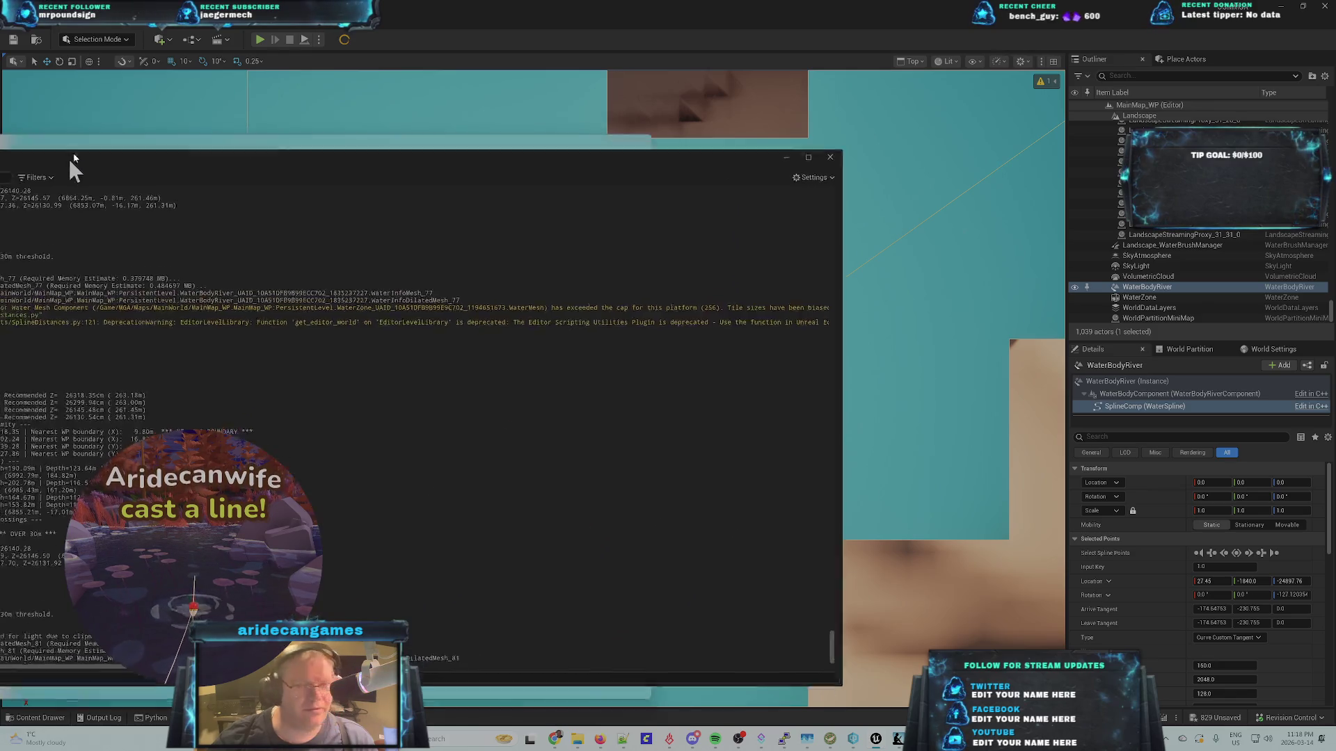
- Check the 201.14 distance in the SplineDistances Output Log, then minimize the log
{"action": "left_click_drag", "start_coordinate": [298, 68], "coordinate": [434, 59]}
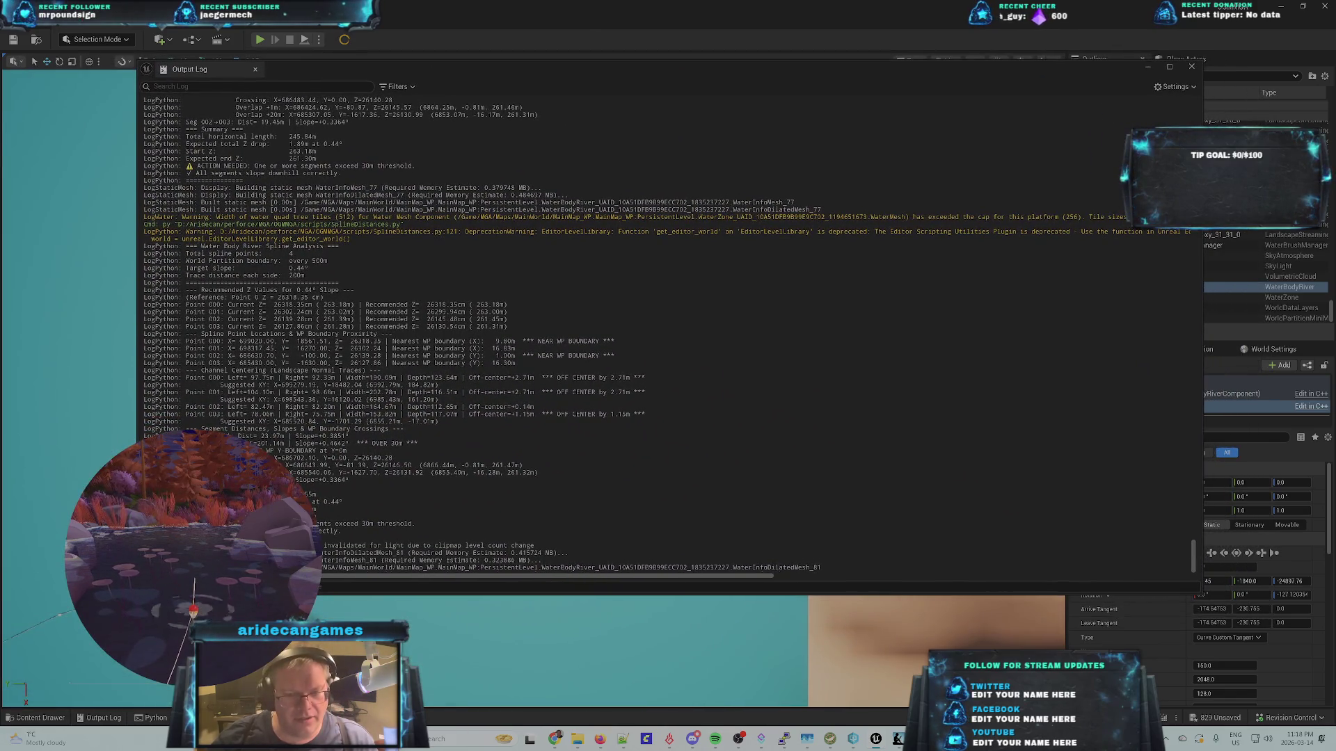
{"action": "double_click", "coordinate": [268, 443]}
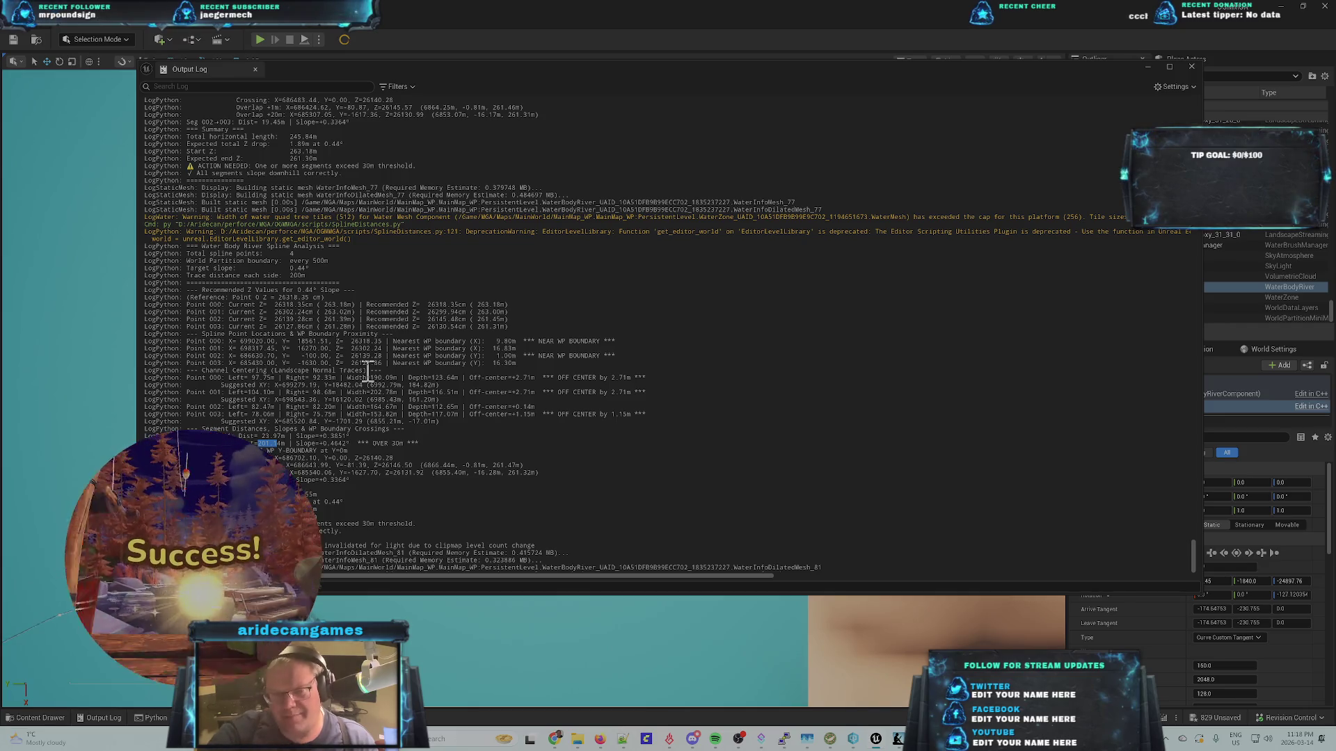
{"action": "left_click", "coordinate": [1147, 69]}
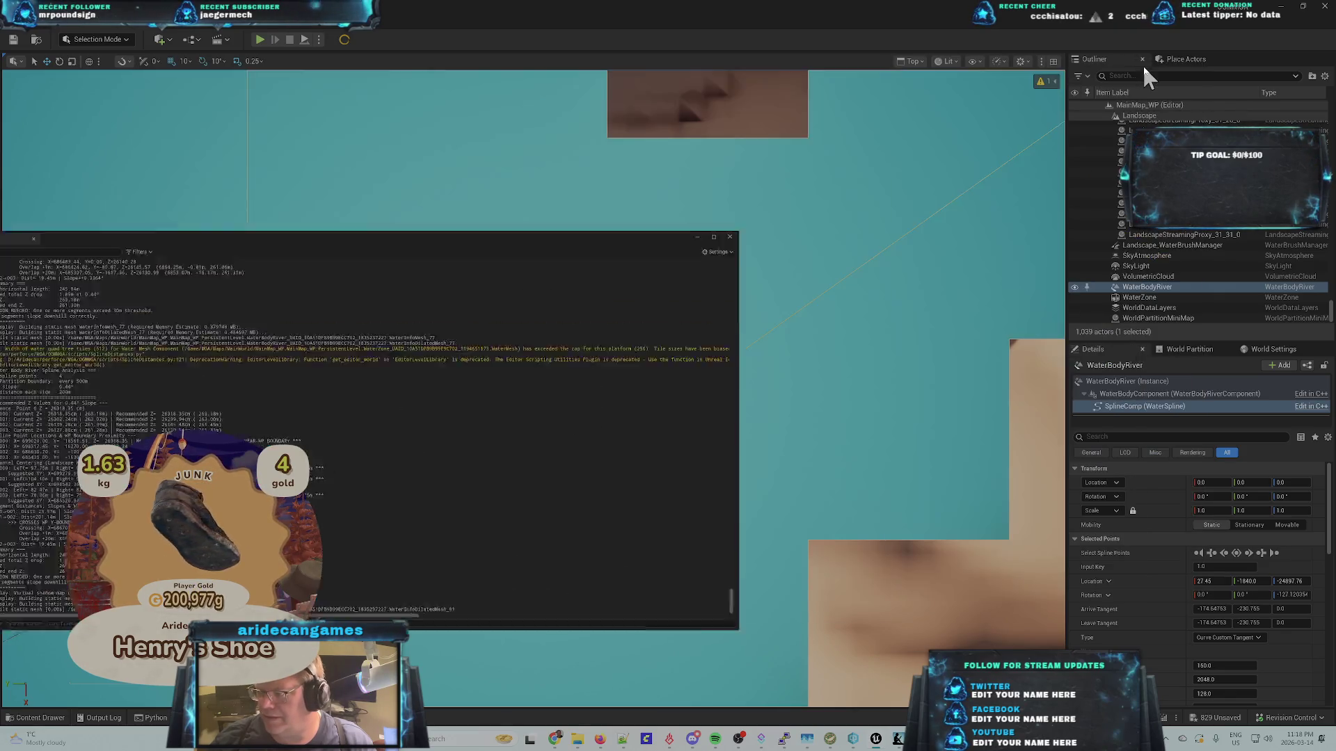
- Add a new spline point (Input Key 2.0) partway along the long straight river segment
{"action": "scroll", "coordinate": [501, 427], "scroll_direction": "up", "scroll_amount": 4}
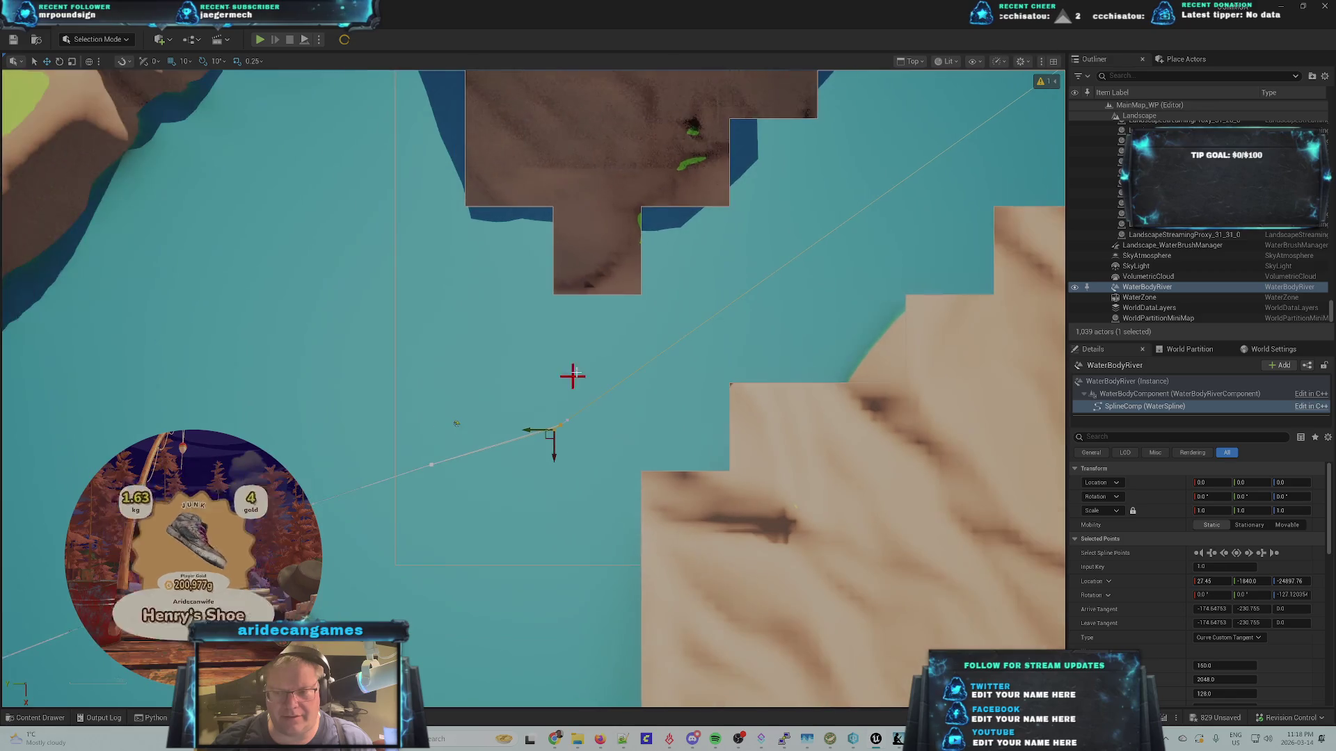
{"action": "scroll", "coordinate": [573, 376], "scroll_direction": "down", "scroll_amount": 6}
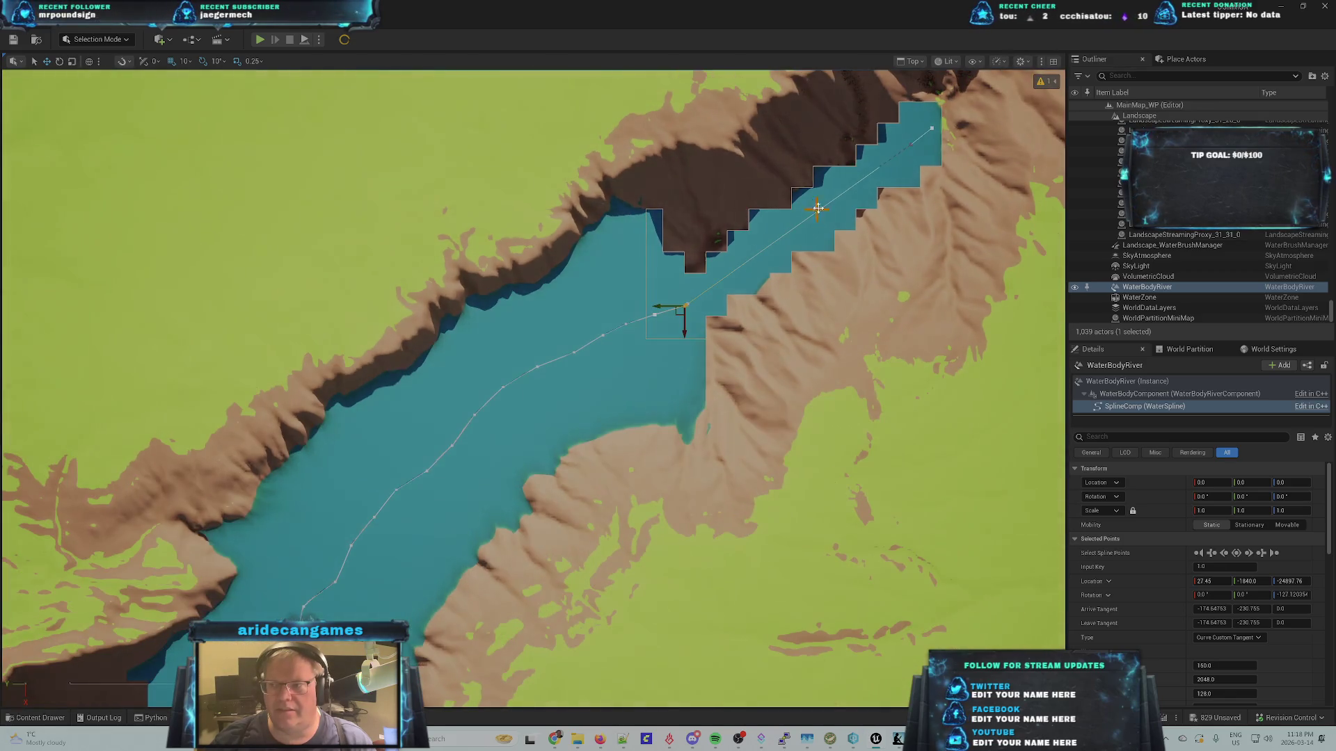
{"action": "scroll", "coordinate": [769, 247], "scroll_direction": "up", "scroll_amount": 5}
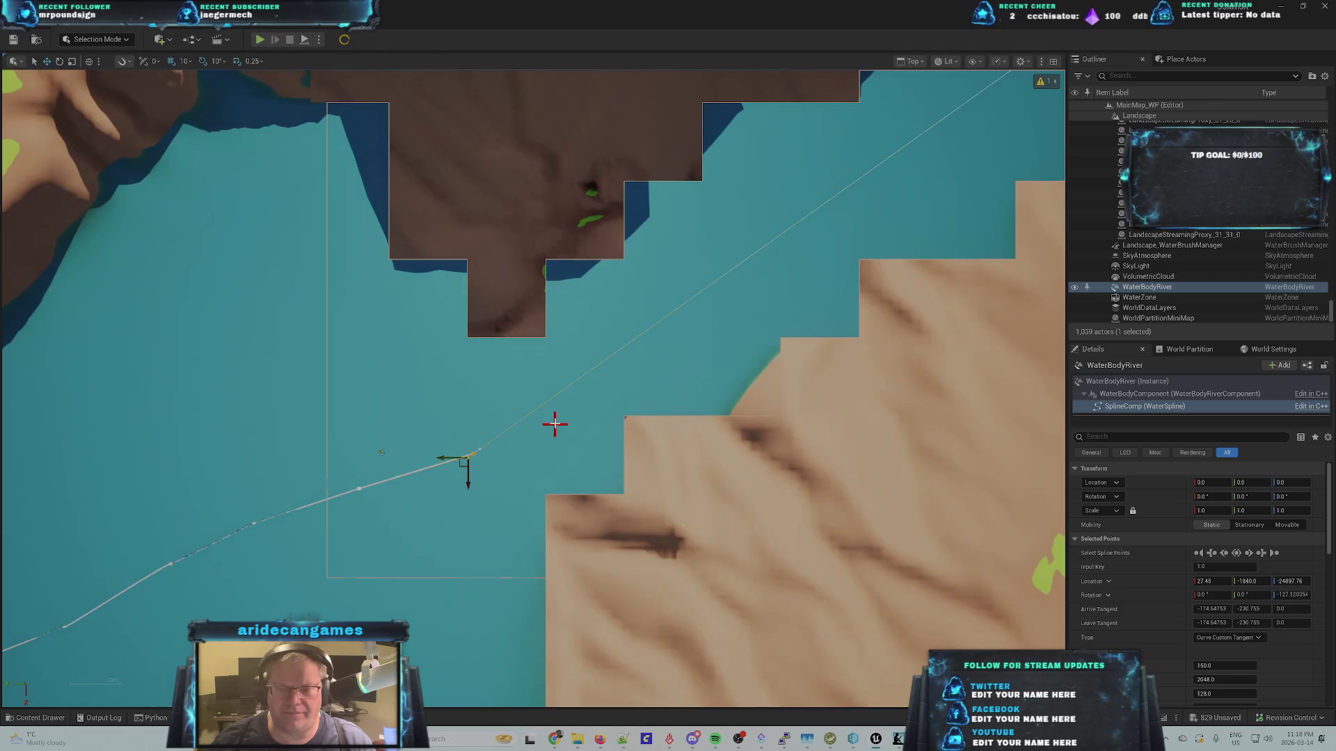
{"action": "scroll", "coordinate": [554, 424], "scroll_direction": "up", "scroll_amount": 2}
{"action": "scroll", "coordinate": [576, 364], "scroll_direction": "up", "scroll_amount": 1}
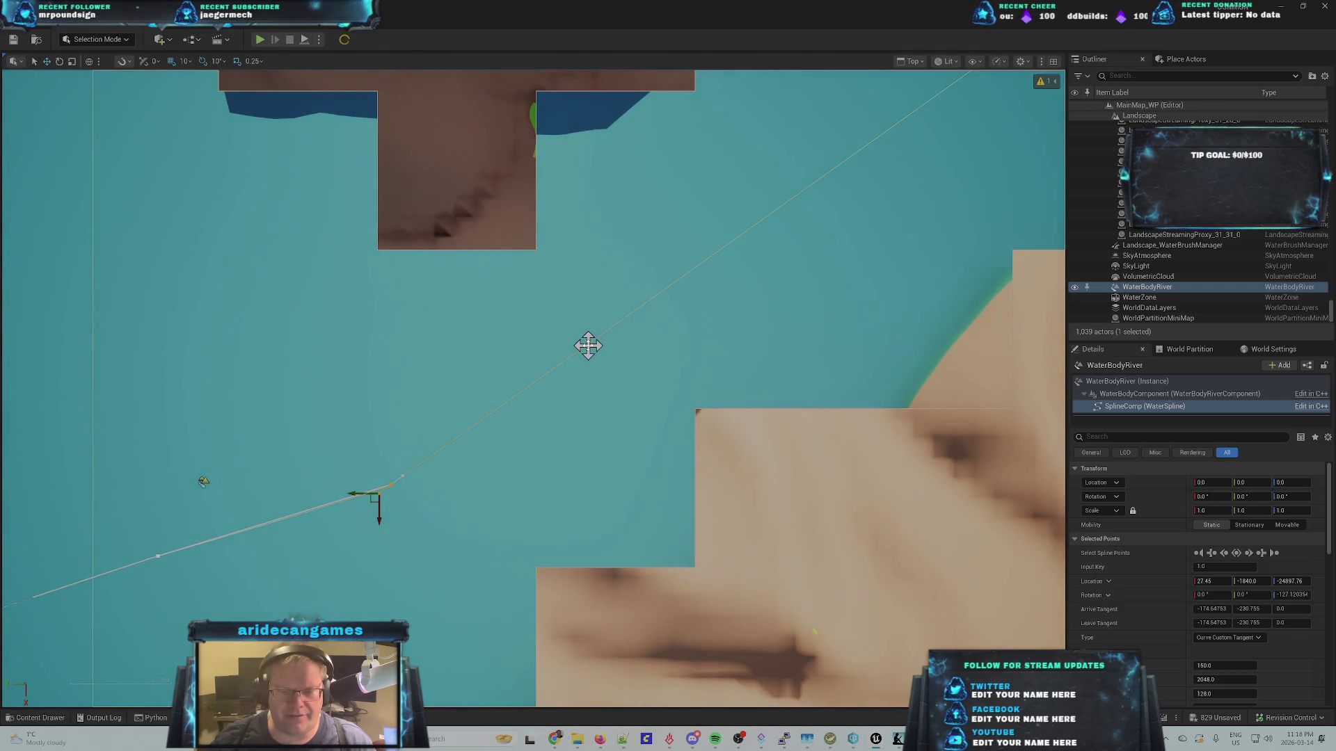
{"action": "right_click", "coordinate": [587, 348]}
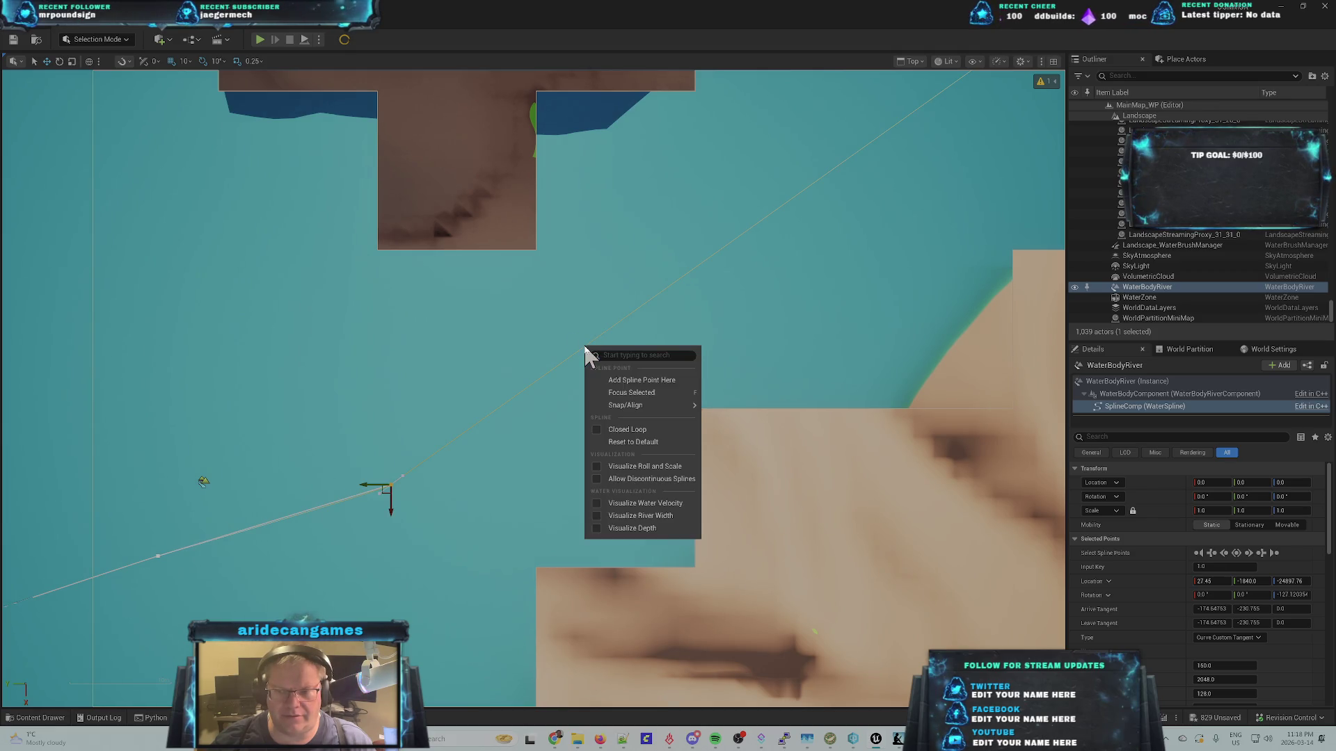
{"action": "left_click", "coordinate": [638, 382]}
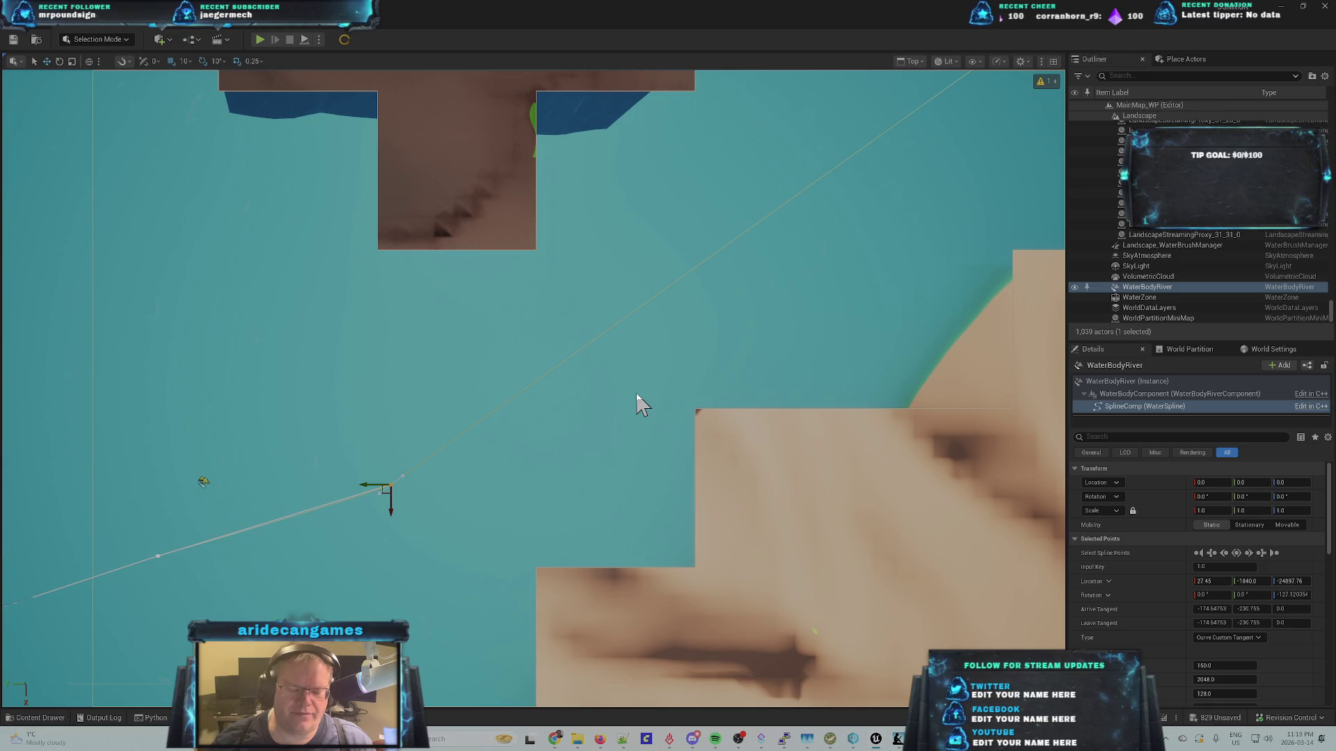
{"action": "left_click", "coordinate": [584, 346], "text": "ctrl"}
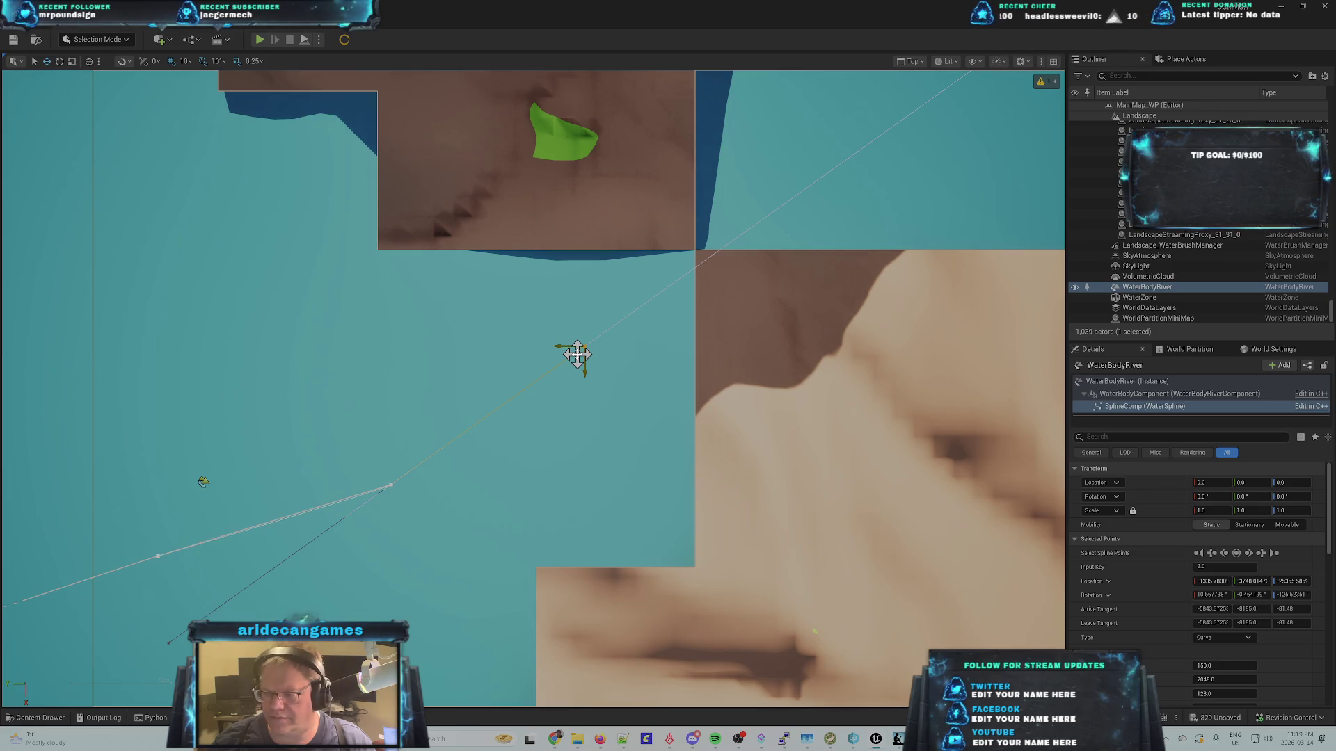
- Move the new spline point up the channel and swing its tangent to about -143.37, -259.0, -83.48
{"action": "mouse_move", "coordinate": [577, 355]}
{"action": "left_mouse_down"}
{"action": "mouse_move", "coordinate": [599, 336]}
{"action": "mouse_move", "coordinate": [591, 327]}
{"action": "mouse_move", "coordinate": [582, 348]}
{"action": "mouse_move", "coordinate": [557, 337]}
{"action": "mouse_move", "coordinate": [601, 339]}
{"action": "left_mouse_up"}
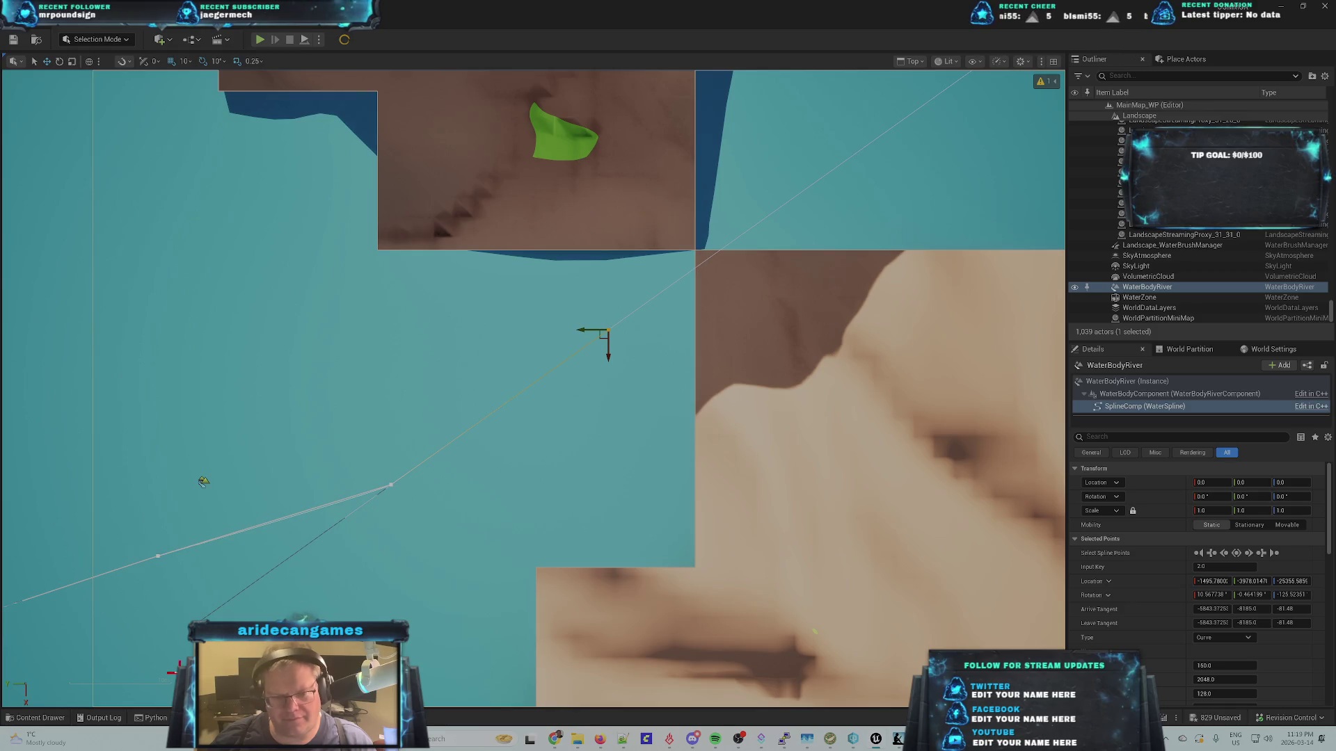
{"action": "left_click", "coordinate": [188, 624]}
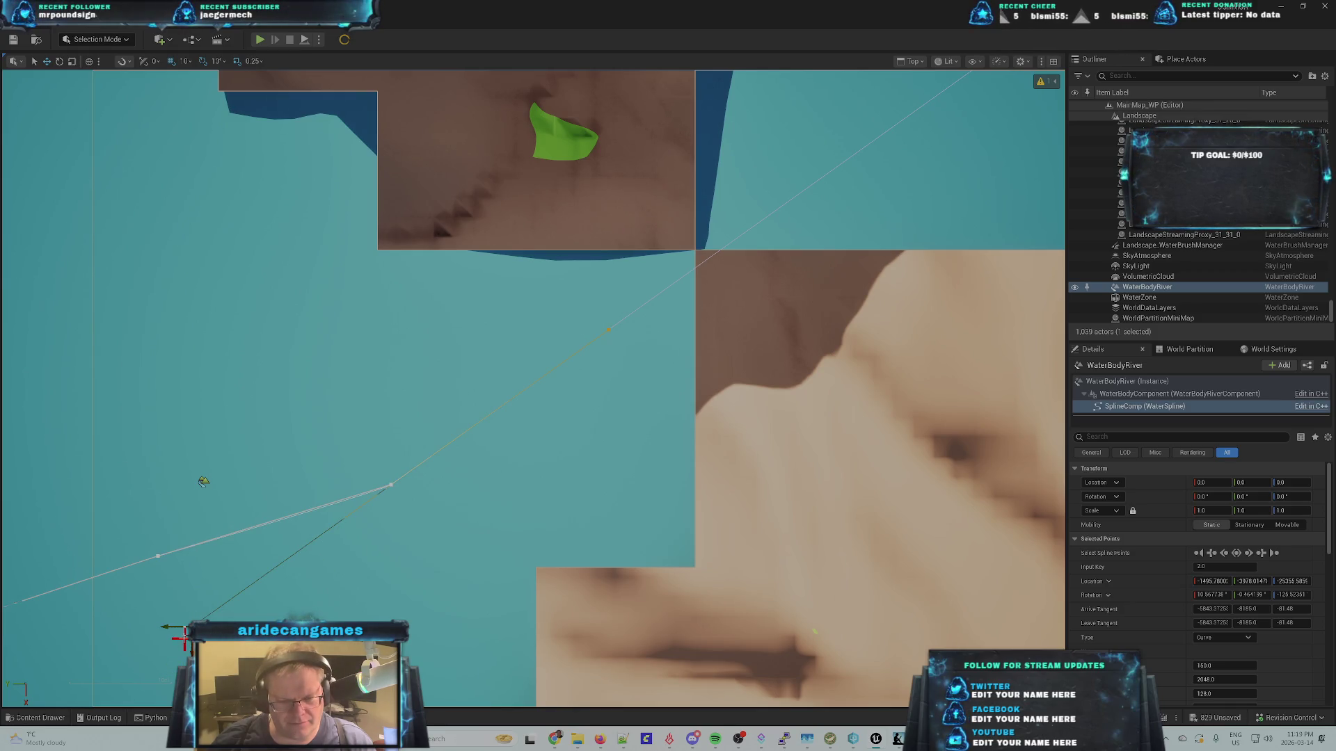
{"action": "left_click_drag", "start_coordinate": [186, 626], "coordinate": [514, 446]}
{"action": "mouse_move", "coordinate": [550, 397]}
{"action": "left_mouse_down"}
{"action": "mouse_move", "coordinate": [545, 374]}
{"action": "mouse_move", "coordinate": [592, 344]}
{"action": "left_mouse_up"}
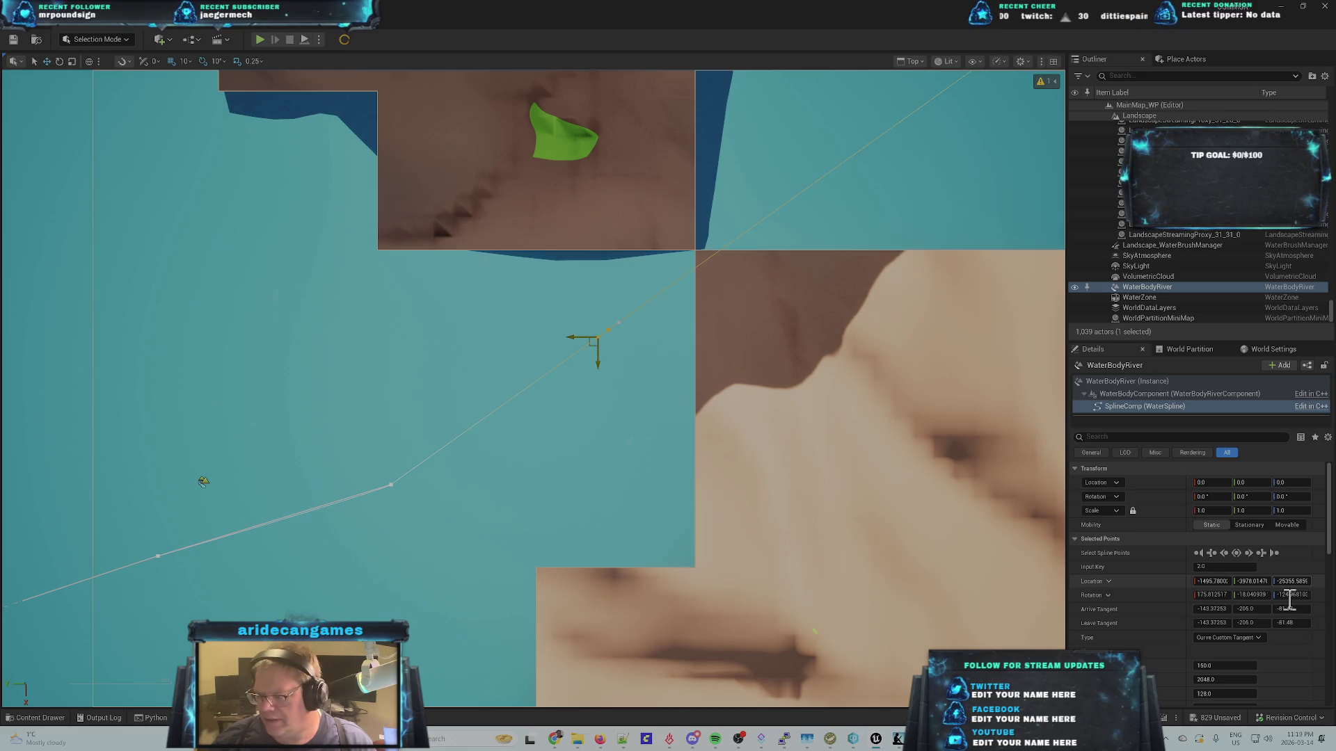
- Set the third spline point's Arrive Tangent Z to 0
{"action": "left_click", "coordinate": [1291, 609]}
{"action": "type", "text": "0"}
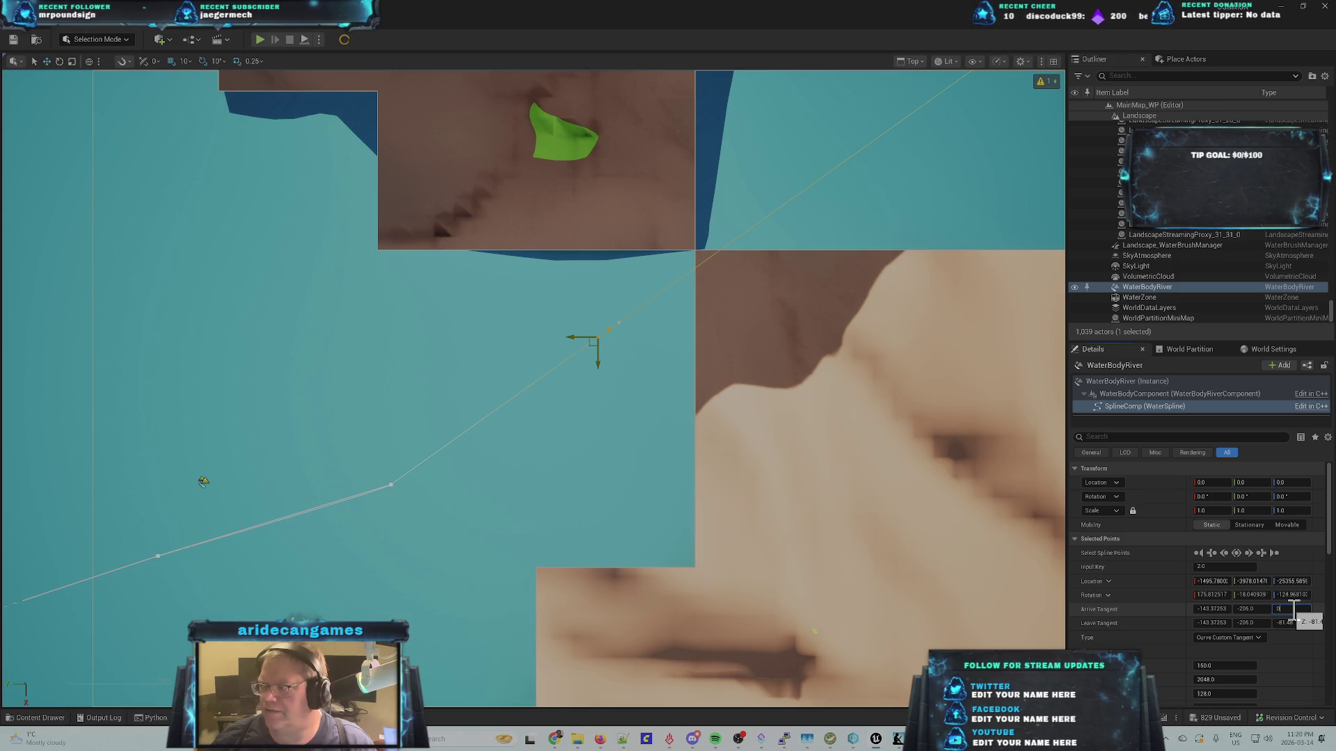
{"action": "key", "text": "Tab"}
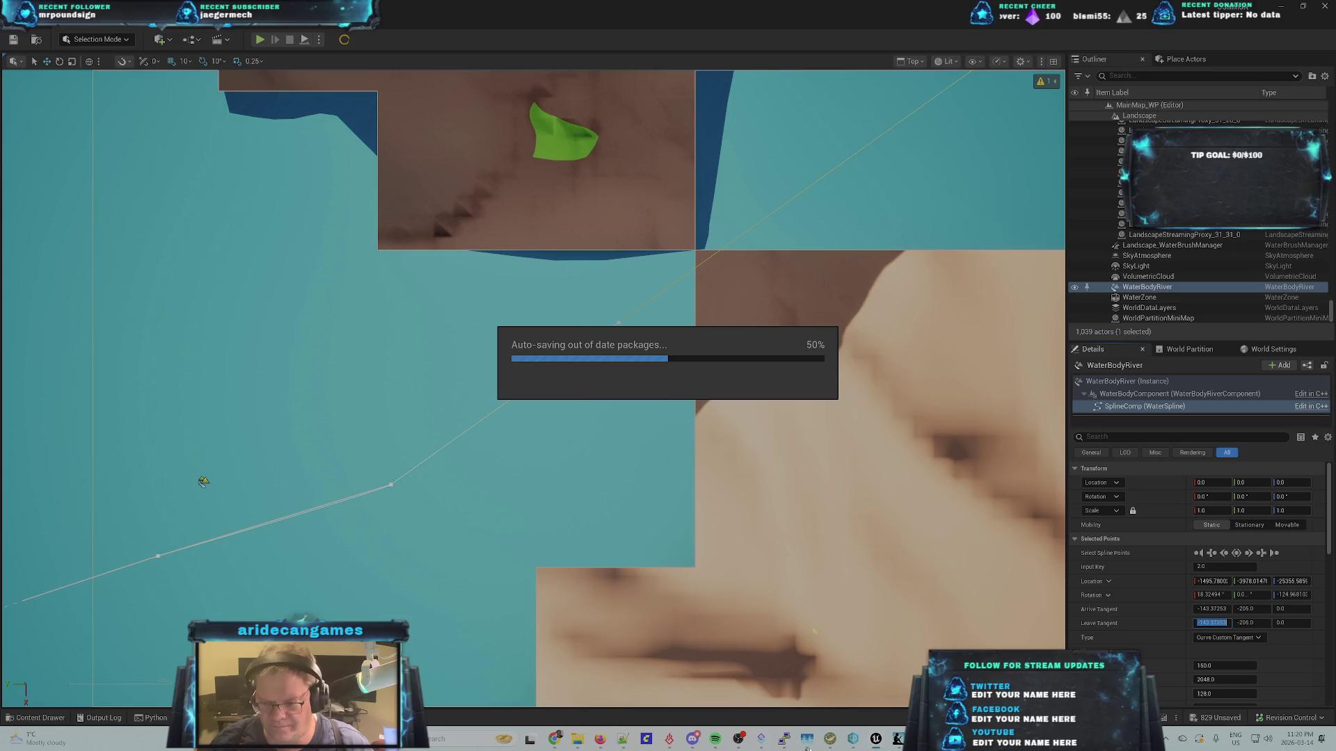
{"action": "mouse_move", "coordinate": [875, 739]}
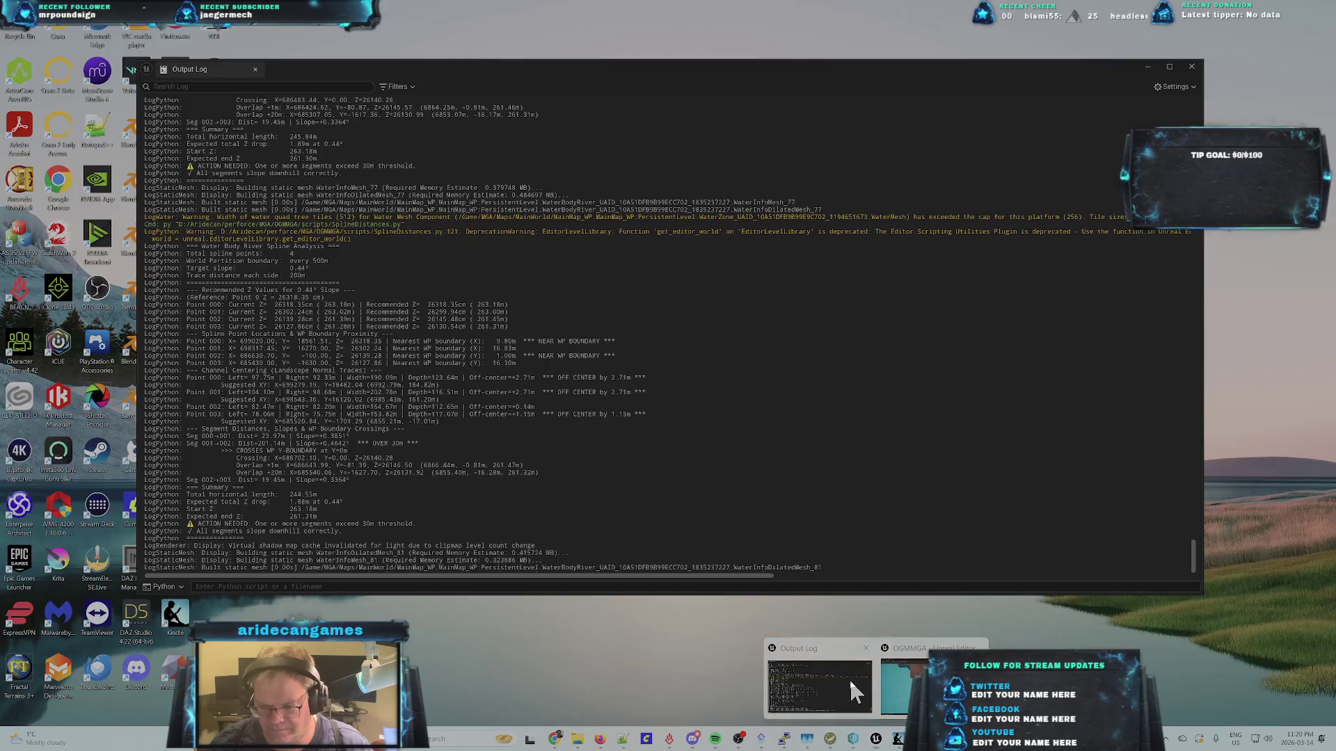
{"action": "left_click", "coordinate": [849, 678]}
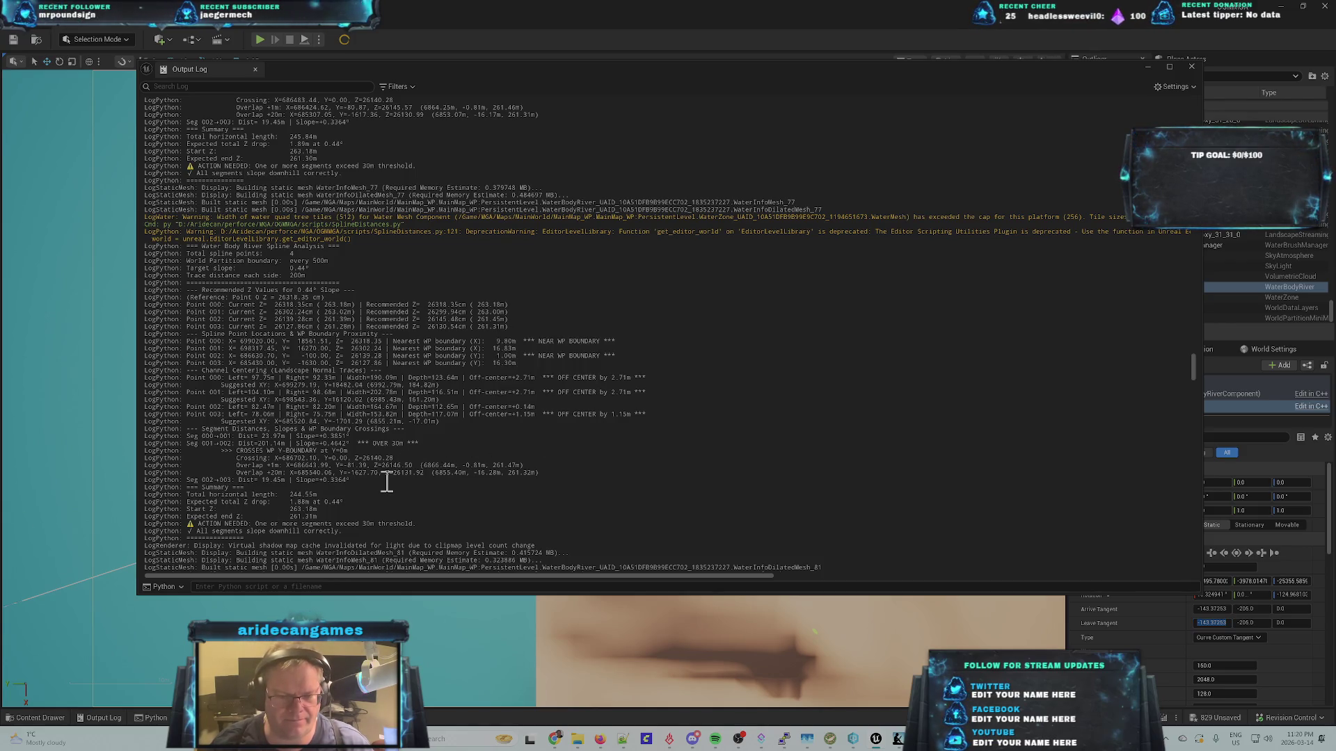
{"action": "scroll", "coordinate": [432, 525], "scroll_direction": "down", "scroll_amount": 15}
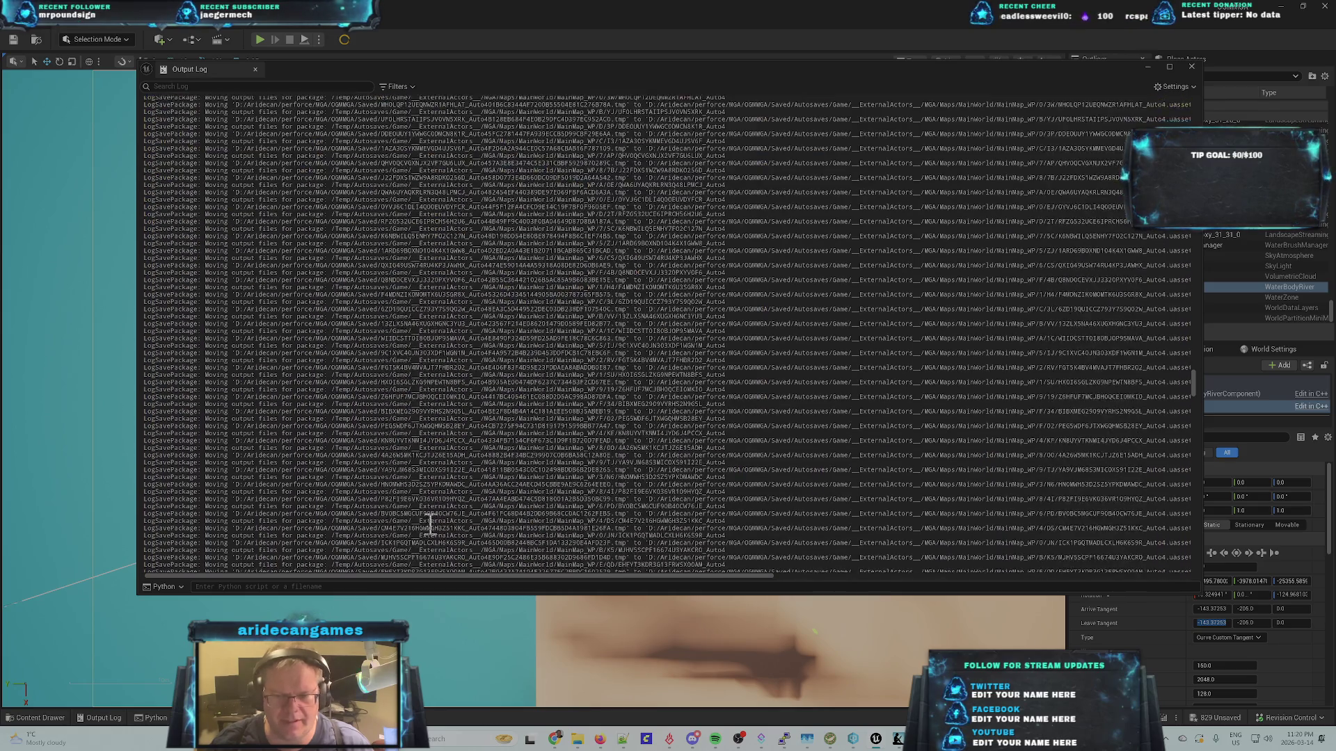
{"action": "scroll", "coordinate": [707, 337], "scroll_direction": "down", "scroll_amount": 15}
{"action": "scroll", "coordinate": [936, 457], "scroll_direction": "down", "scroll_amount": 12}
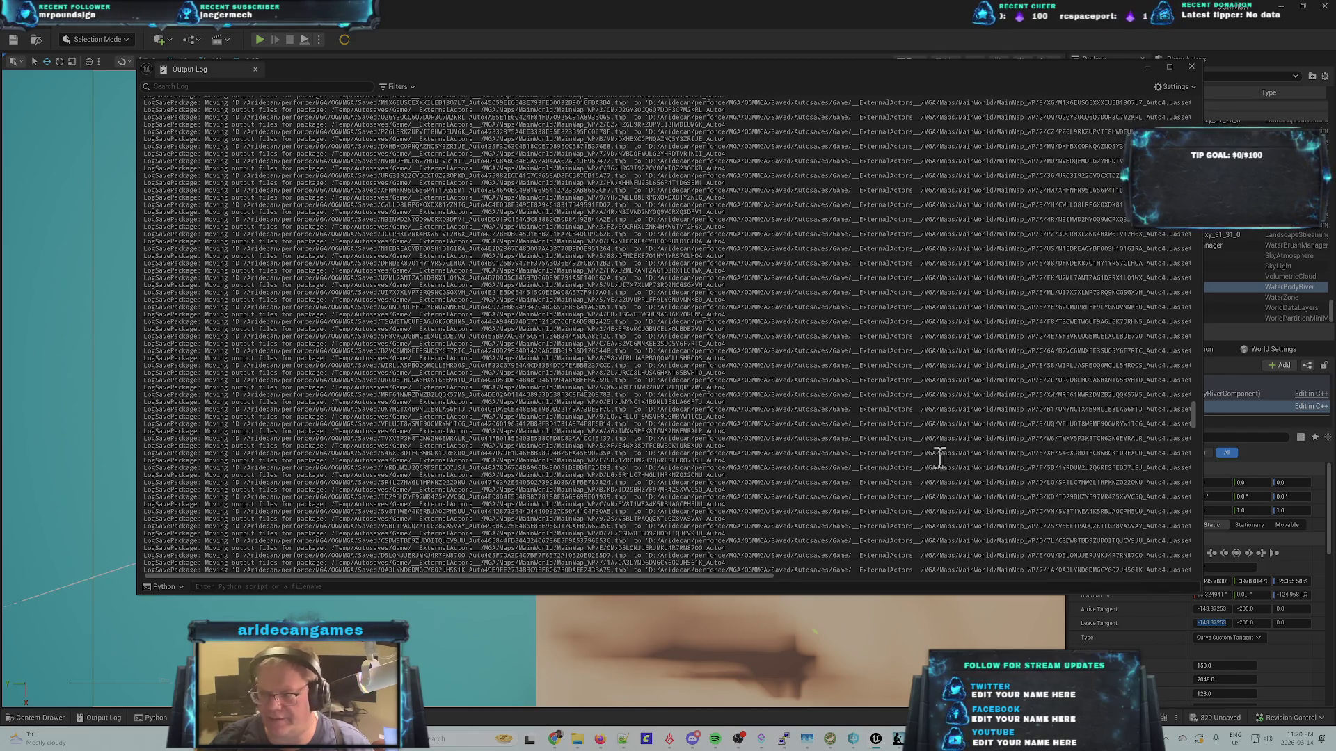
{"action": "left_click_drag", "start_coordinate": [1195, 416], "coordinate": [1213, 616]}
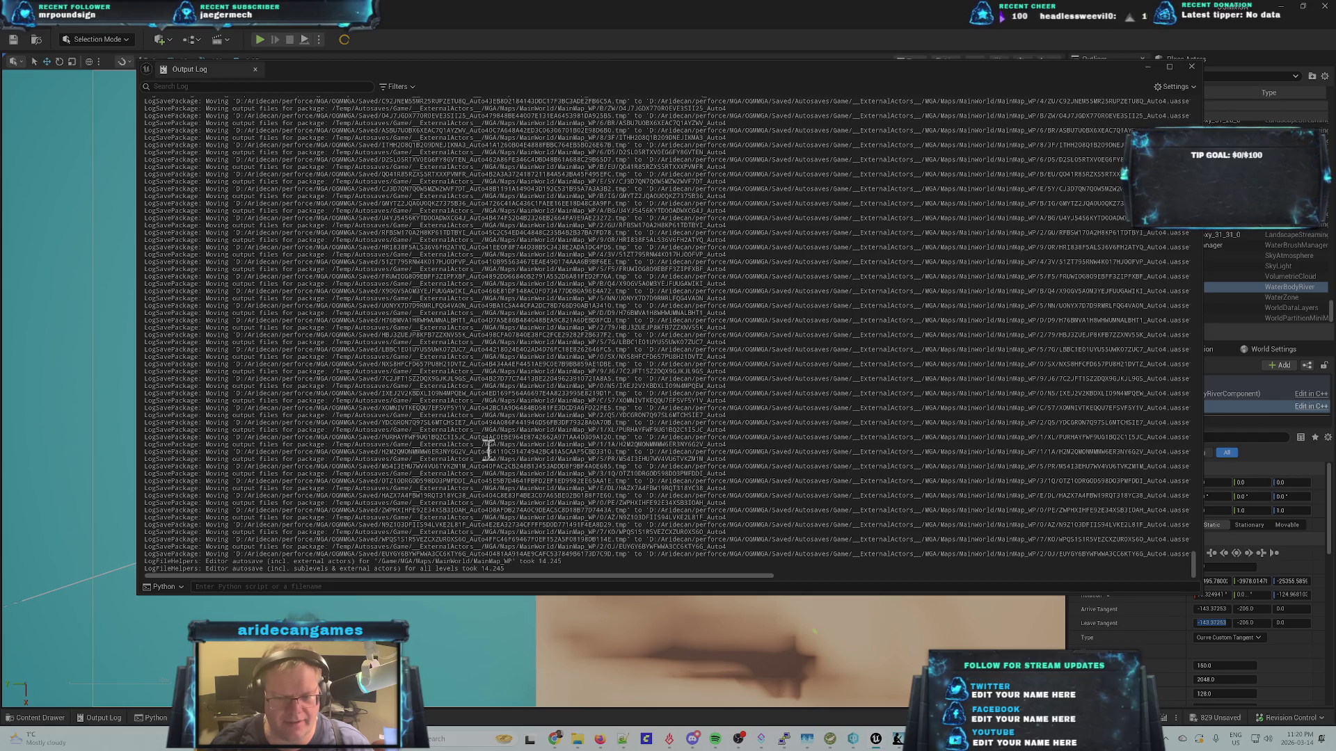
{"action": "left_click", "coordinate": [576, 63]}
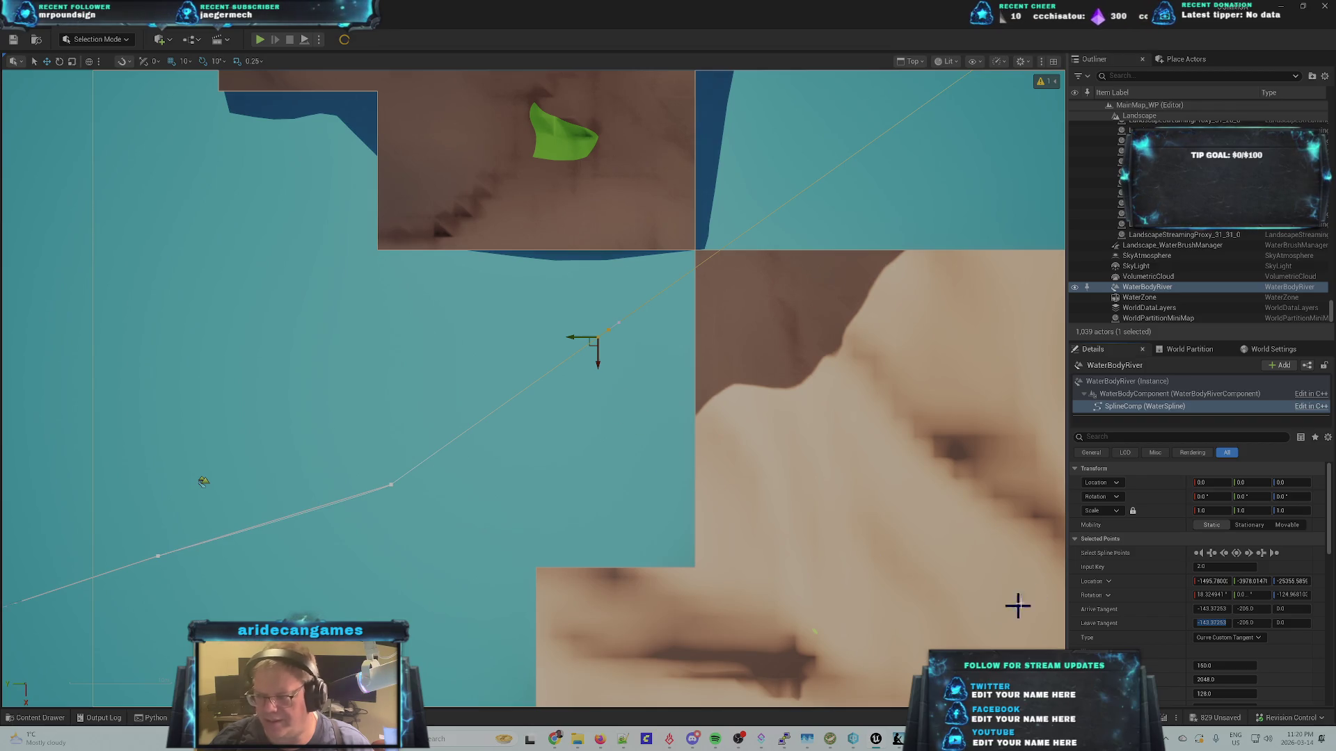
- Switch Selected Points to Absolute Location and rerun SplineDistances.py from Recent Python Scripts
{"action": "left_click", "coordinate": [1107, 583]}
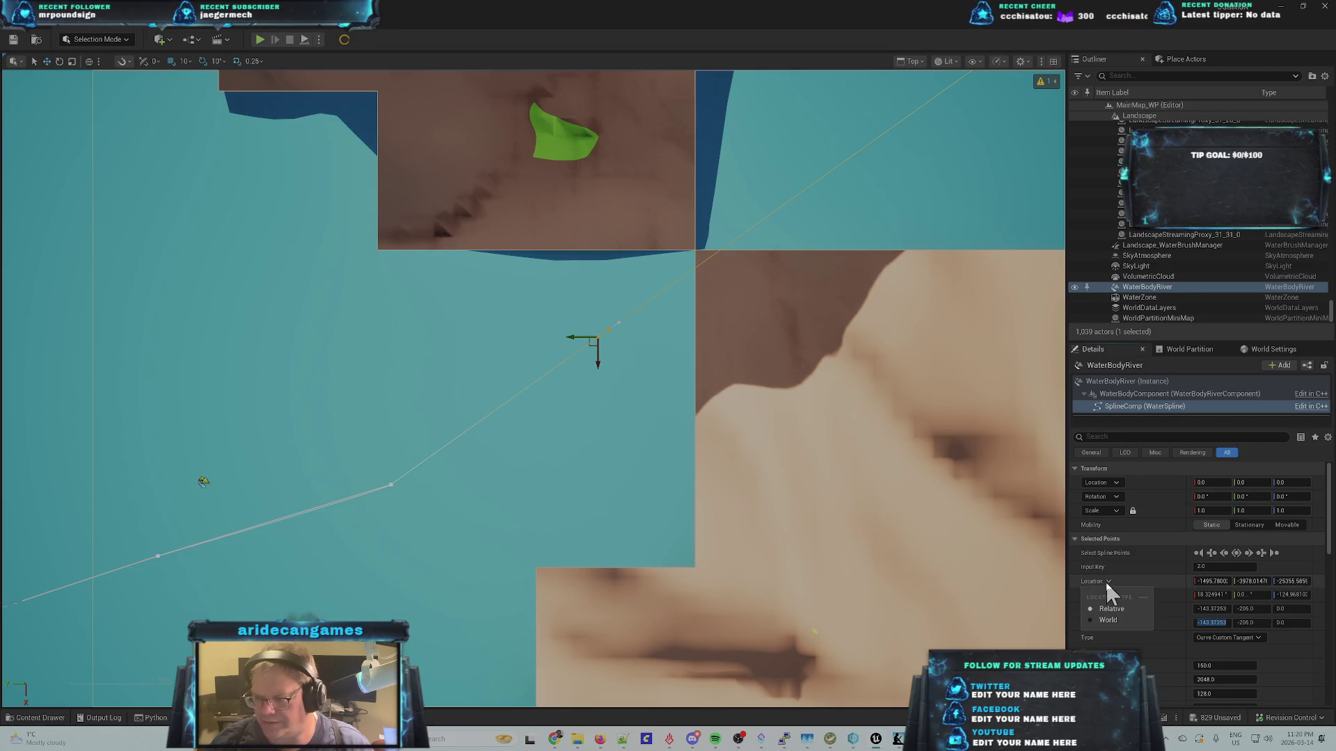
{"action": "left_click", "coordinate": [1117, 620]}
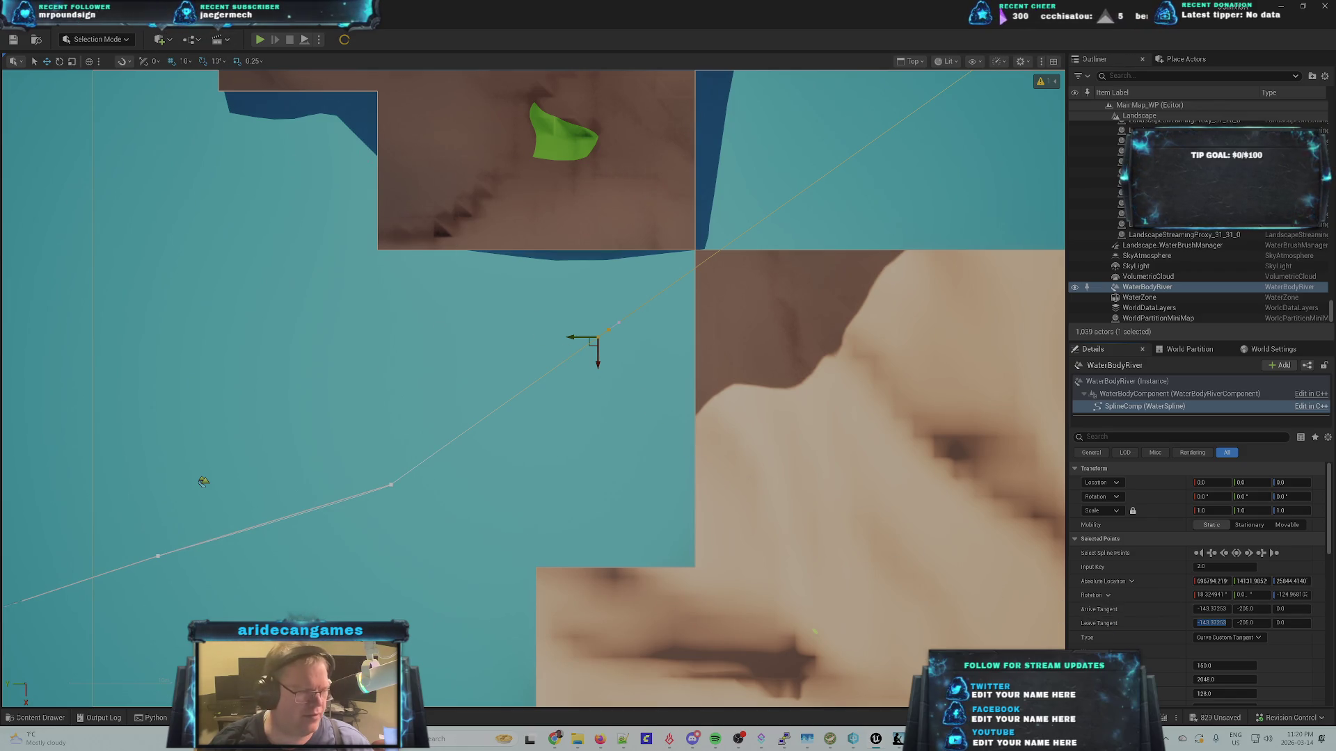
{"action": "left_click", "coordinate": [172, 21]}
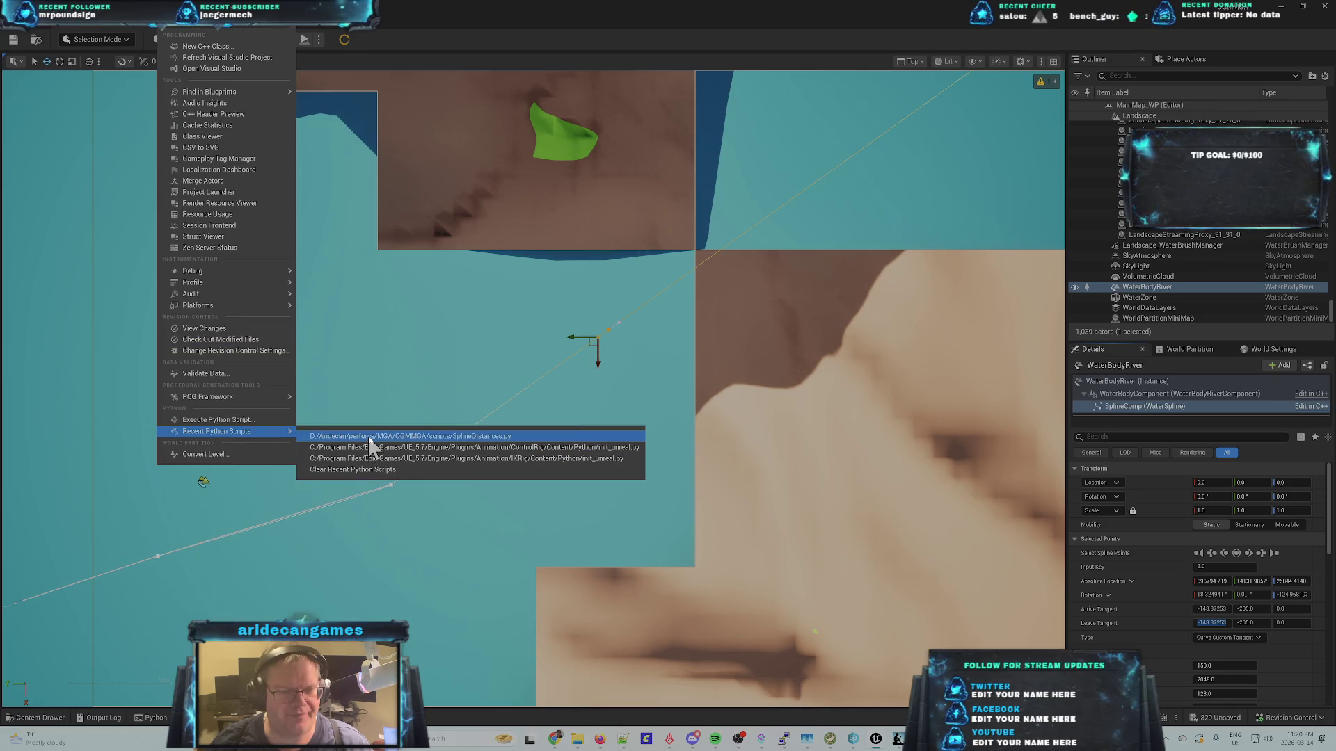
{"action": "left_click", "coordinate": [195, 452]}
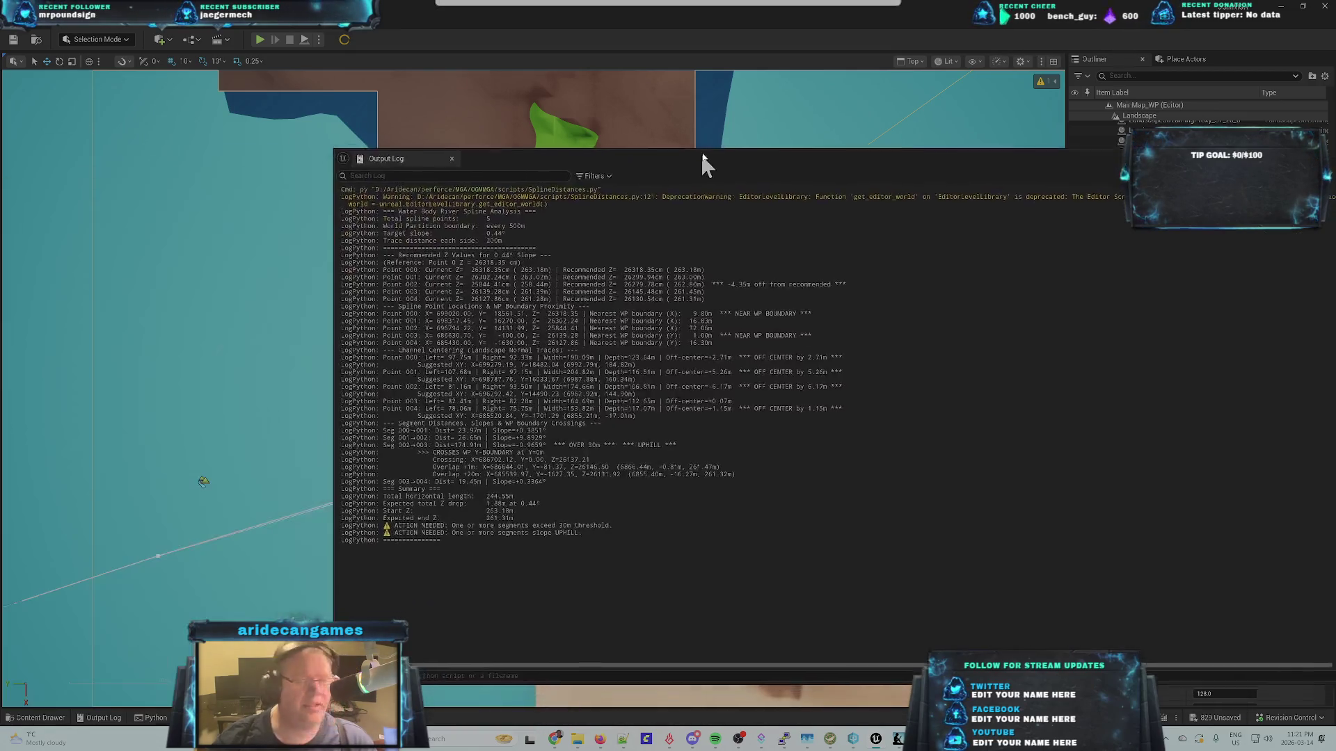
{"action": "mouse_move", "coordinate": [704, 163]}
{"action": "left_mouse_down"}
{"action": "mouse_move", "coordinate": [499, 103]}
{"action": "mouse_move", "coordinate": [508, 89]}
{"action": "left_mouse_up"}
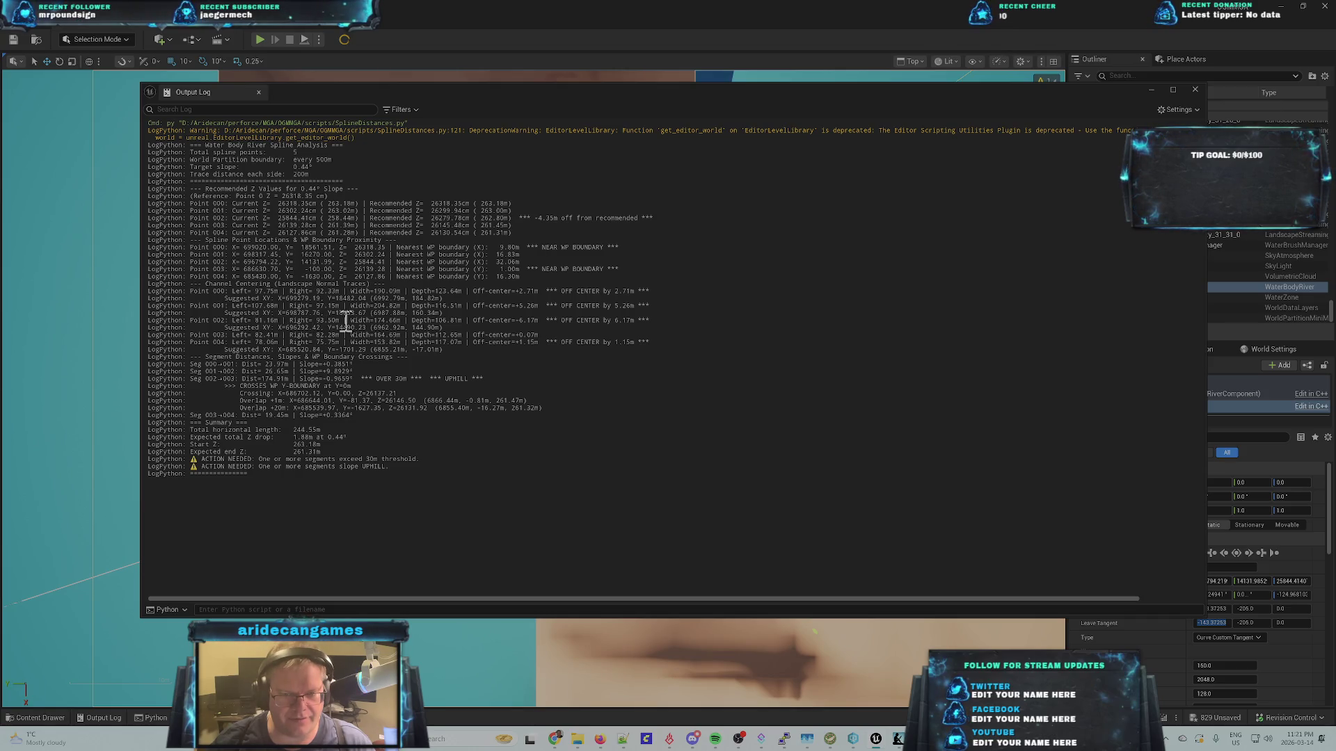
- Read the Point 002 and Seg 001→002 distance and slope results, then close the Output Log
{"action": "double_click", "coordinate": [540, 320]}
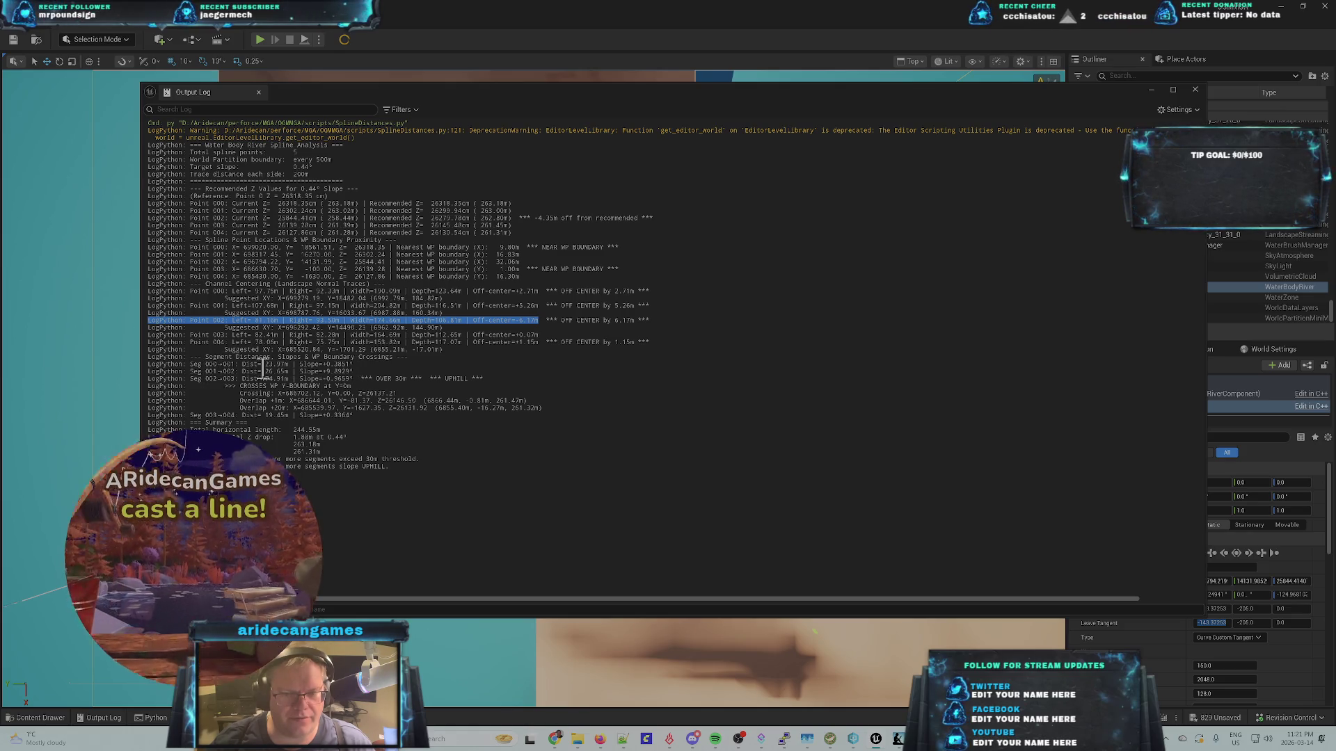
{"action": "left_click_drag", "start_coordinate": [351, 372], "coordinate": [208, 371]}
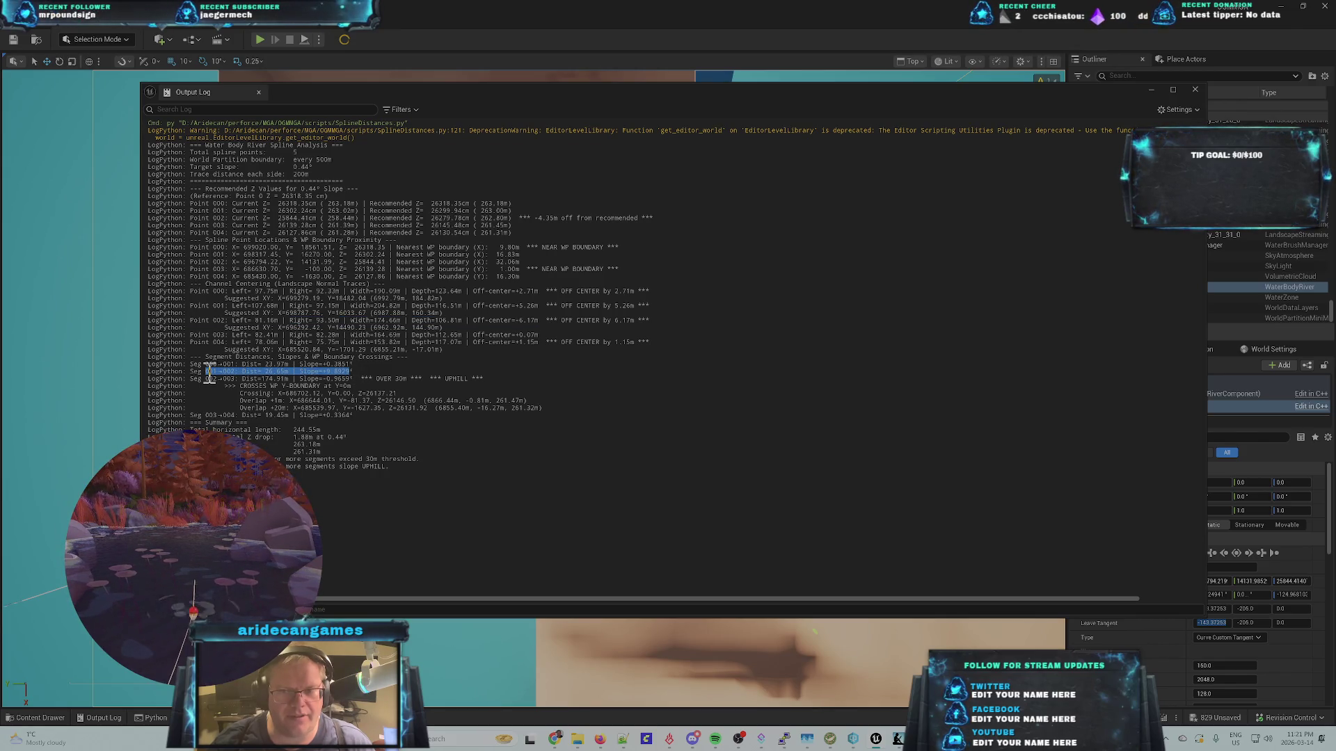
{"action": "left_click", "coordinate": [223, 376]}
{"action": "mouse_move", "coordinate": [206, 372]}
{"action": "left_mouse_down"}
{"action": "mouse_move", "coordinate": [380, 374]}
{"action": "mouse_move", "coordinate": [354, 373]}
{"action": "left_mouse_up"}
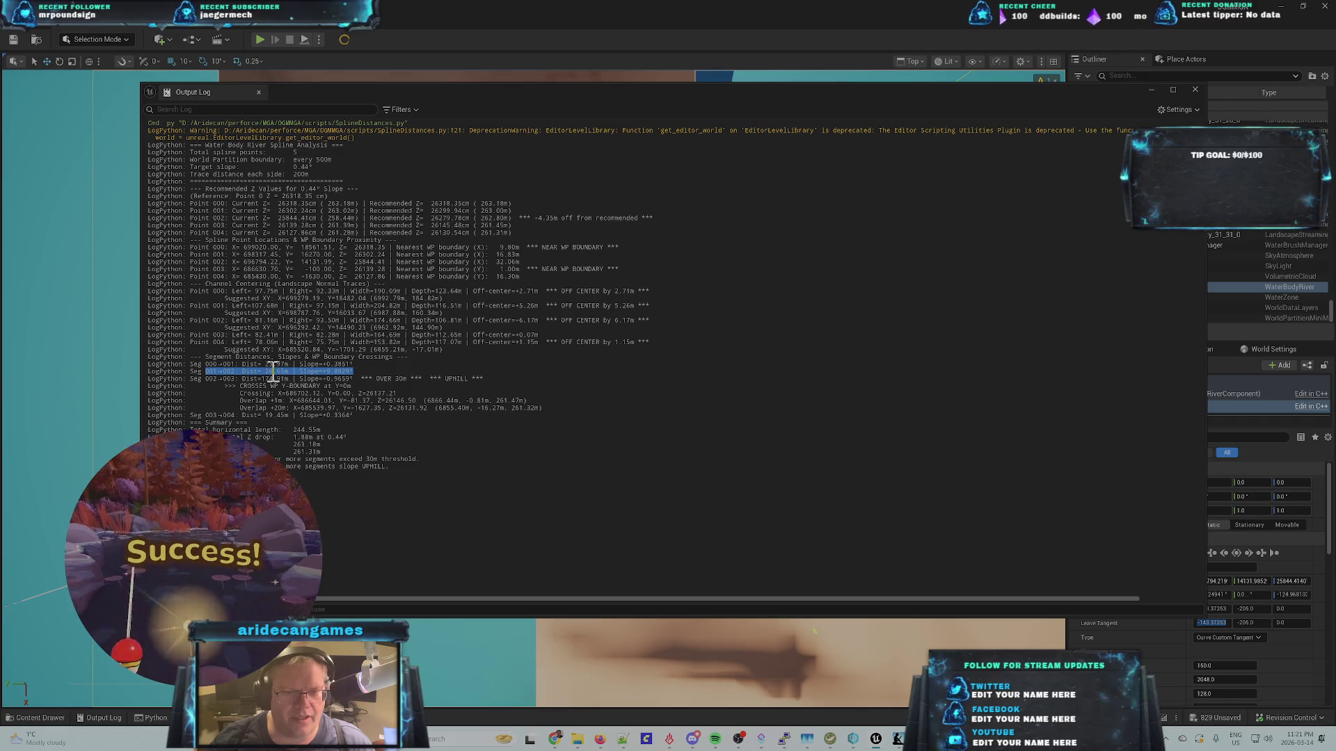
{"action": "left_click", "coordinate": [274, 373]}
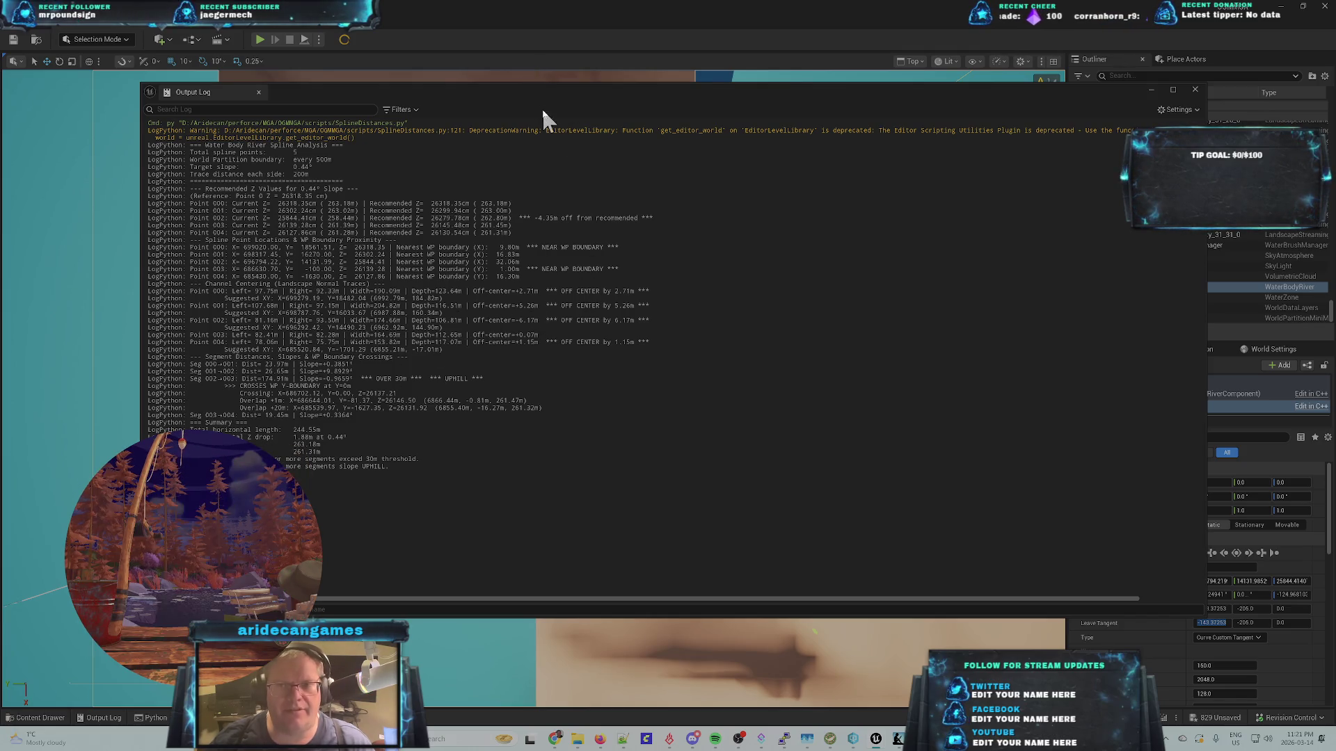
{"action": "left_click", "coordinate": [533, 83]}
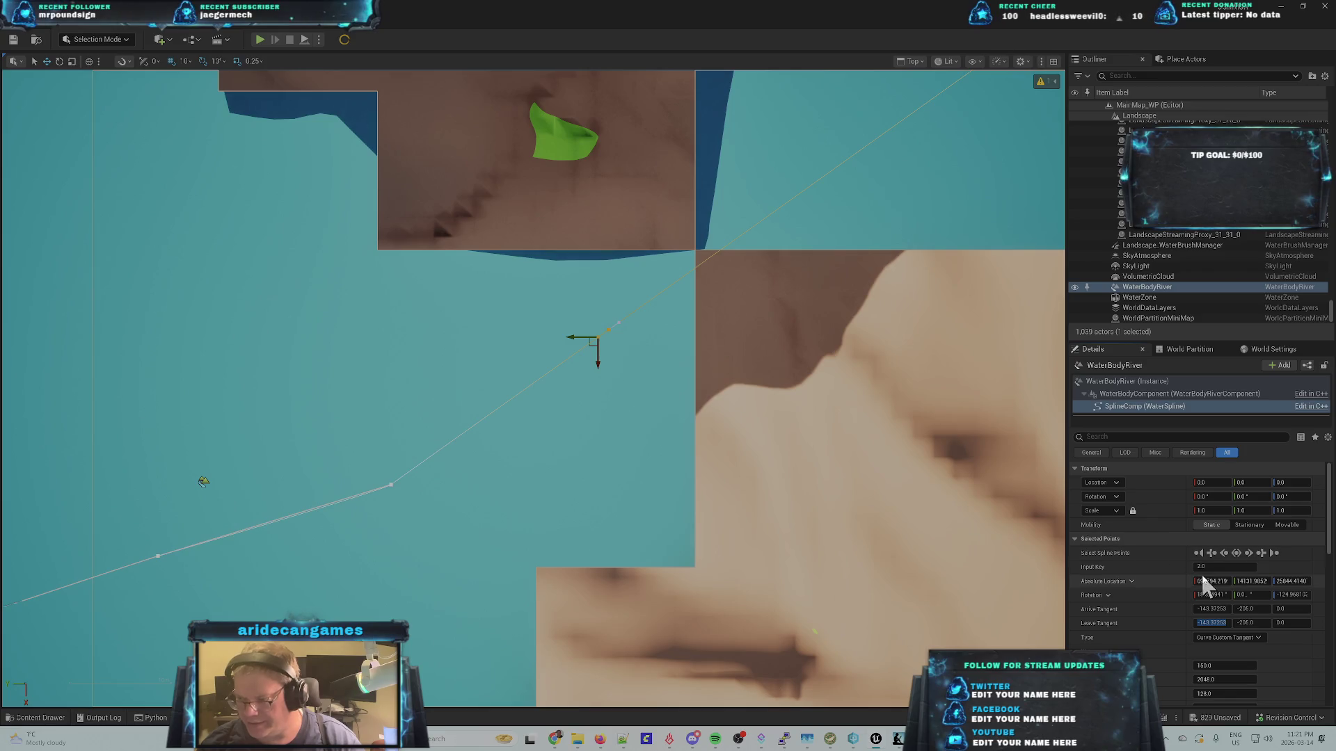
- Set point 2's absolute location to X 696292.42, Y 14490.23, Z 26279.78
{"action": "left_click_drag", "start_coordinate": [1214, 584], "coordinate": [1195, 584]}
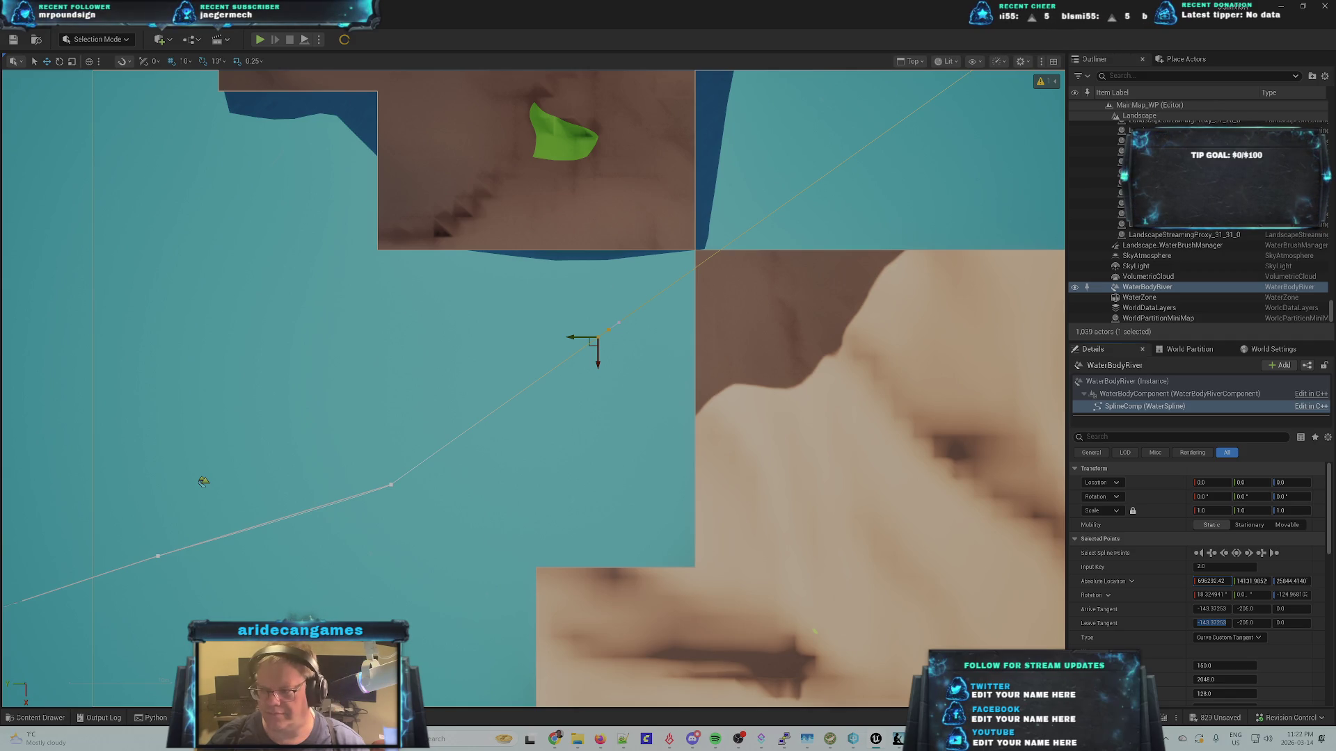
{"action": "key", "text": "ctrl+z"}
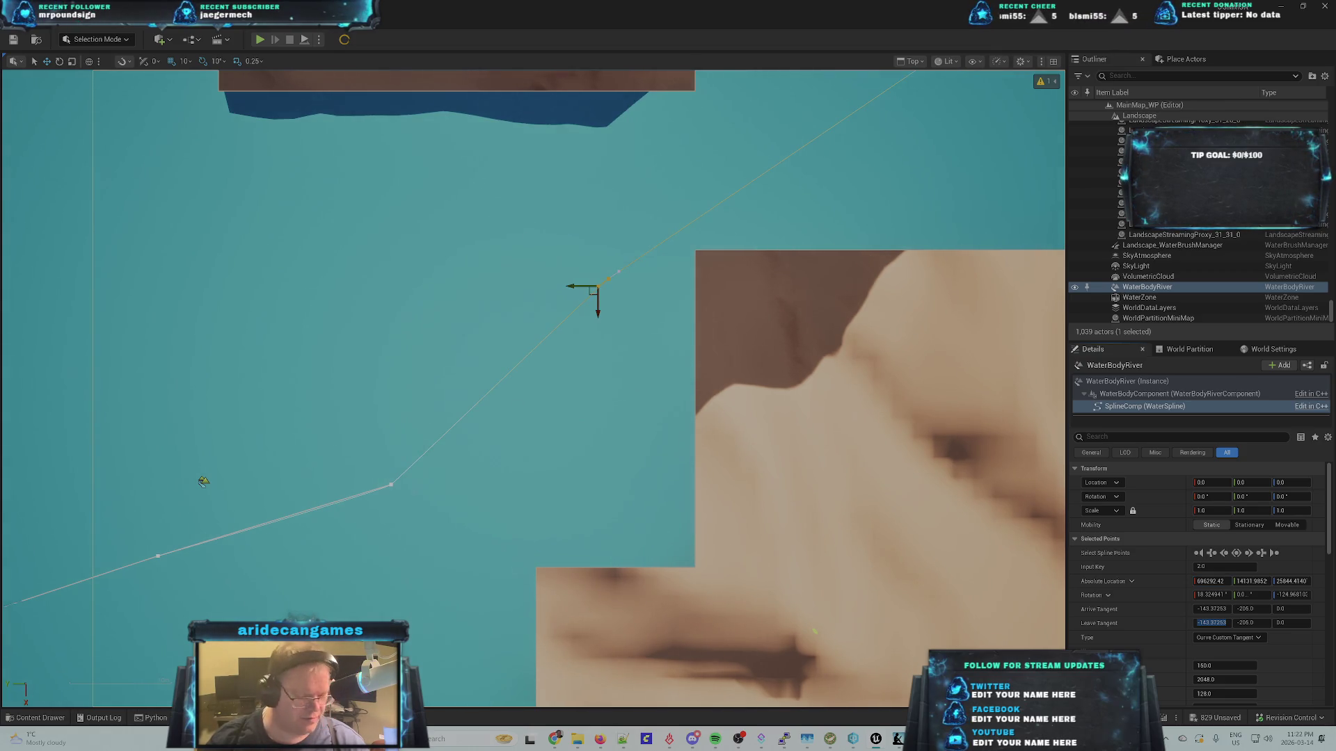
{"action": "left_click", "coordinate": [1252, 582]}
{"action": "type", "text": "14490.23"}
{"action": "key", "text": "Return"}
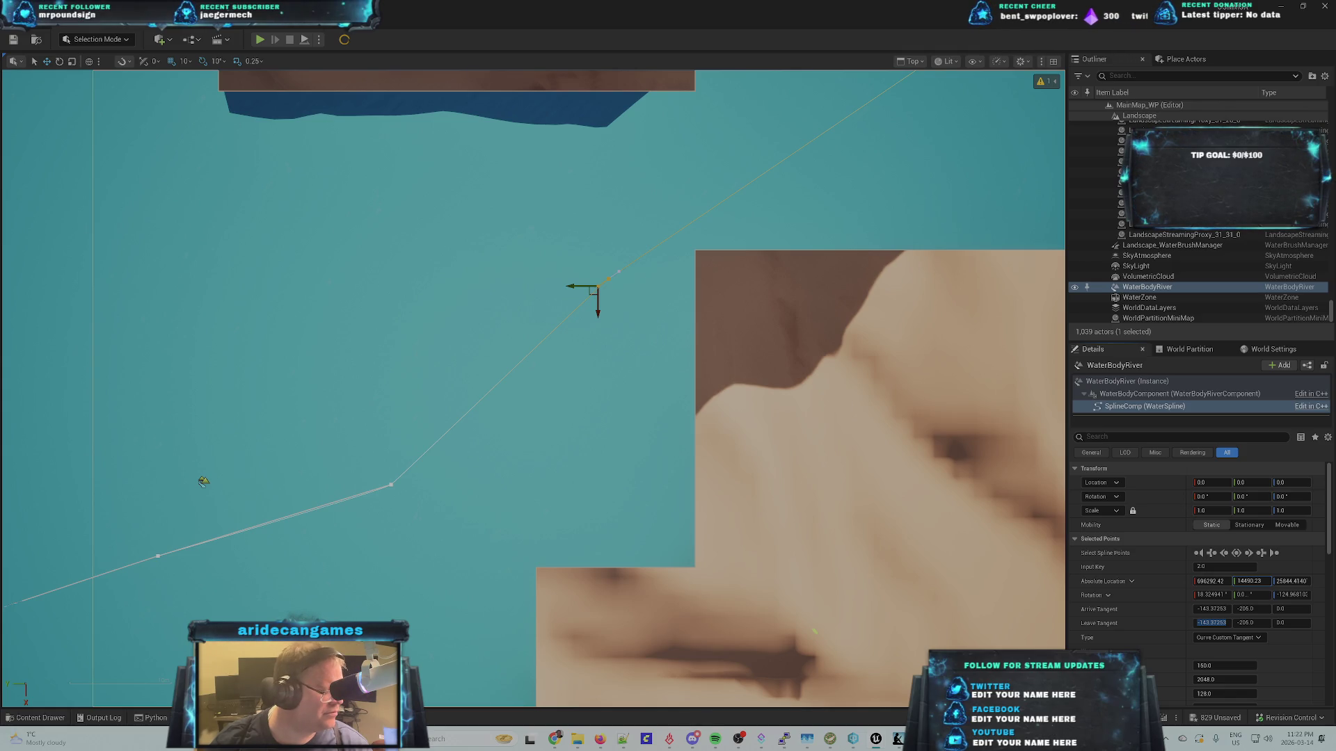
{"action": "left_click", "coordinate": [1291, 581]}
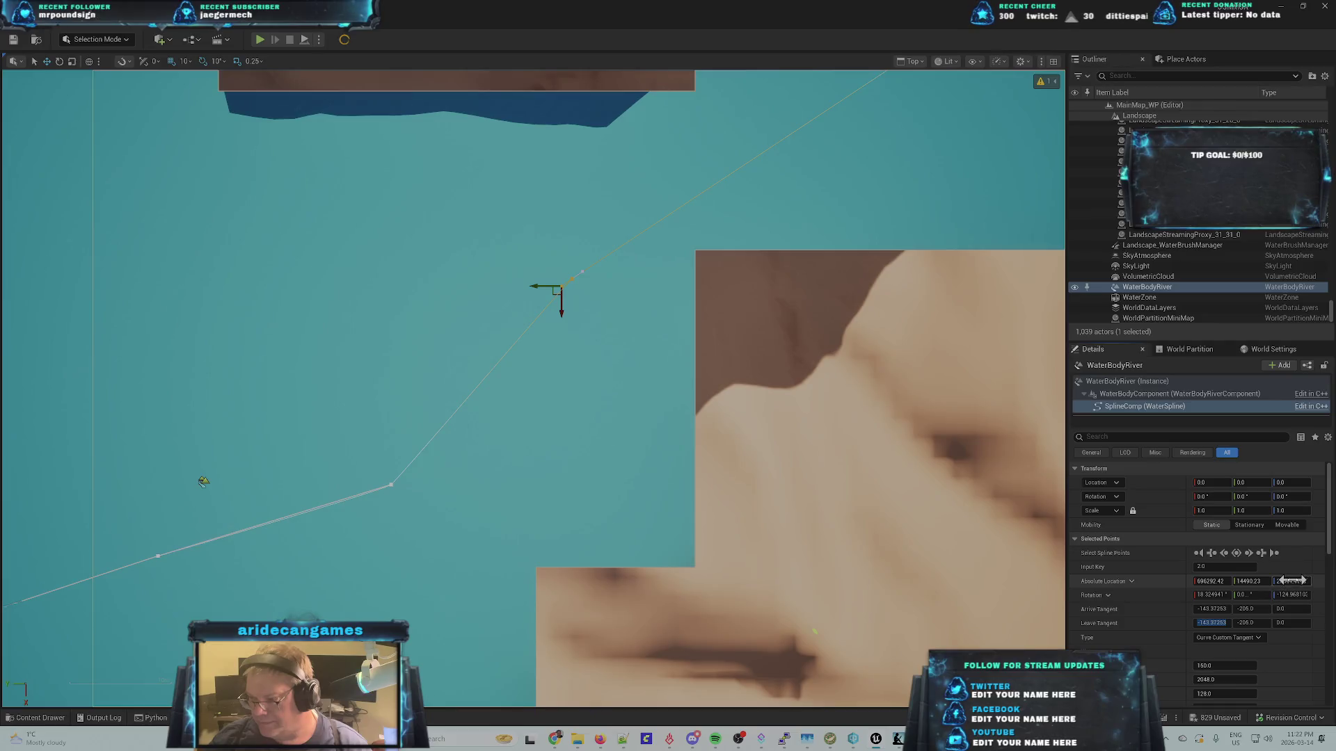
{"action": "type", "text": "26279.78"}
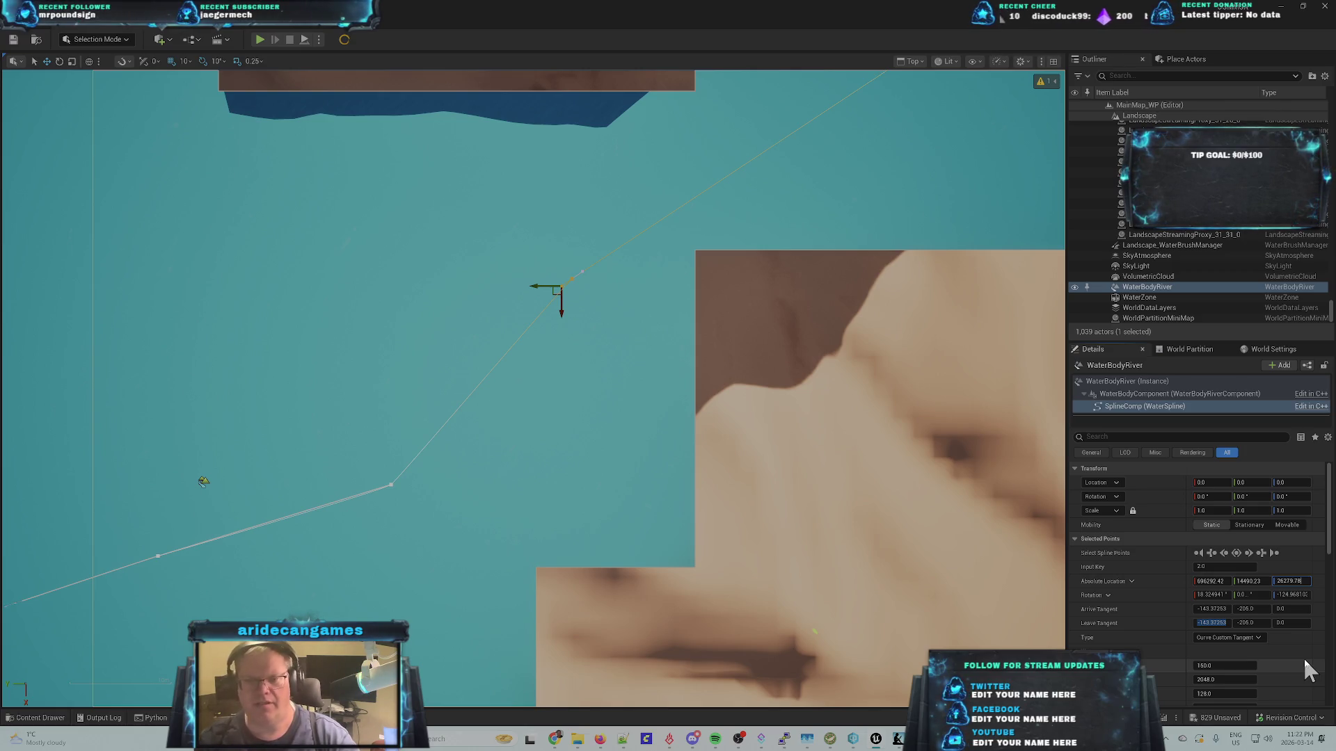
{"action": "key", "text": "Return"}
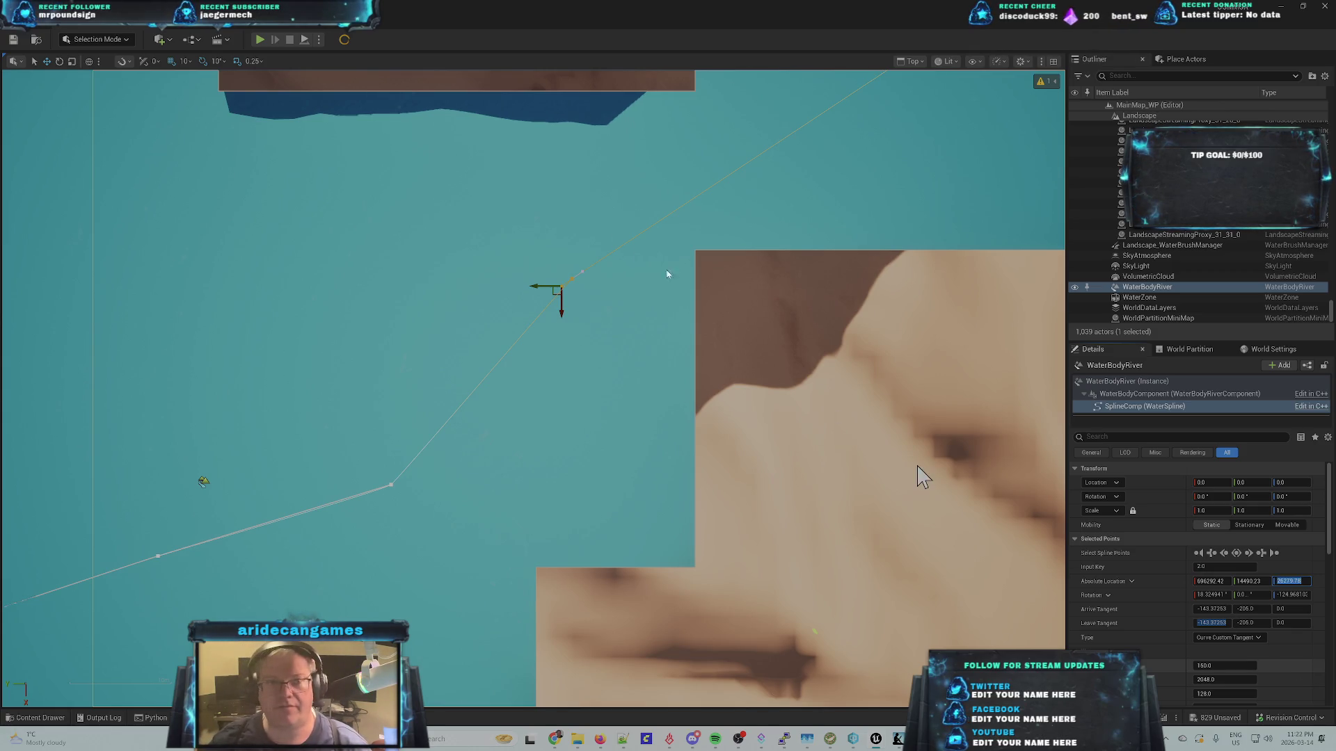
{"action": "left_click", "coordinate": [170, 19]}
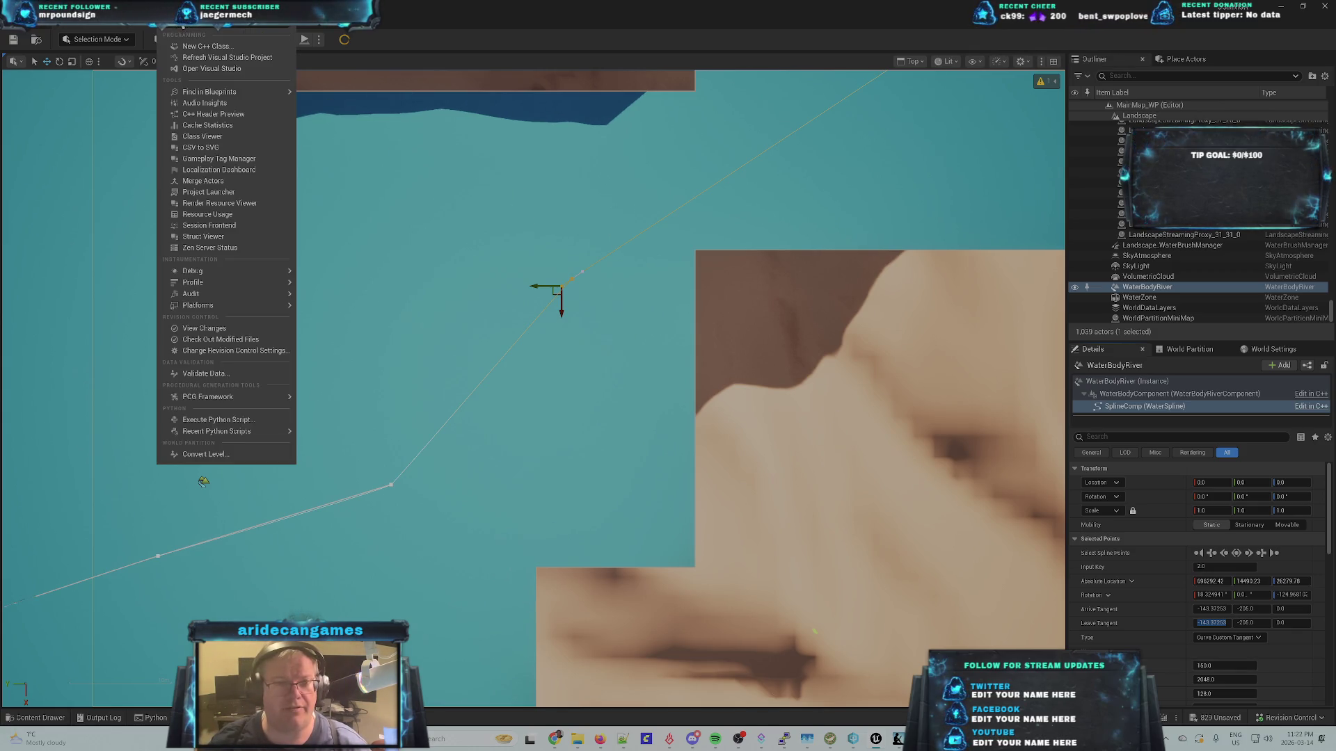
- Rerun SplineDistances.py, review the Seg 001→002 distance and slope lines, then minimize the log
{"action": "mouse_move", "coordinate": [232, 433]}
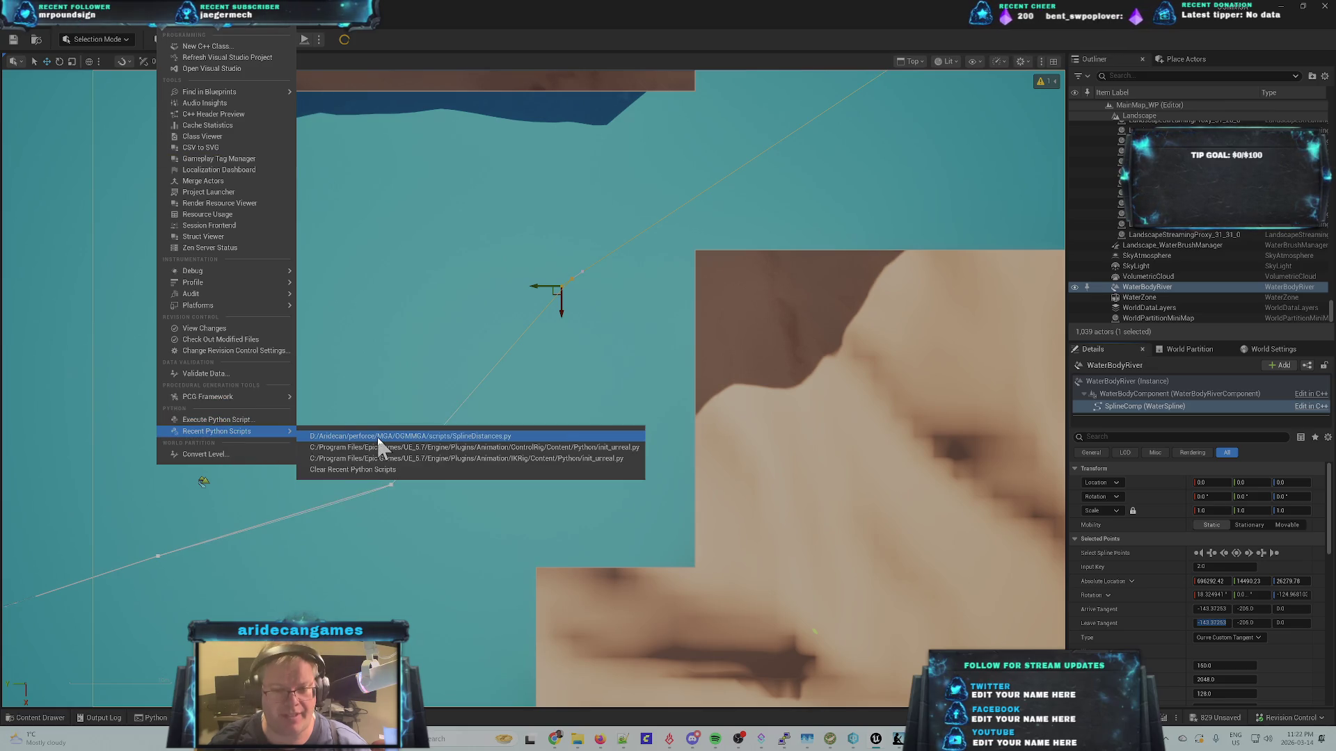
{"action": "left_click", "coordinate": [379, 437]}
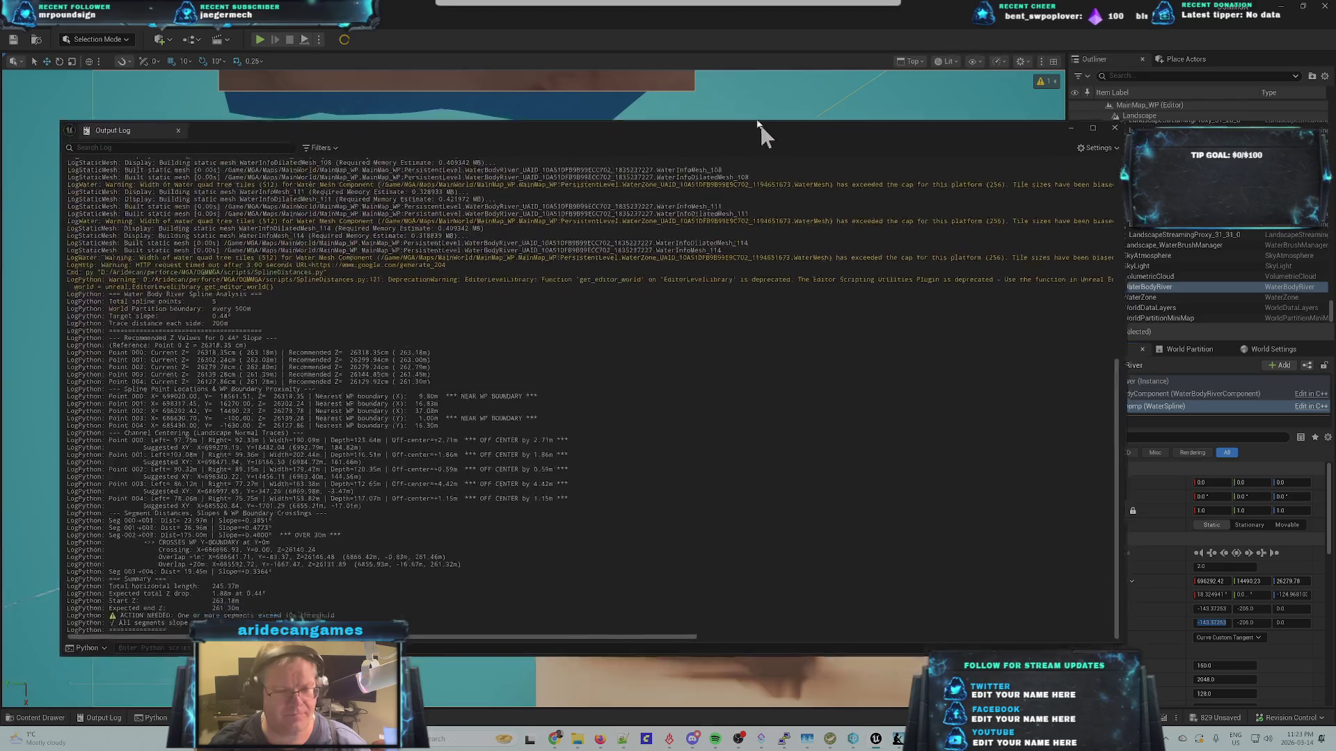
{"action": "mouse_move", "coordinate": [760, 132]}
{"action": "left_mouse_down"}
{"action": "mouse_move", "coordinate": [826, 89]}
{"action": "mouse_move", "coordinate": [778, 77]}
{"action": "left_mouse_up"}
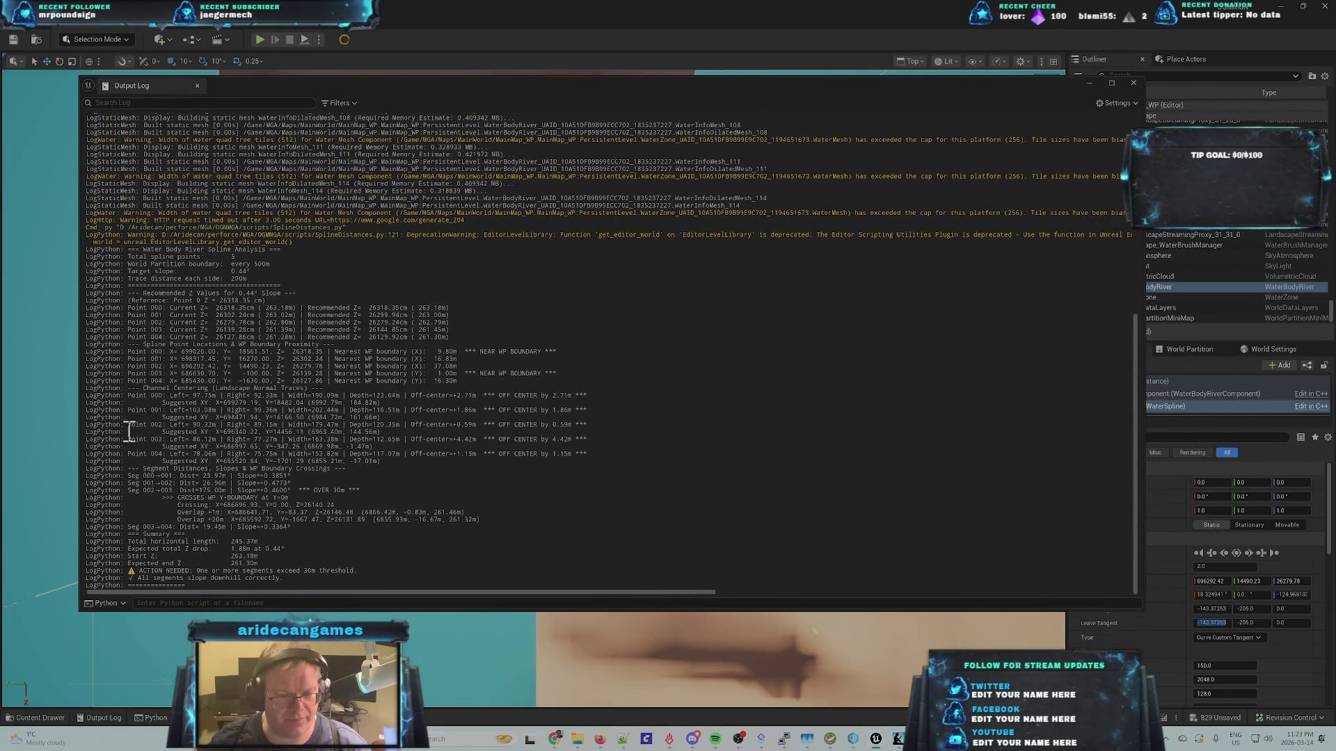
{"action": "left_click_drag", "start_coordinate": [399, 431], "coordinate": [82, 425]}
{"action": "left_click", "coordinate": [401, 437]}
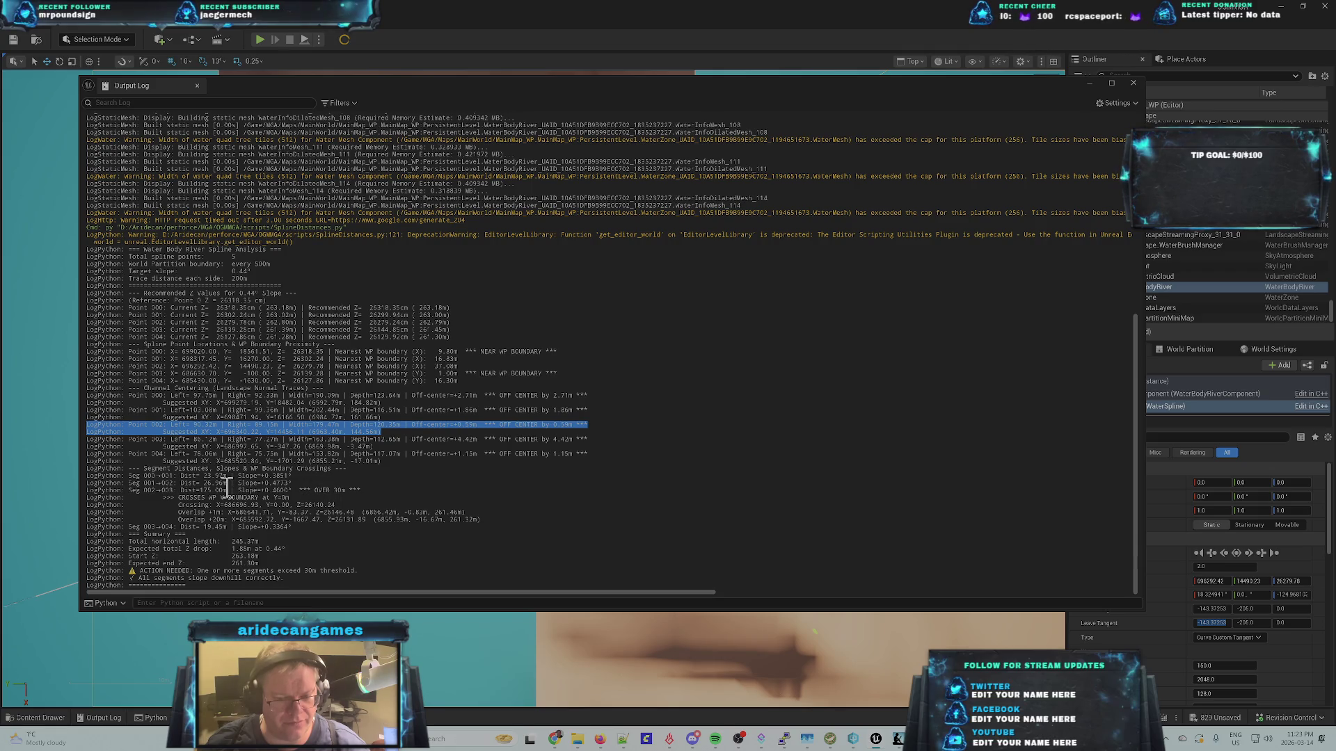
{"action": "left_click_drag", "start_coordinate": [288, 483], "coordinate": [121, 483]}
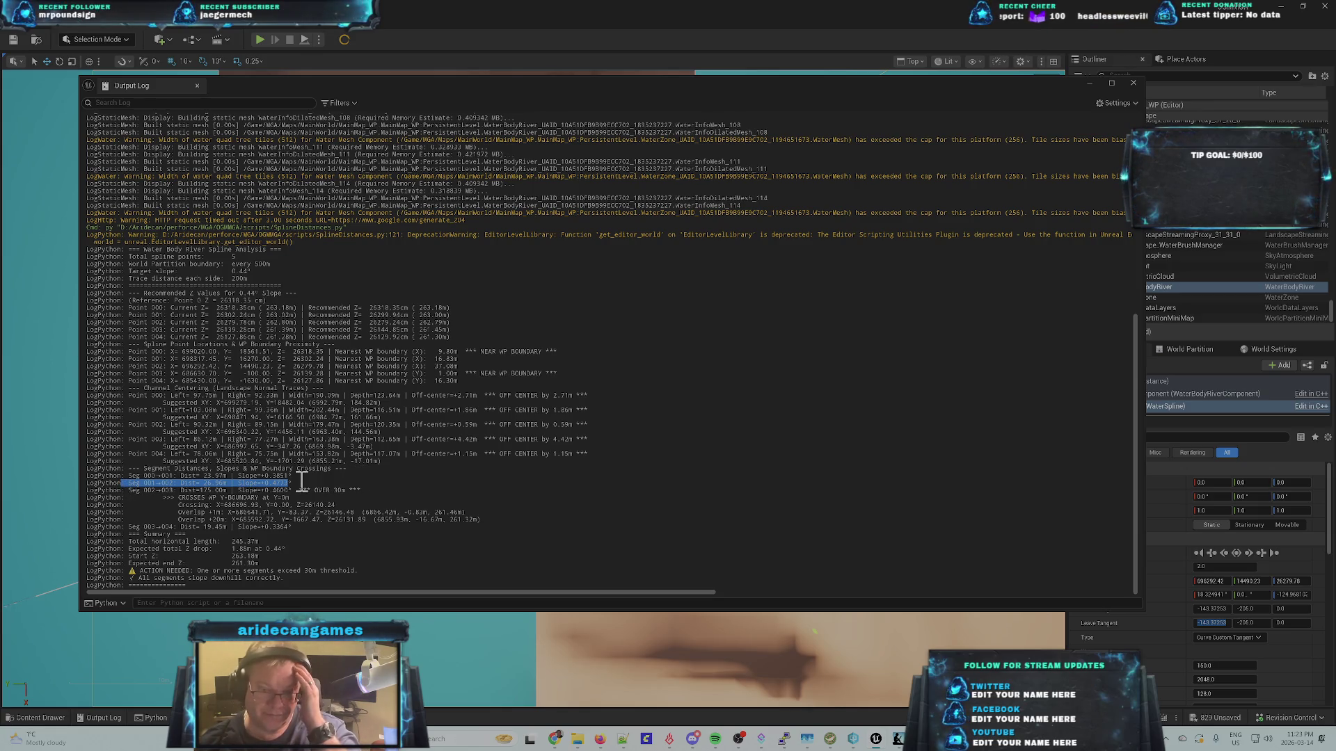
{"action": "left_click", "coordinate": [1089, 84]}
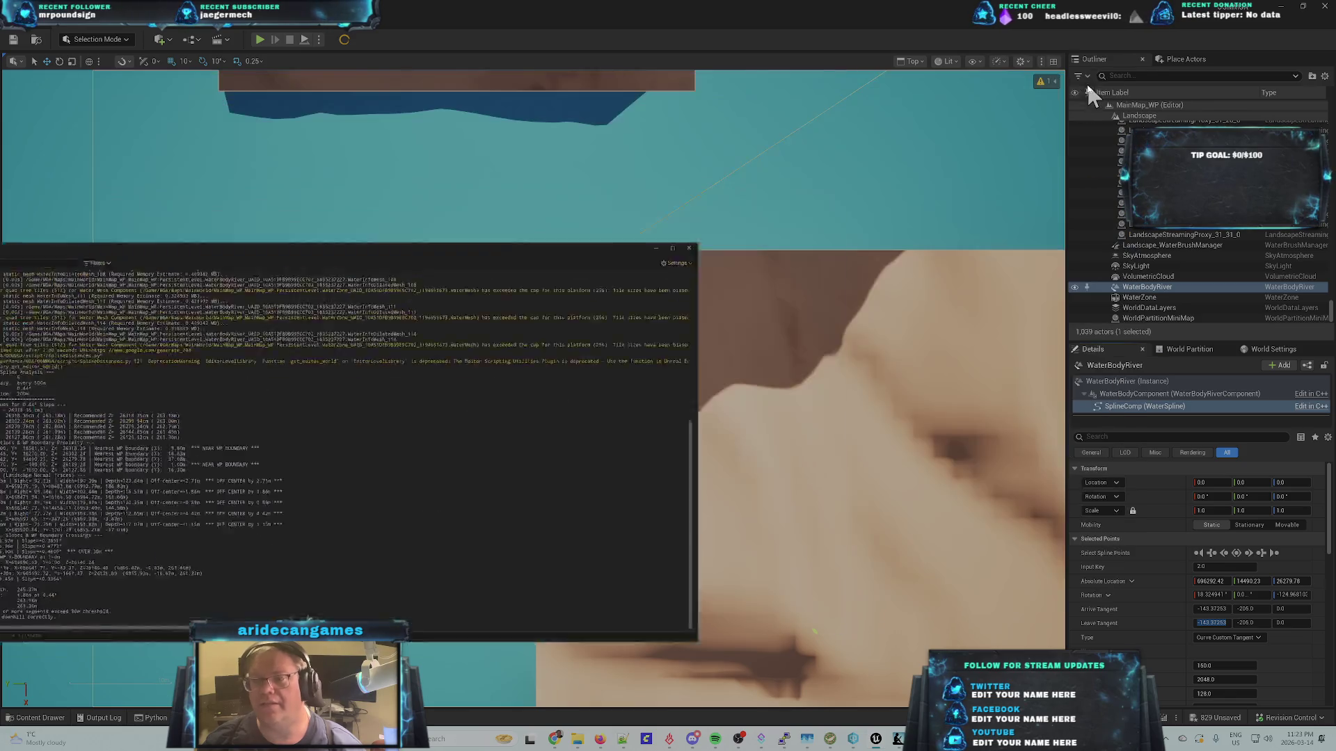
- Insert a new point (Input Key 3.0) into the river spline on the straight stretch toward the canyon
{"action": "scroll", "coordinate": [717, 220], "scroll_direction": "down", "scroll_amount": 5}
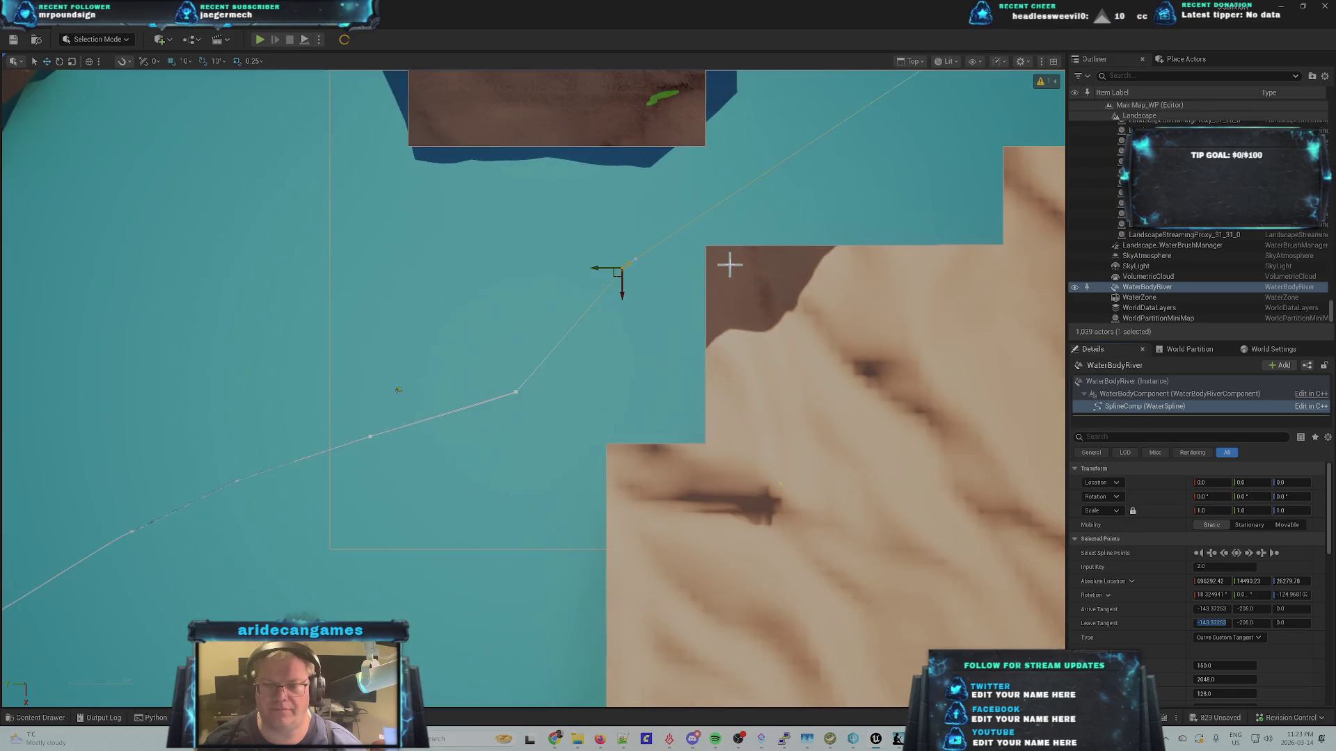
{"action": "scroll", "coordinate": [788, 207], "scroll_direction": "up", "scroll_amount": 5}
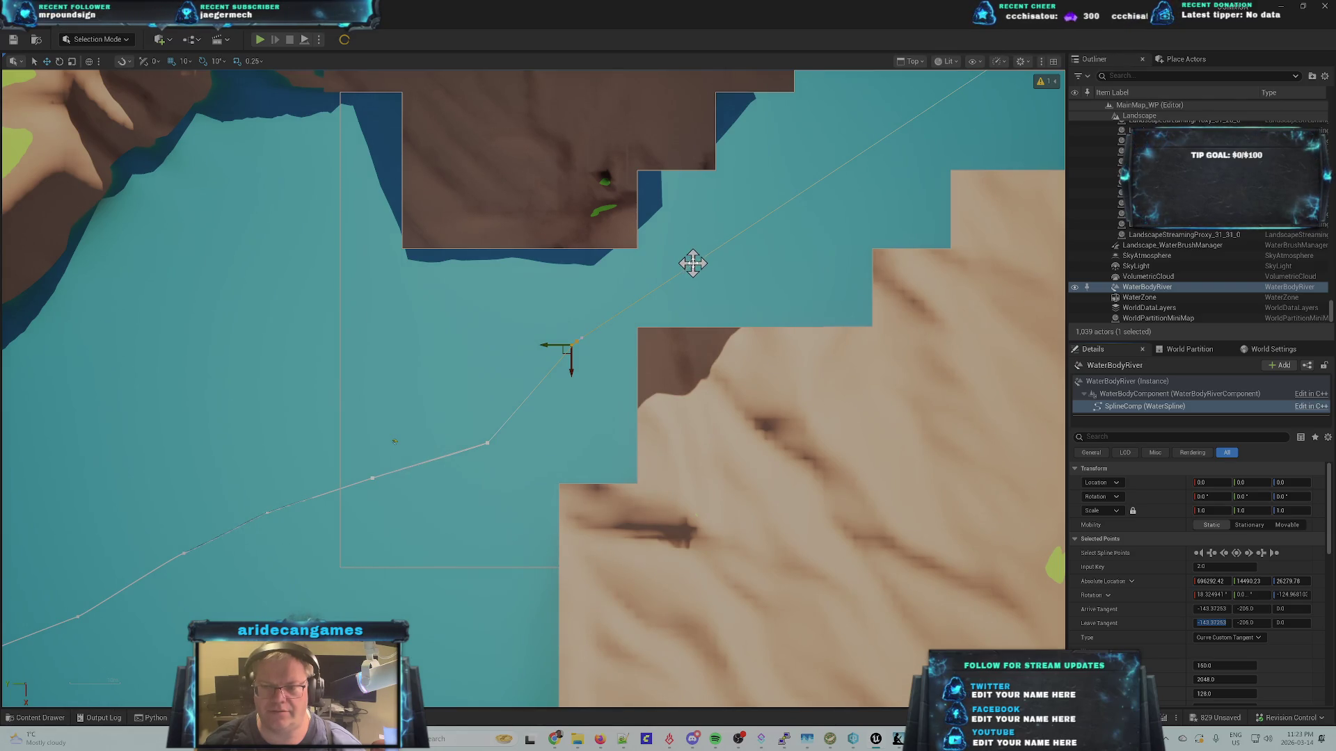
{"action": "right_click", "coordinate": [701, 259]}
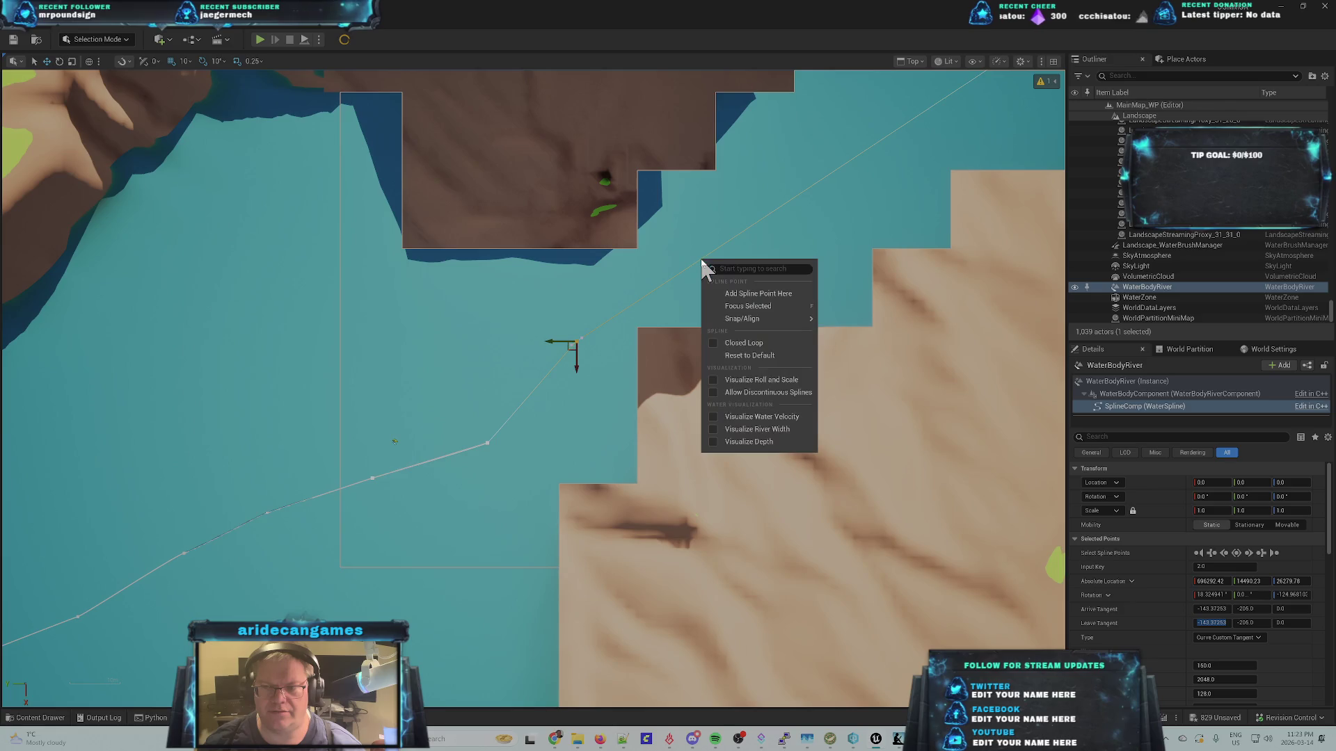
{"action": "left_click", "coordinate": [731, 306]}
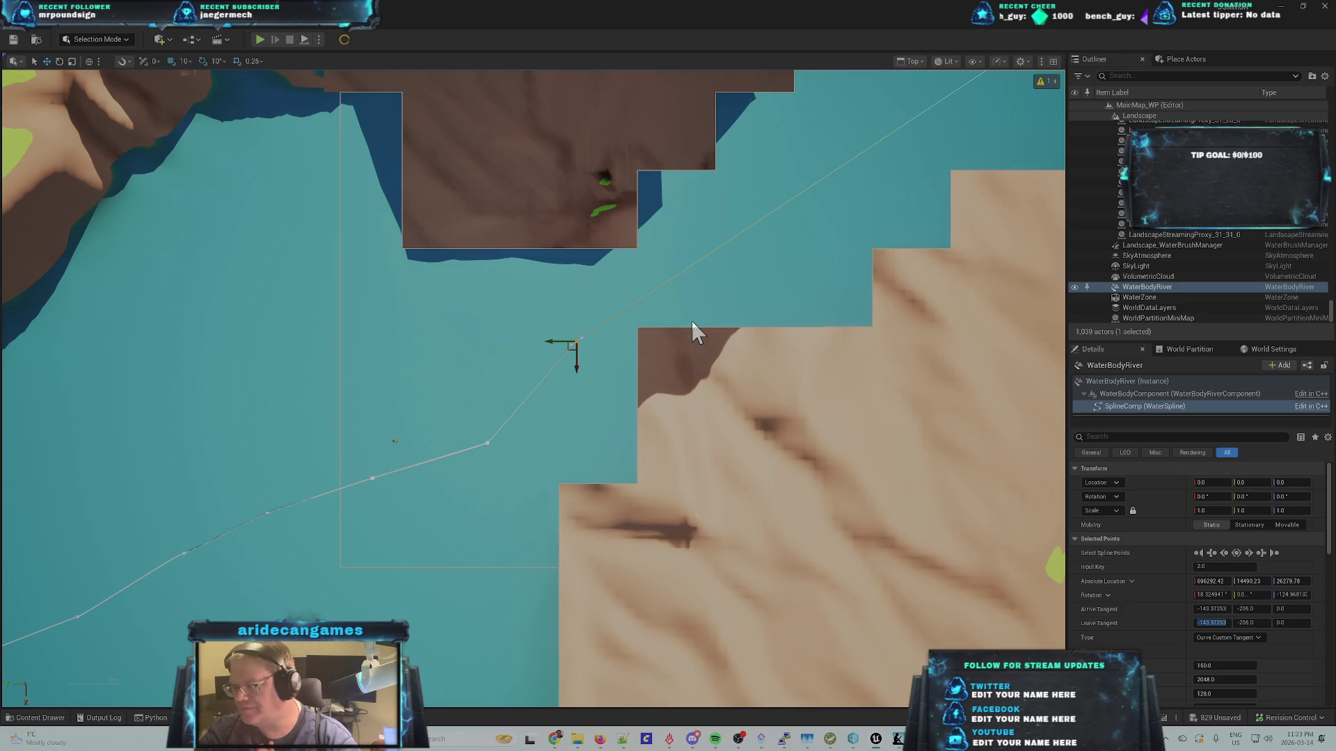
{"action": "key", "text": "Insert"}
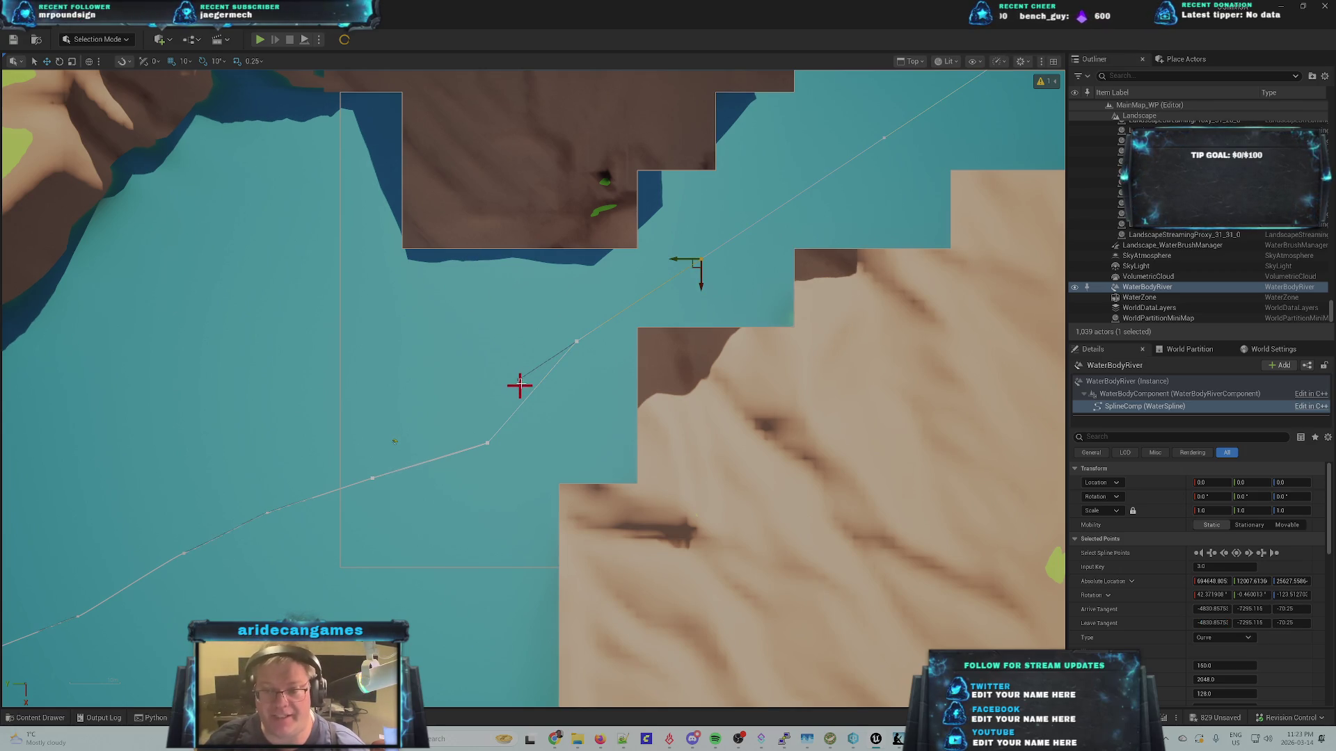
- Drag the new spline point into the canyon opening and flatten its arrive tangent Z to 0
{"action": "left_click", "coordinate": [517, 380]}
{"action": "mouse_move", "coordinate": [515, 391]}
{"action": "left_mouse_down"}
{"action": "mouse_move", "coordinate": [669, 306]}
{"action": "mouse_move", "coordinate": [680, 276]}
{"action": "left_mouse_up"}
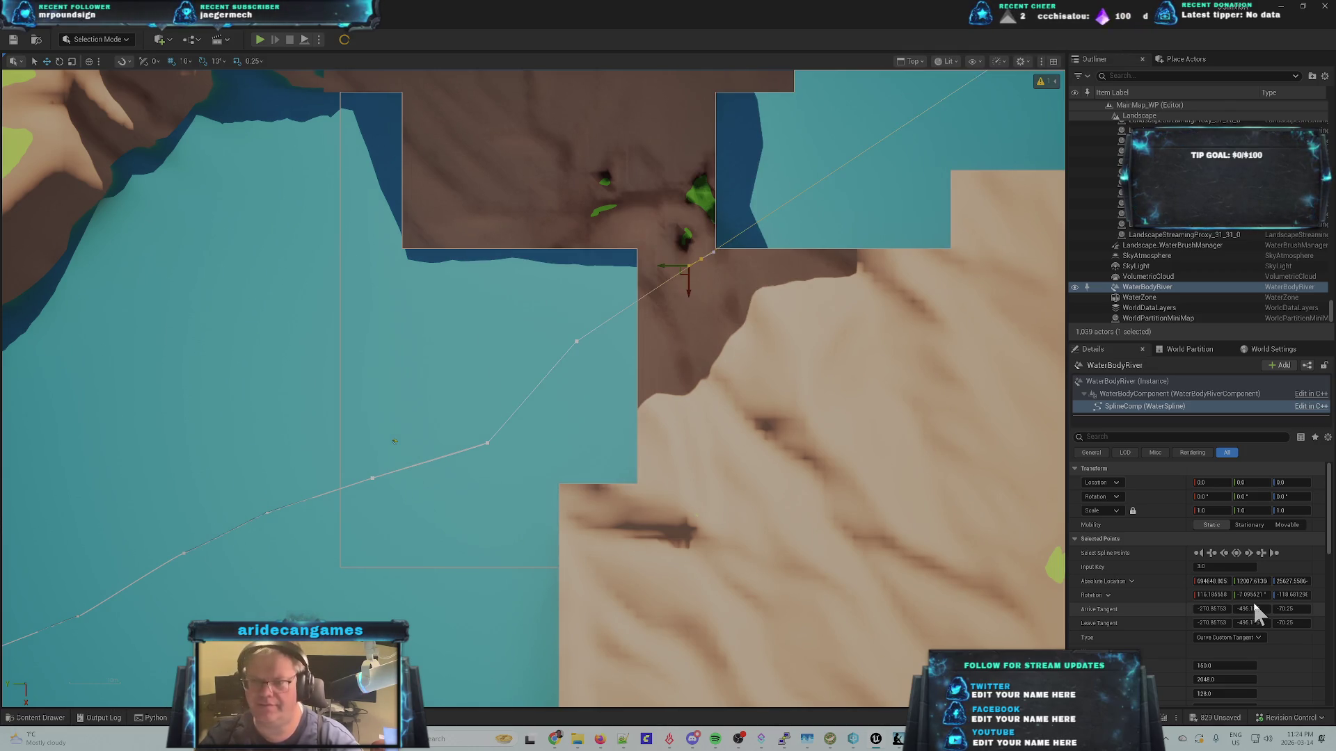
{"action": "left_click", "coordinate": [1298, 594]}
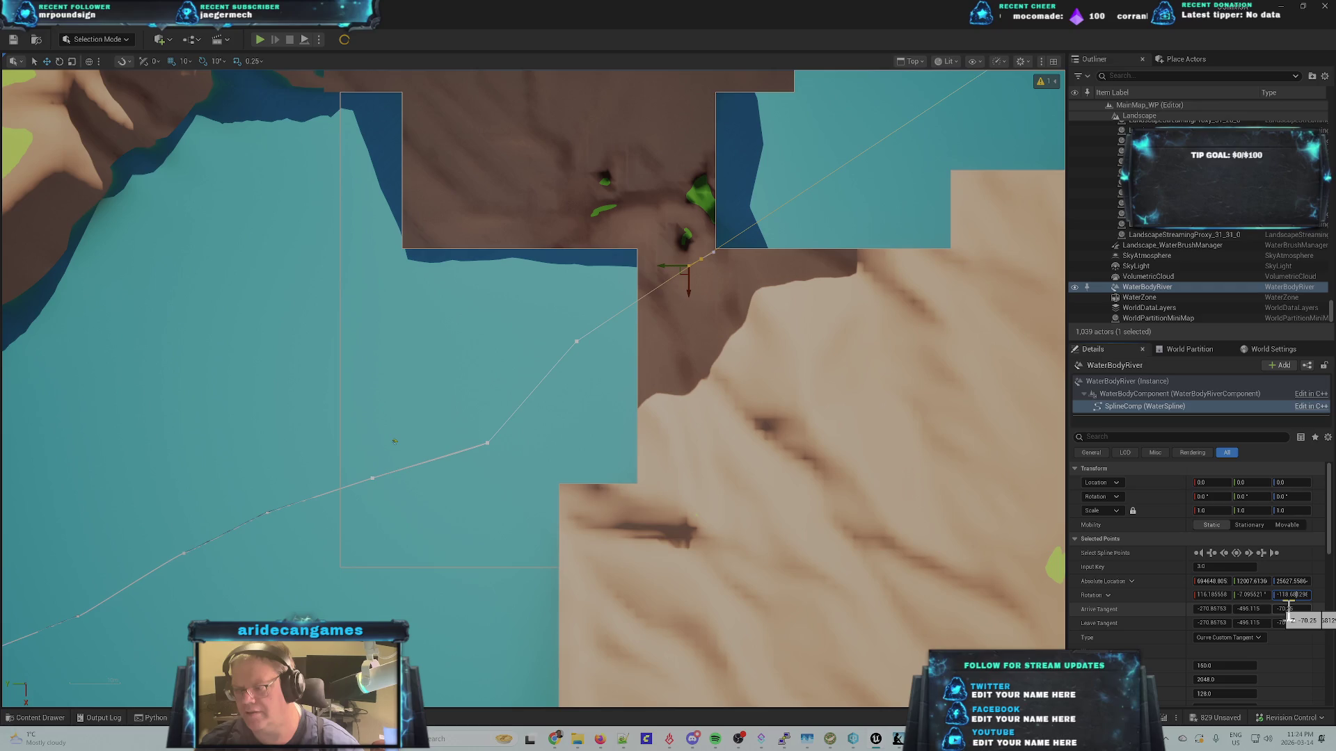
{"action": "left_click", "coordinate": [1289, 610]}
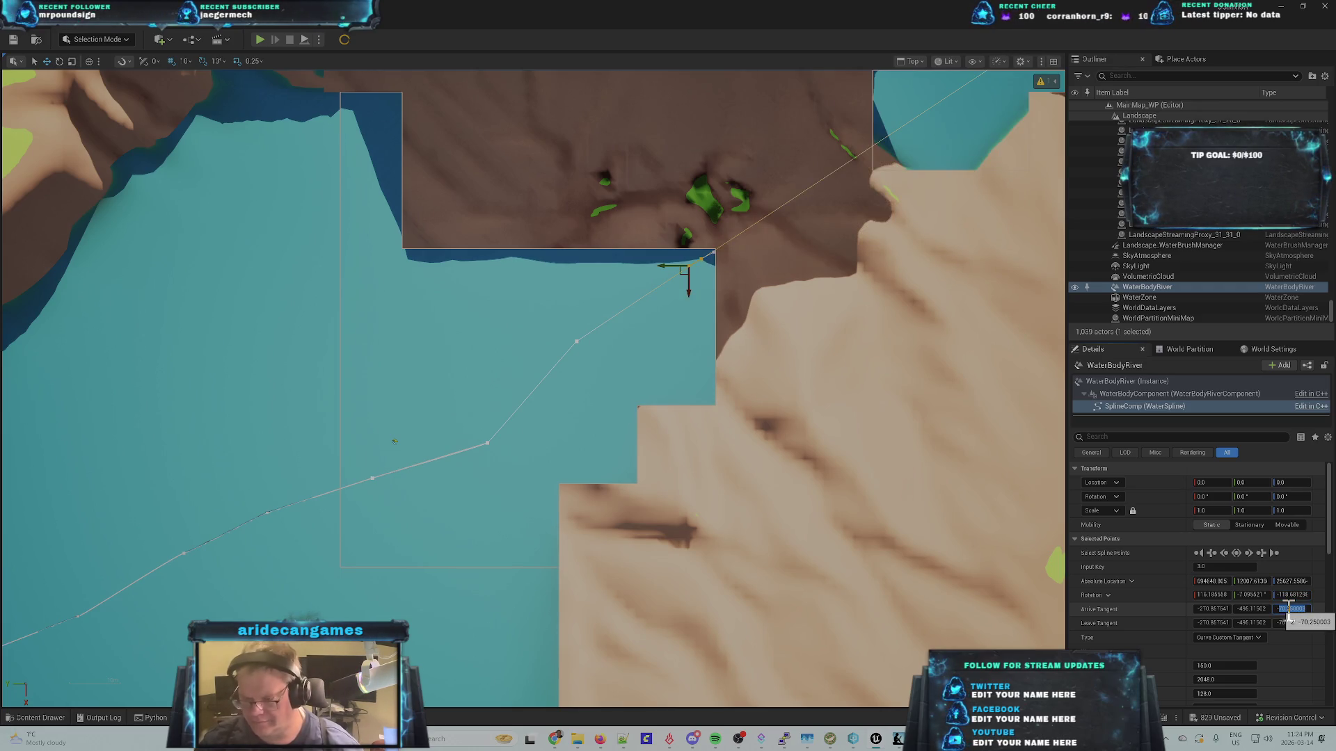
{"action": "type", "text": "-0"}
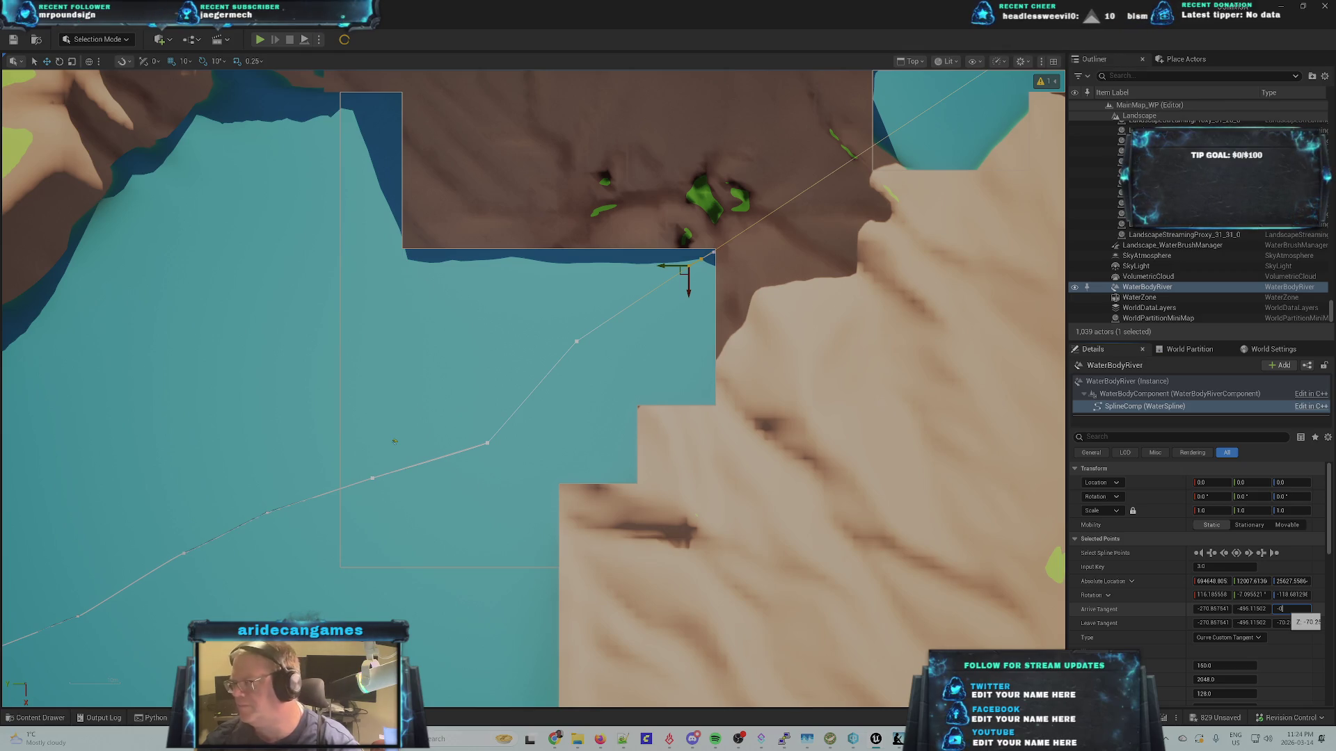
{"action": "key", "text": "Return"}
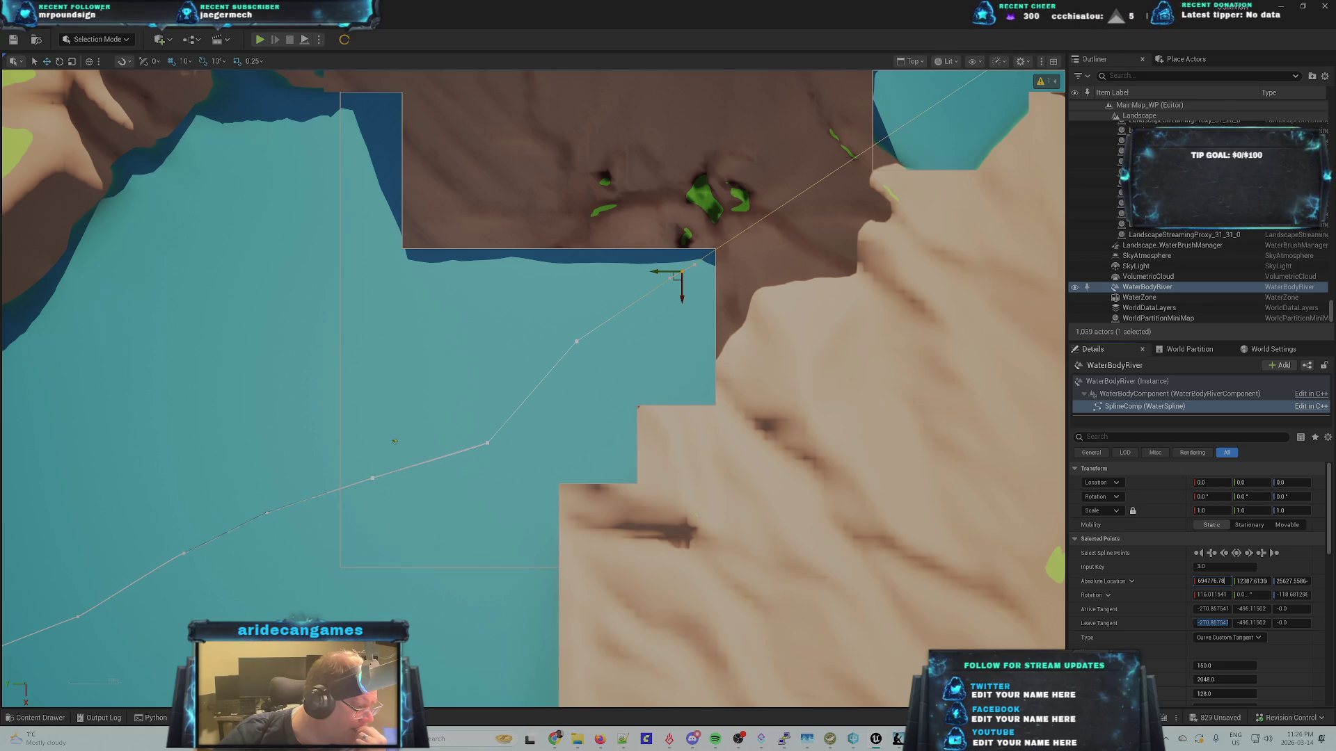
- Set the spline point's absolute location to Y 12468.42 and Z 26259.87
{"action": "key", "text": "Return"}
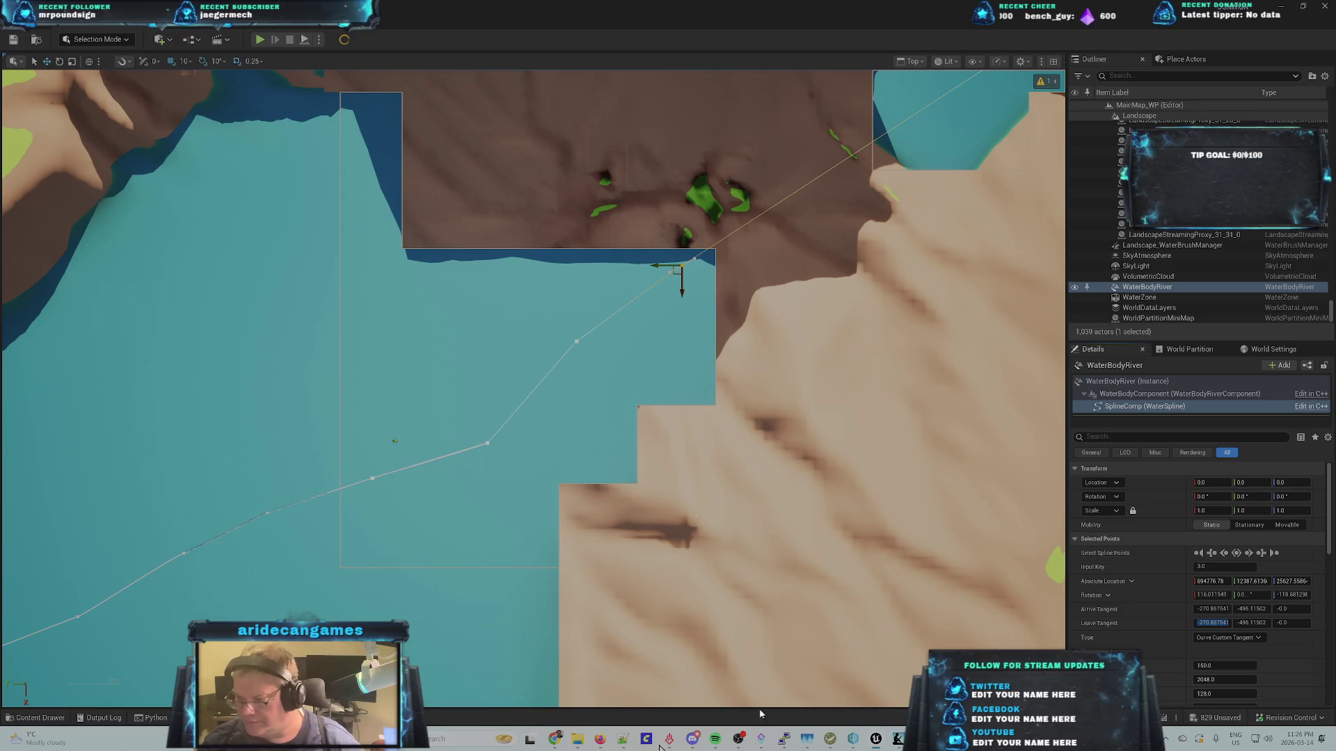
{"action": "left_click_drag", "start_coordinate": [1251, 585], "coordinate": [1290, 658]}
{"action": "type", "text": "12468.82"}
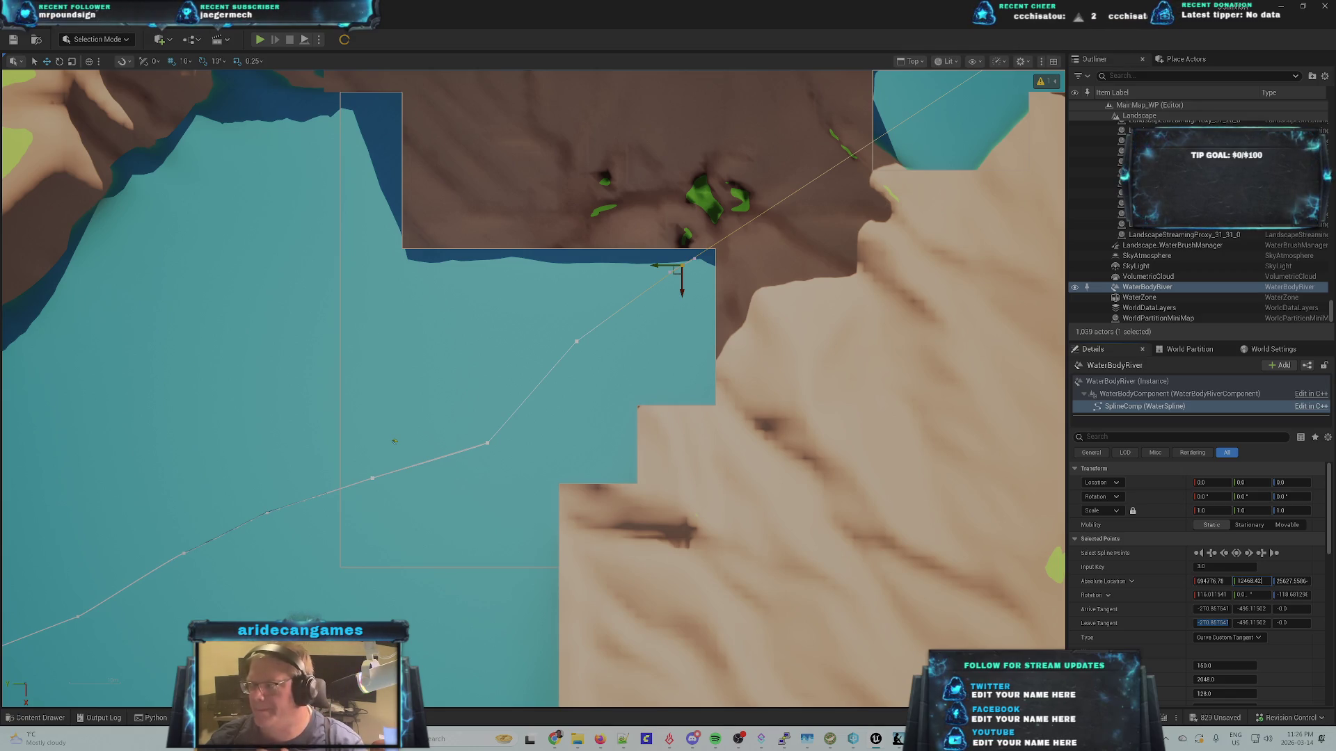
{"action": "key", "text": "Return"}
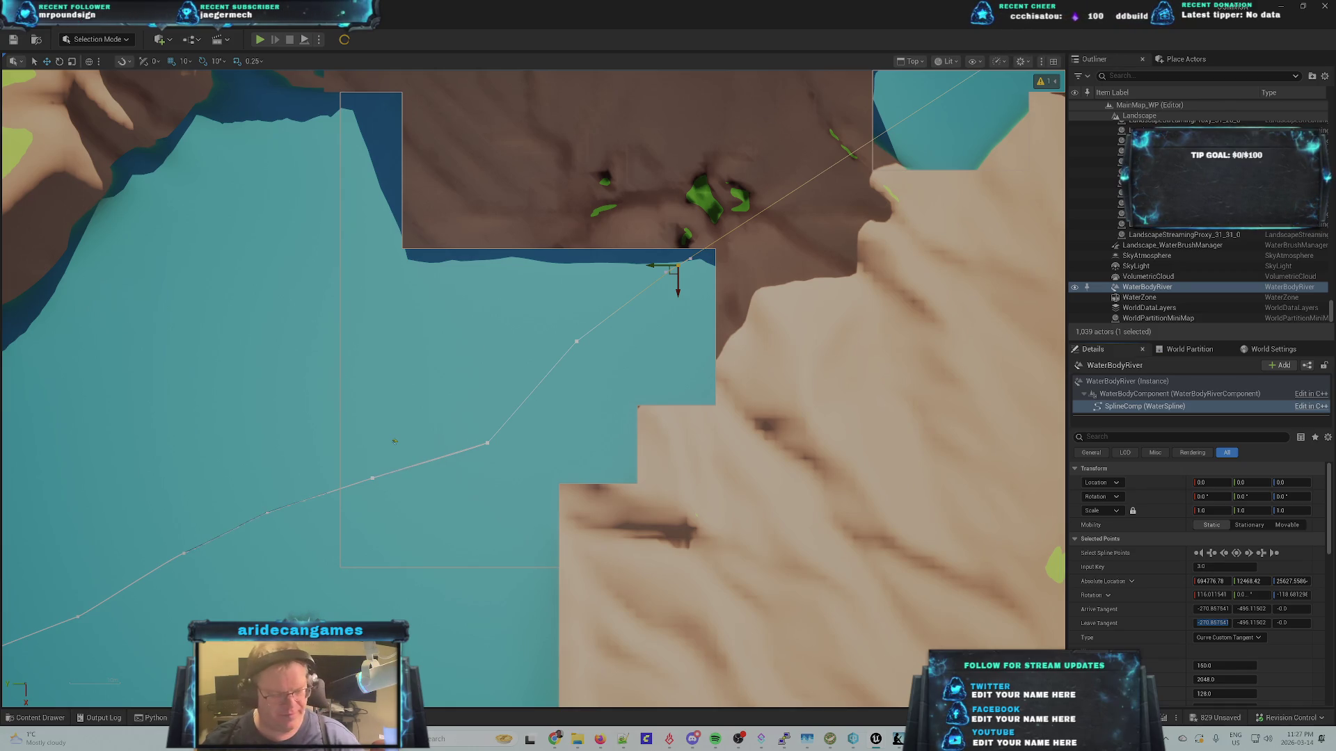
{"action": "left_click", "coordinate": [1291, 582]}
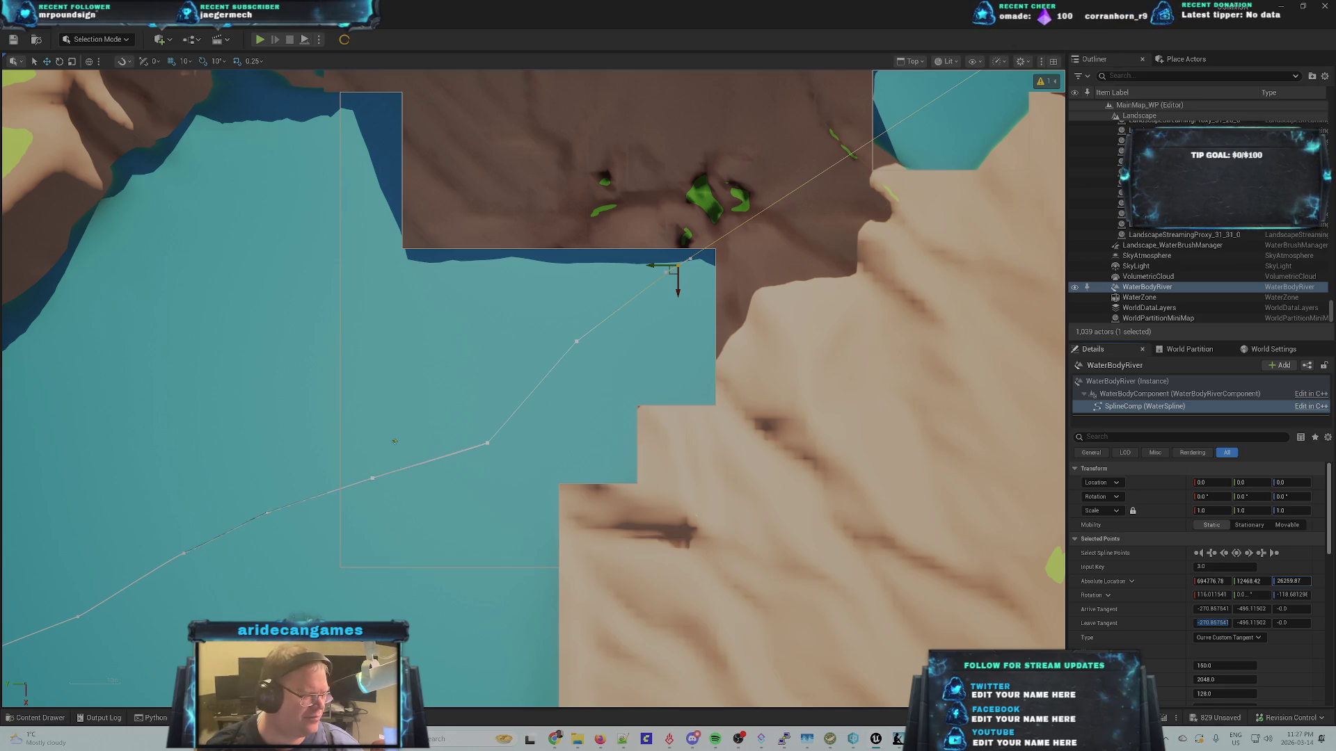
{"action": "left_click", "coordinate": [1292, 581]}
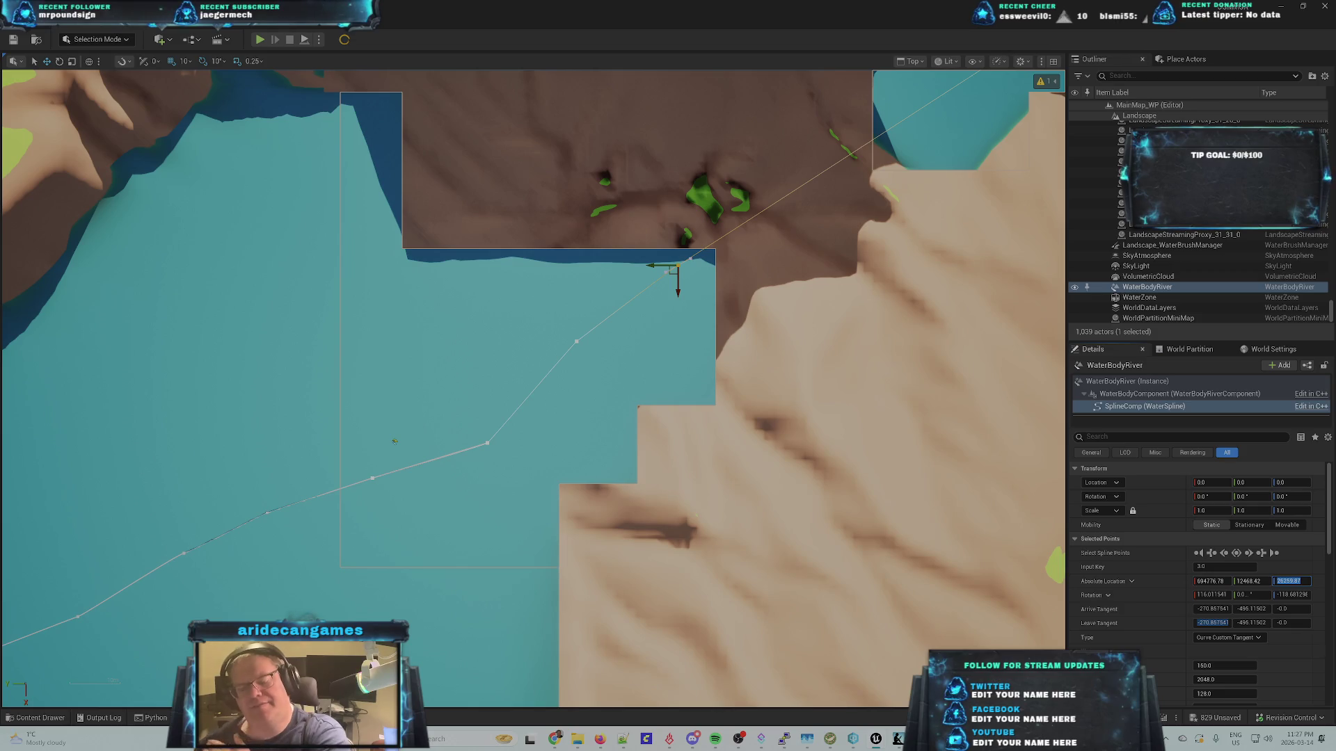
{"action": "key", "text": "Return"}
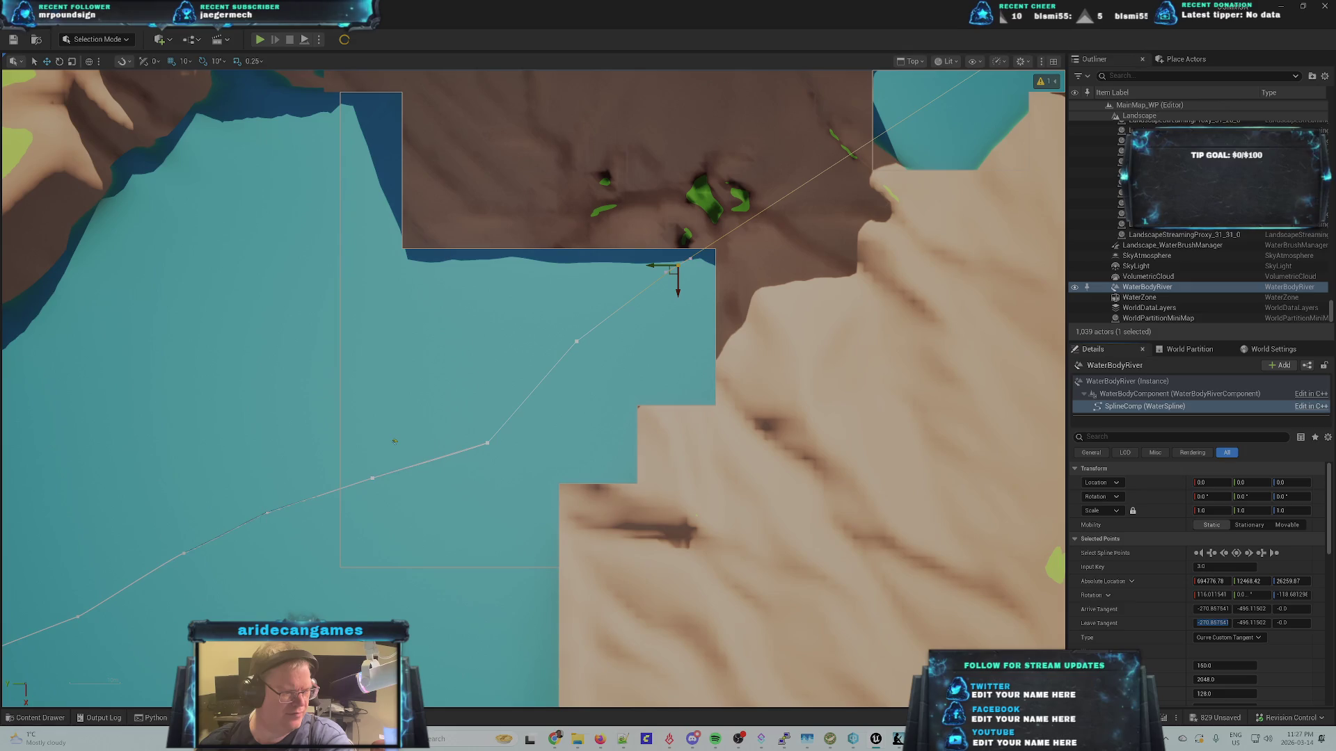
{"action": "left_click", "coordinate": [171, 21]}
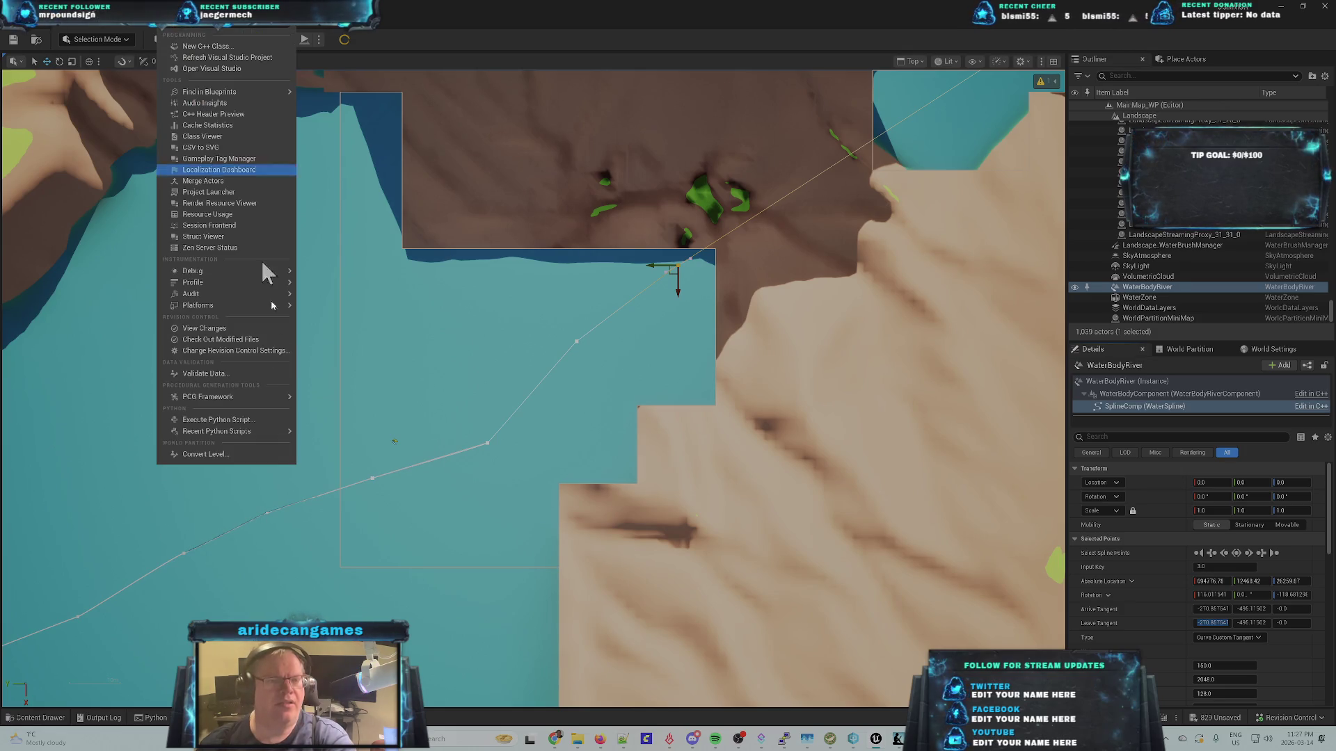
- Run SplineDistances.py again from Tools > Recent Python Scripts
{"action": "mouse_move", "coordinate": [220, 430]}
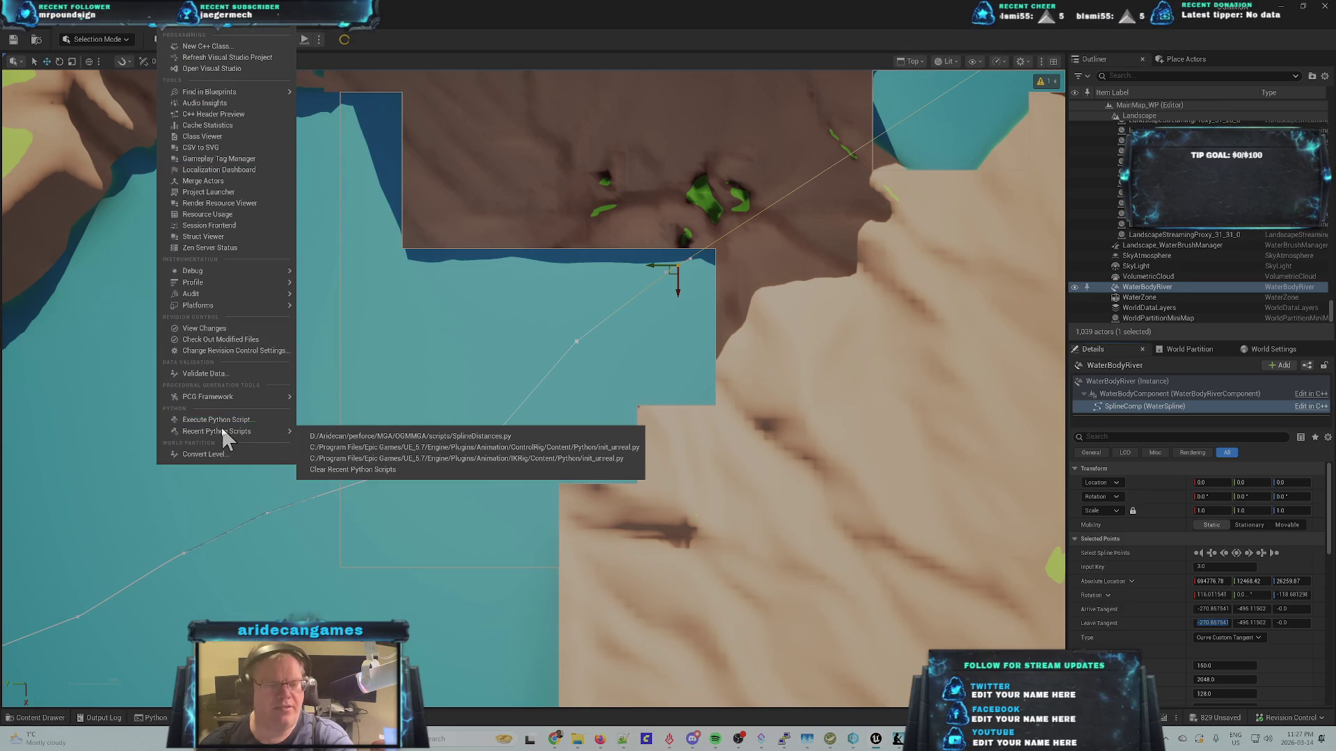
{"action": "left_click", "coordinate": [381, 437]}
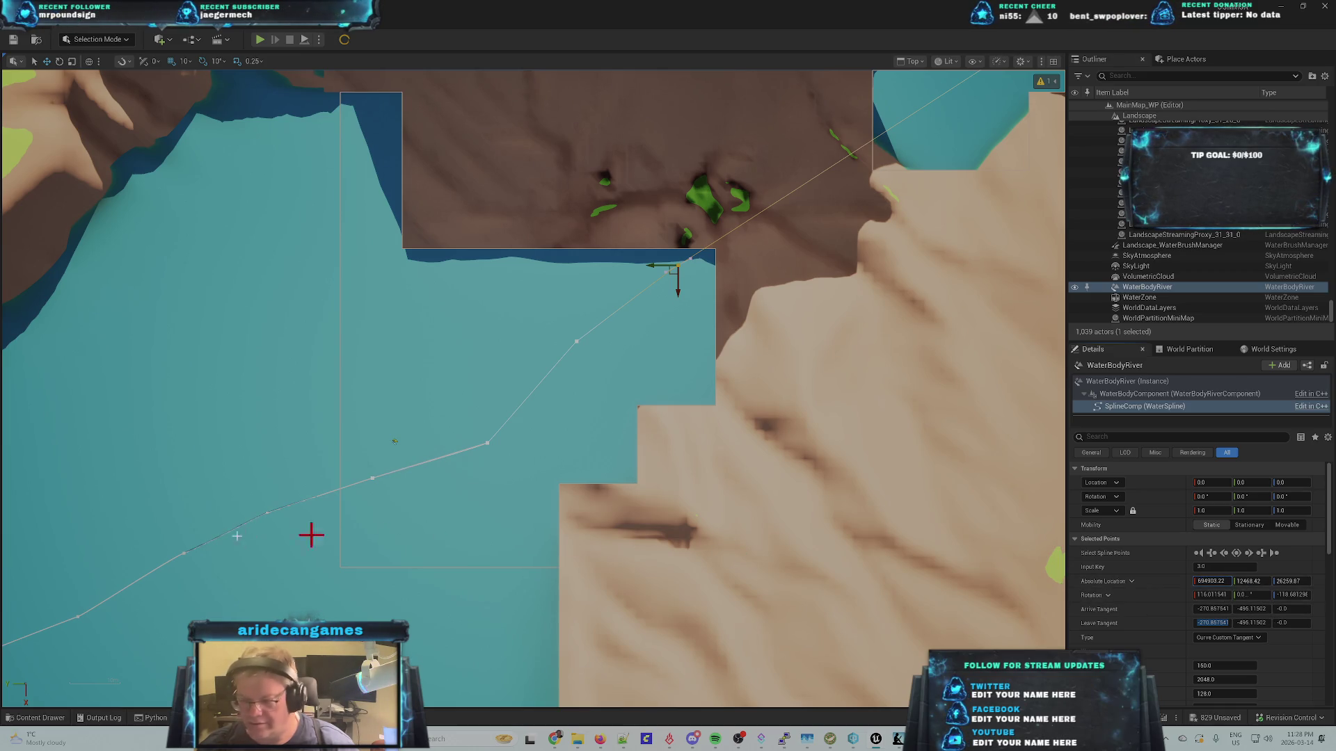
- Move the spline point to X 694903.22 and Y 12384.69, keeping Z at 26259.87
{"action": "left_click", "coordinate": [1212, 581]}
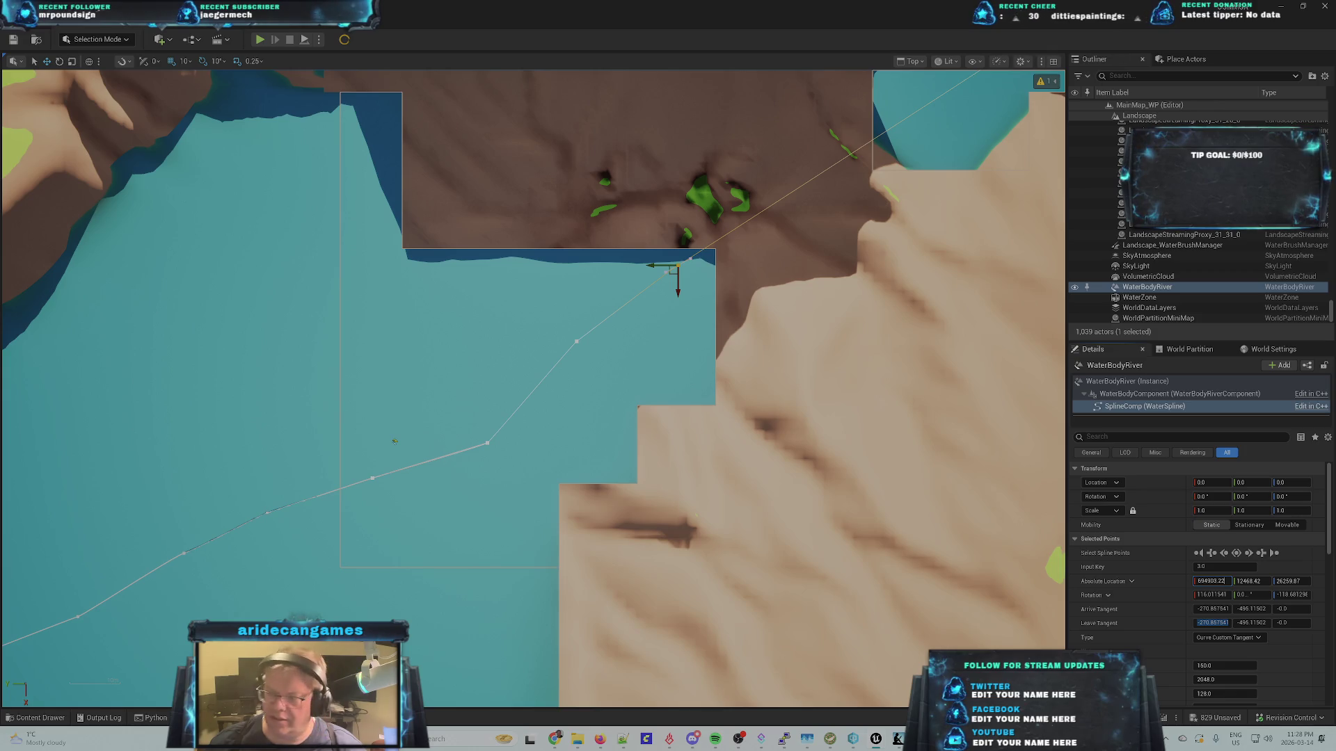
{"action": "key", "text": "Return"}
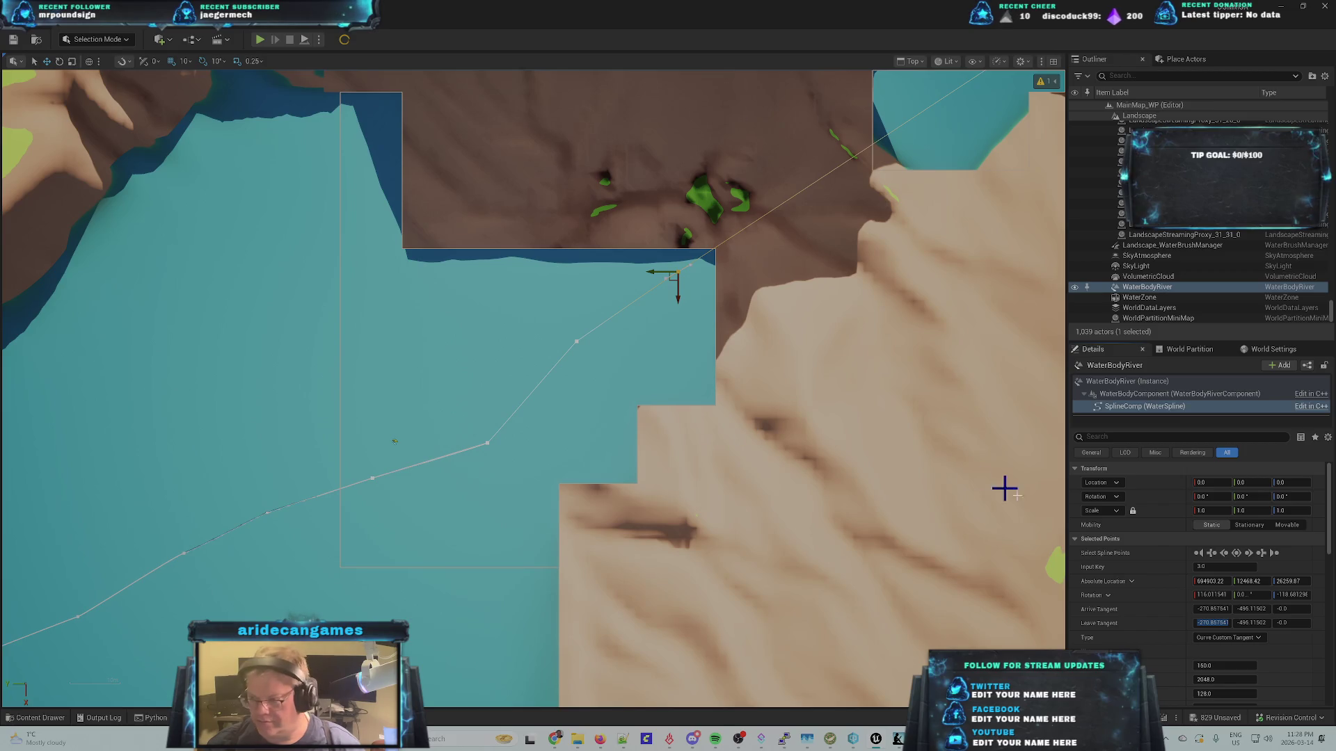
{"action": "left_click_drag", "start_coordinate": [1259, 580], "coordinate": [1261, 647]}
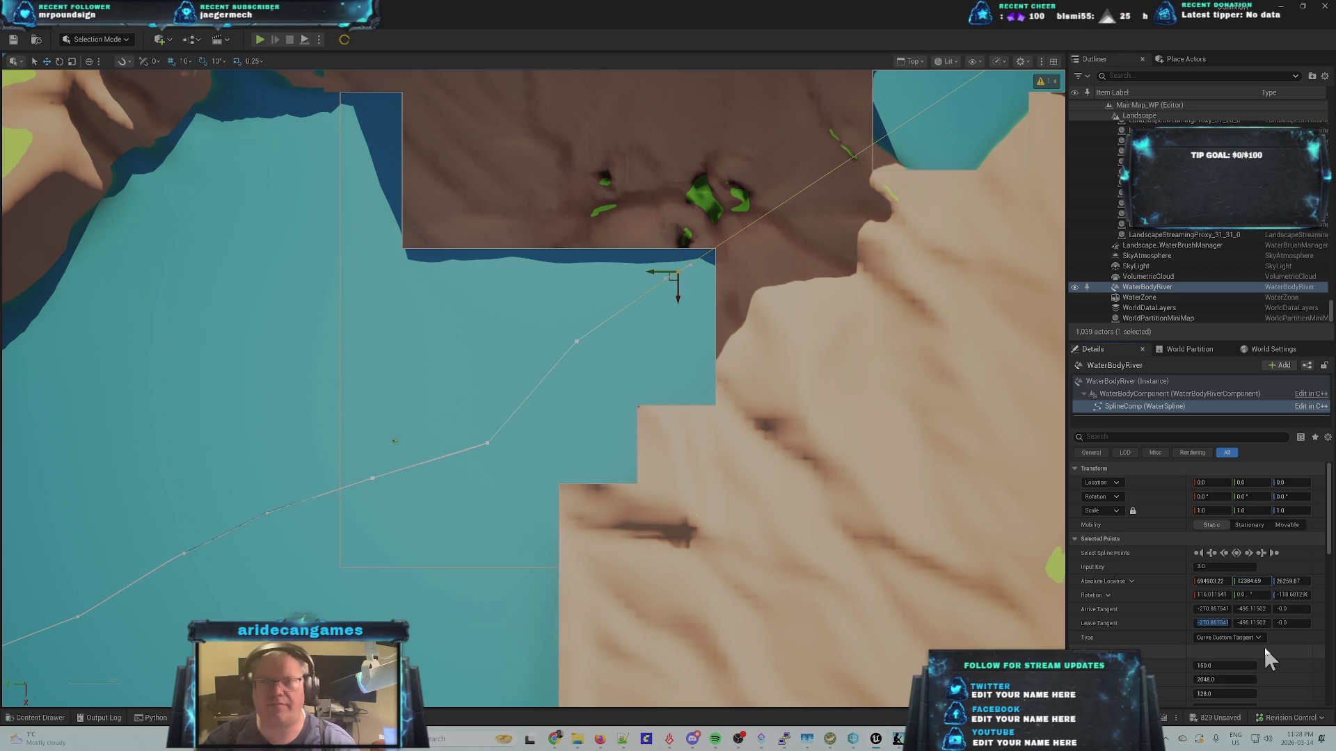
{"action": "key", "text": "ctrl+z"}
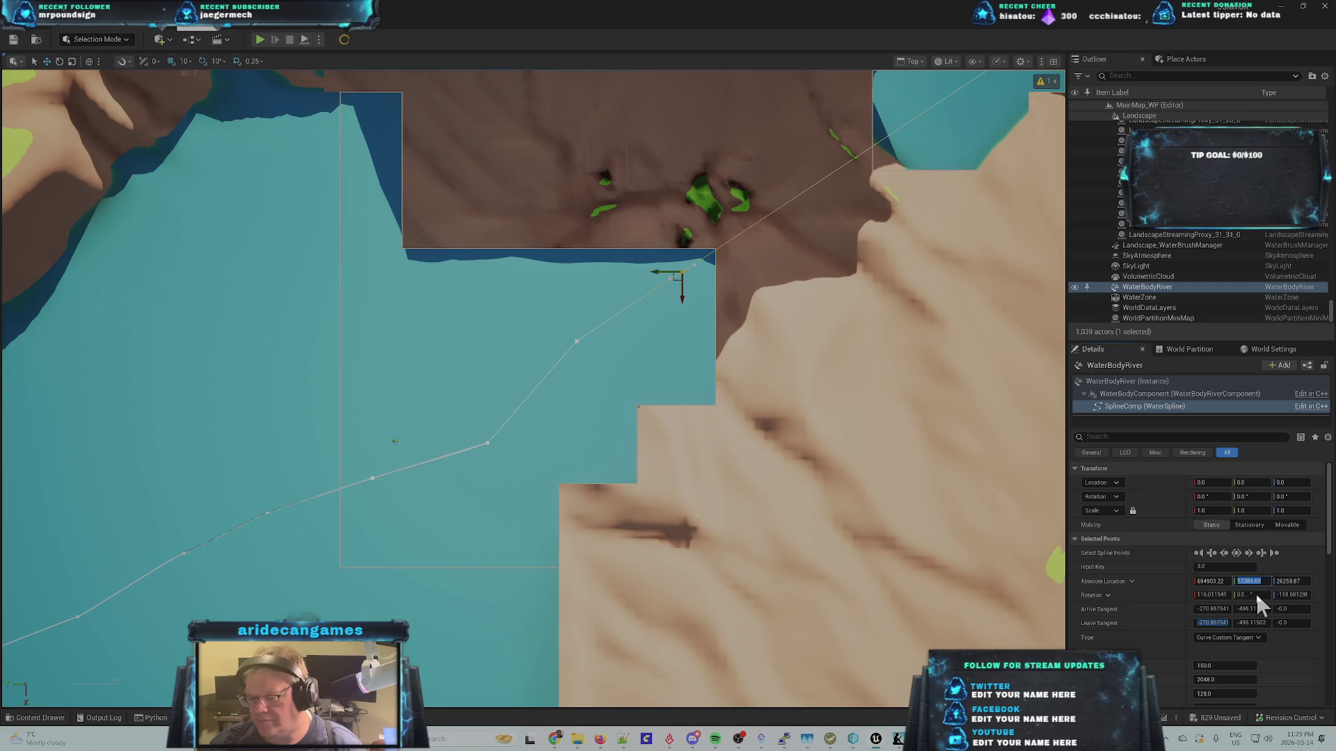
{"action": "key", "text": "Tab"}
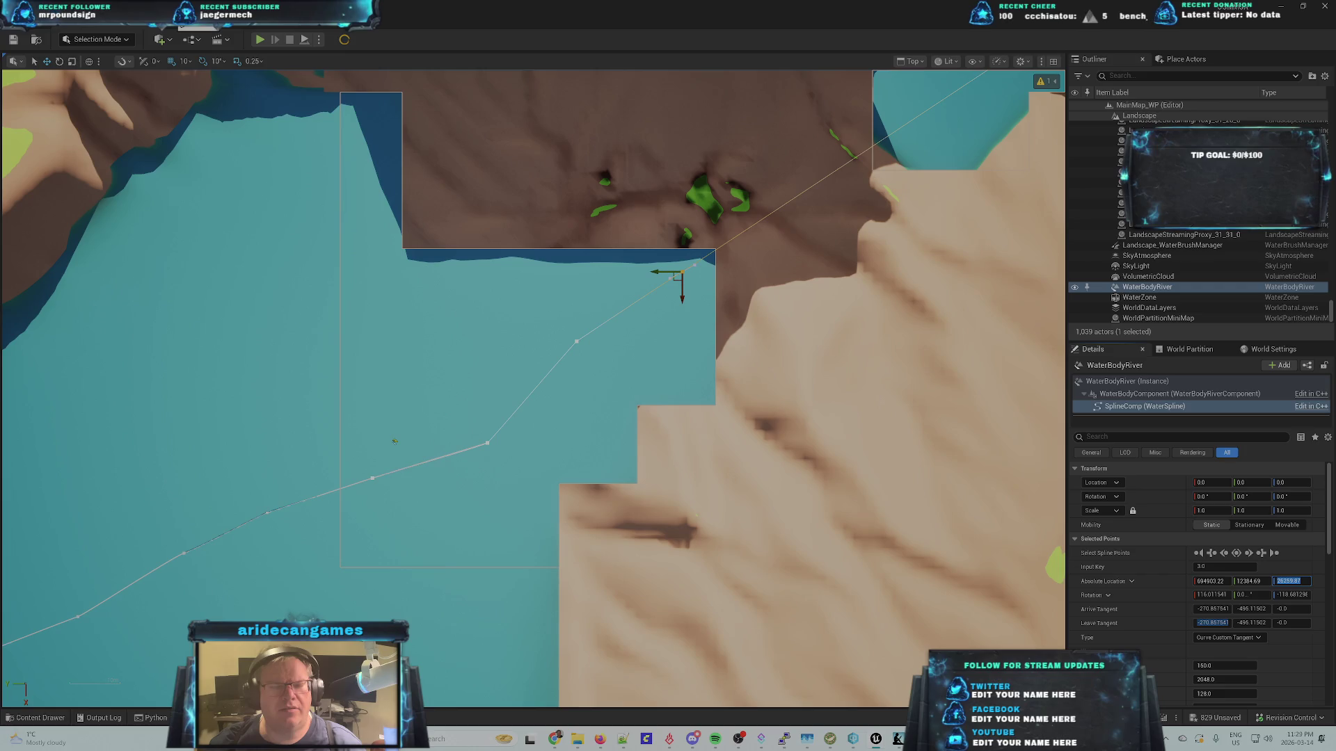
{"action": "left_click", "coordinate": [170, 22]}
- Rerun a recent Python script from the Tools menu, then dismiss the window switcher
{"action": "mouse_move", "coordinate": [243, 402]}
{"action": "mouse_move", "coordinate": [224, 437]}
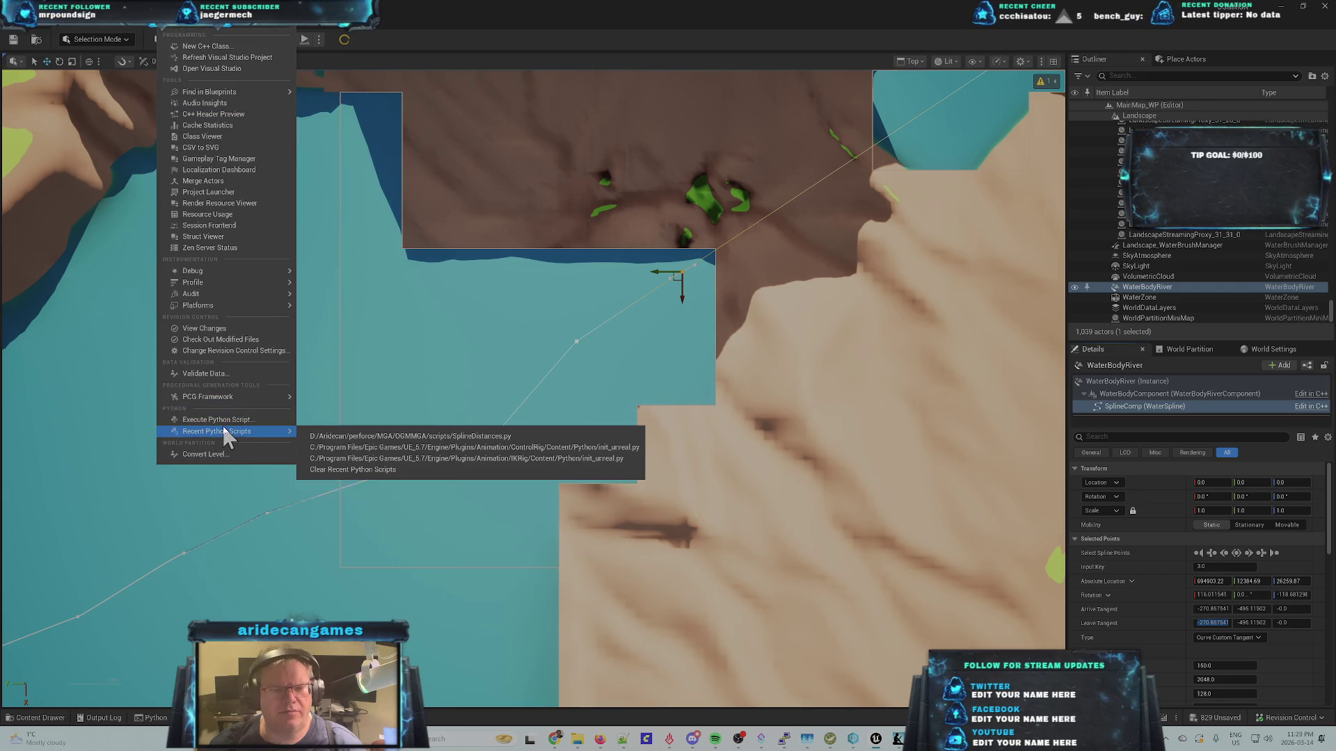
{"action": "left_click", "coordinate": [394, 462]}
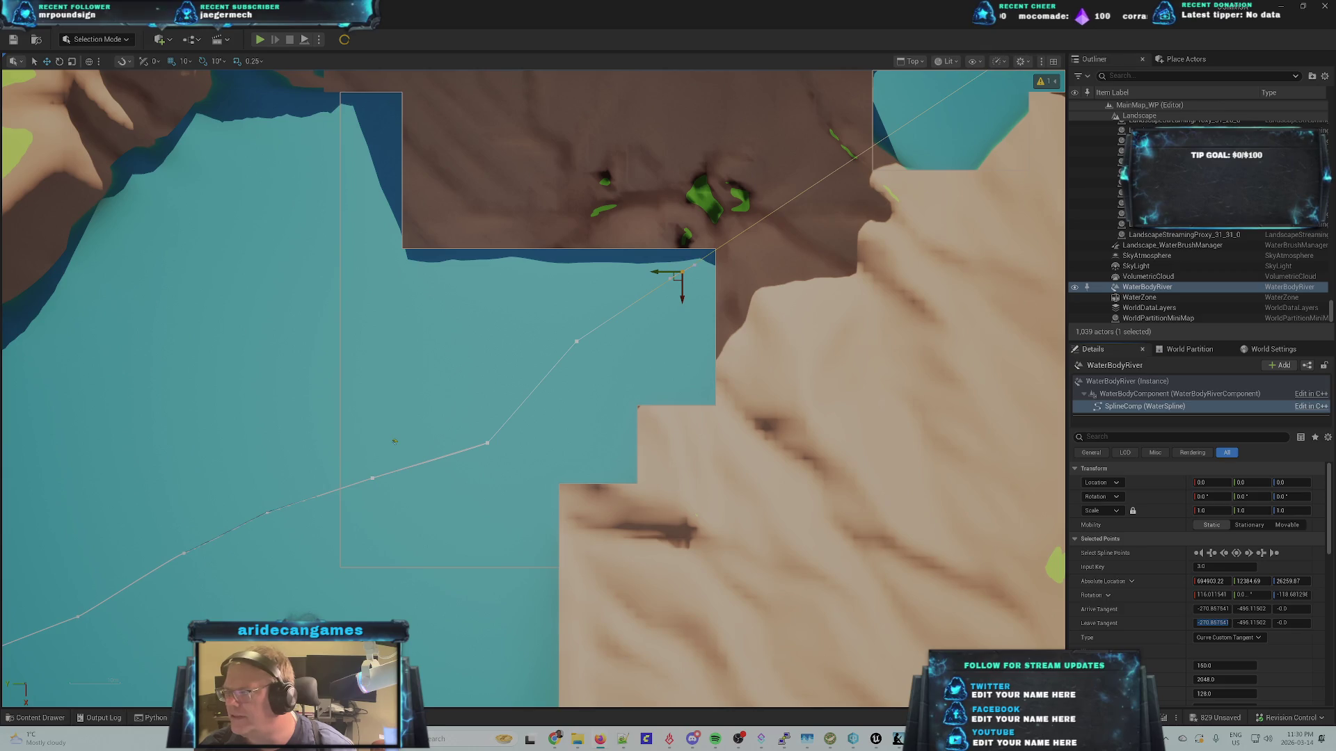
{"action": "key", "text": "alt+Tab"}
{"action": "key", "text": "alt+Tab"}
{"action": "key", "text": "alt+Tab"}
{"action": "key", "text": "alt+Tab"}
{"action": "key", "text": "alt+Tab"}
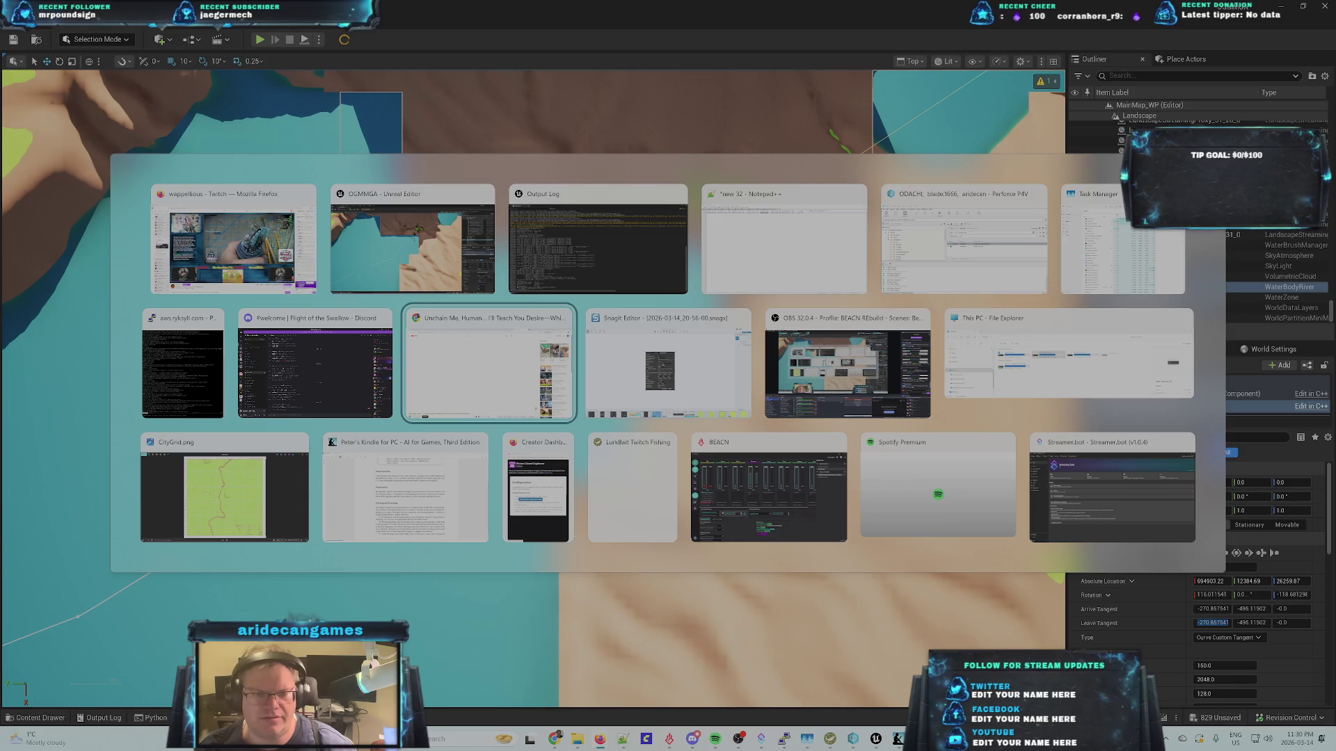
{"action": "key", "text": "Escape"}
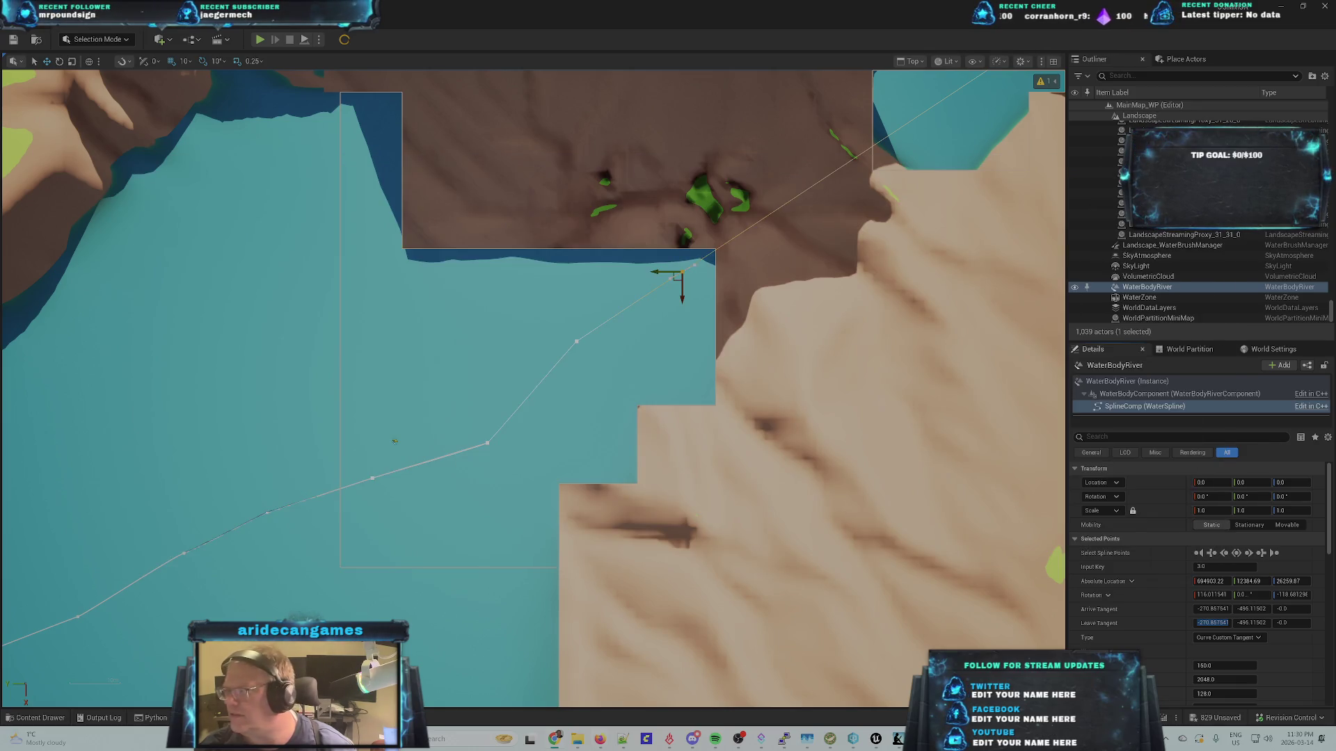